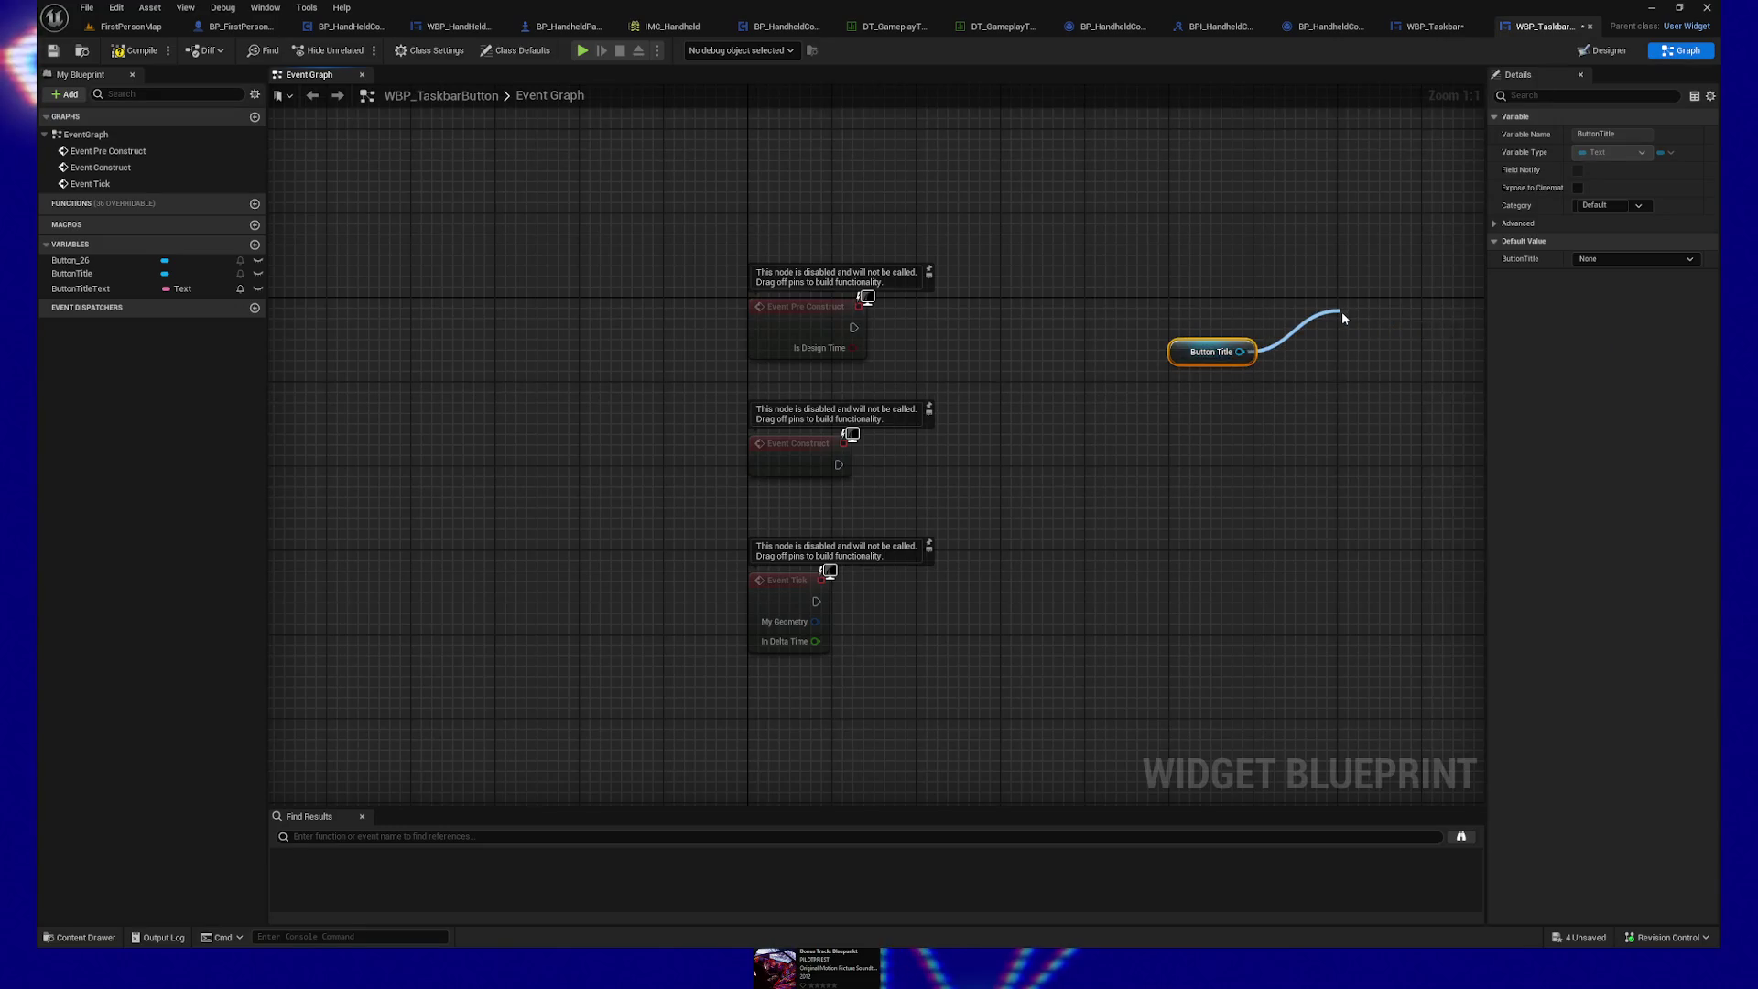
# Step: Add a SetText (Text) node for Button Title, fed by the ButtonTitleText getter and driven by Event Construct
pyautogui.write('set text')
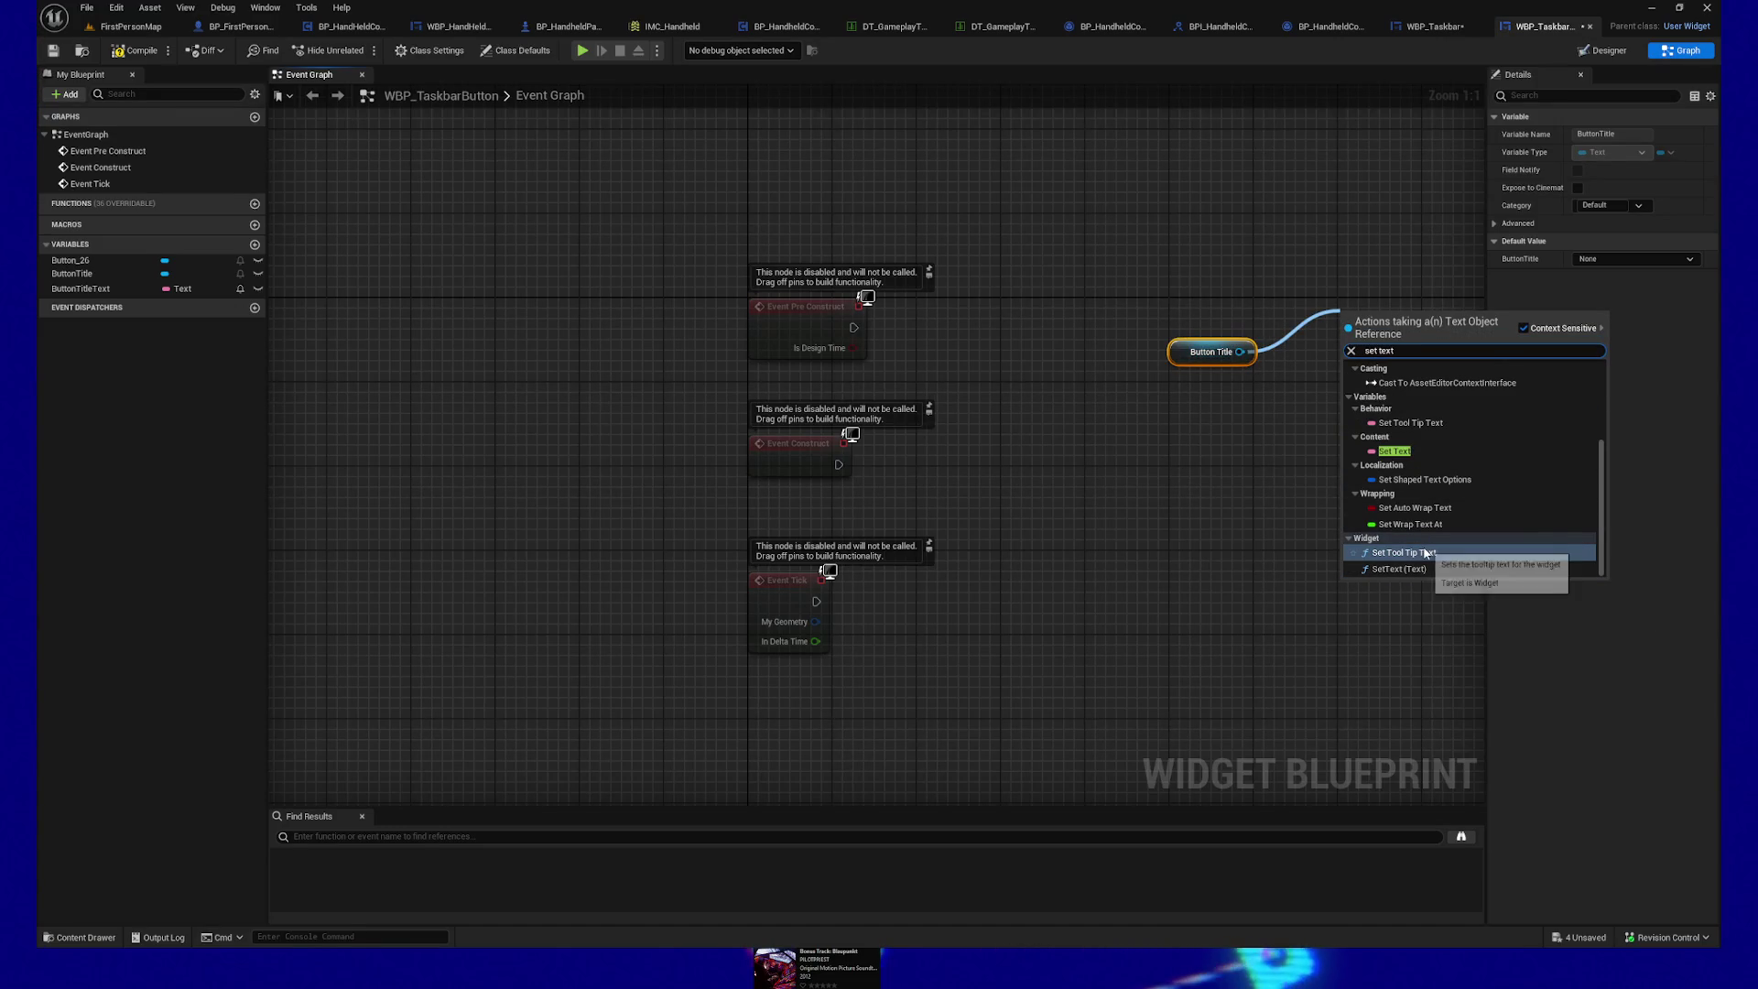
pyautogui.click(1400, 570)
pyautogui.moveTo(80, 288)
pyautogui.mouseDown()
pyautogui.moveTo(1018, 403)
pyautogui.moveTo(1162, 393)
pyautogui.mouseUp()
pyautogui.click(1062, 416)
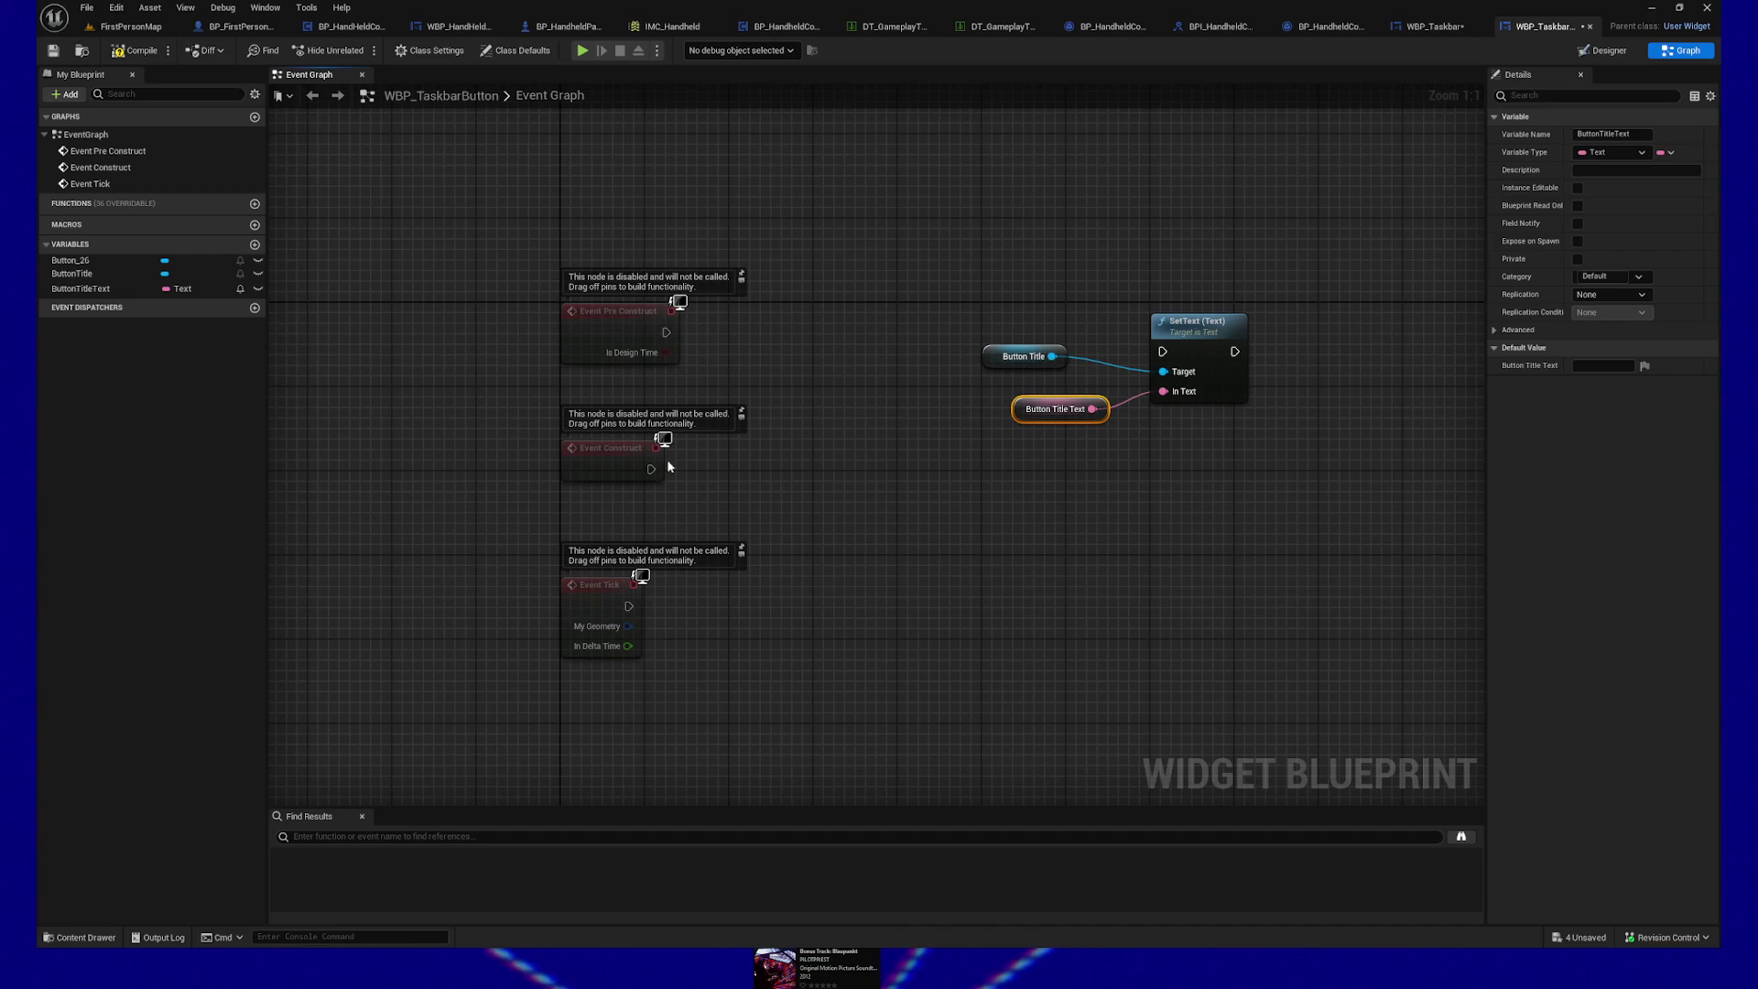
pyautogui.moveTo(1181, 351); pyautogui.dragTo(1162, 352)
pyautogui.moveTo(962, 330); pyautogui.dragTo(1245, 491)
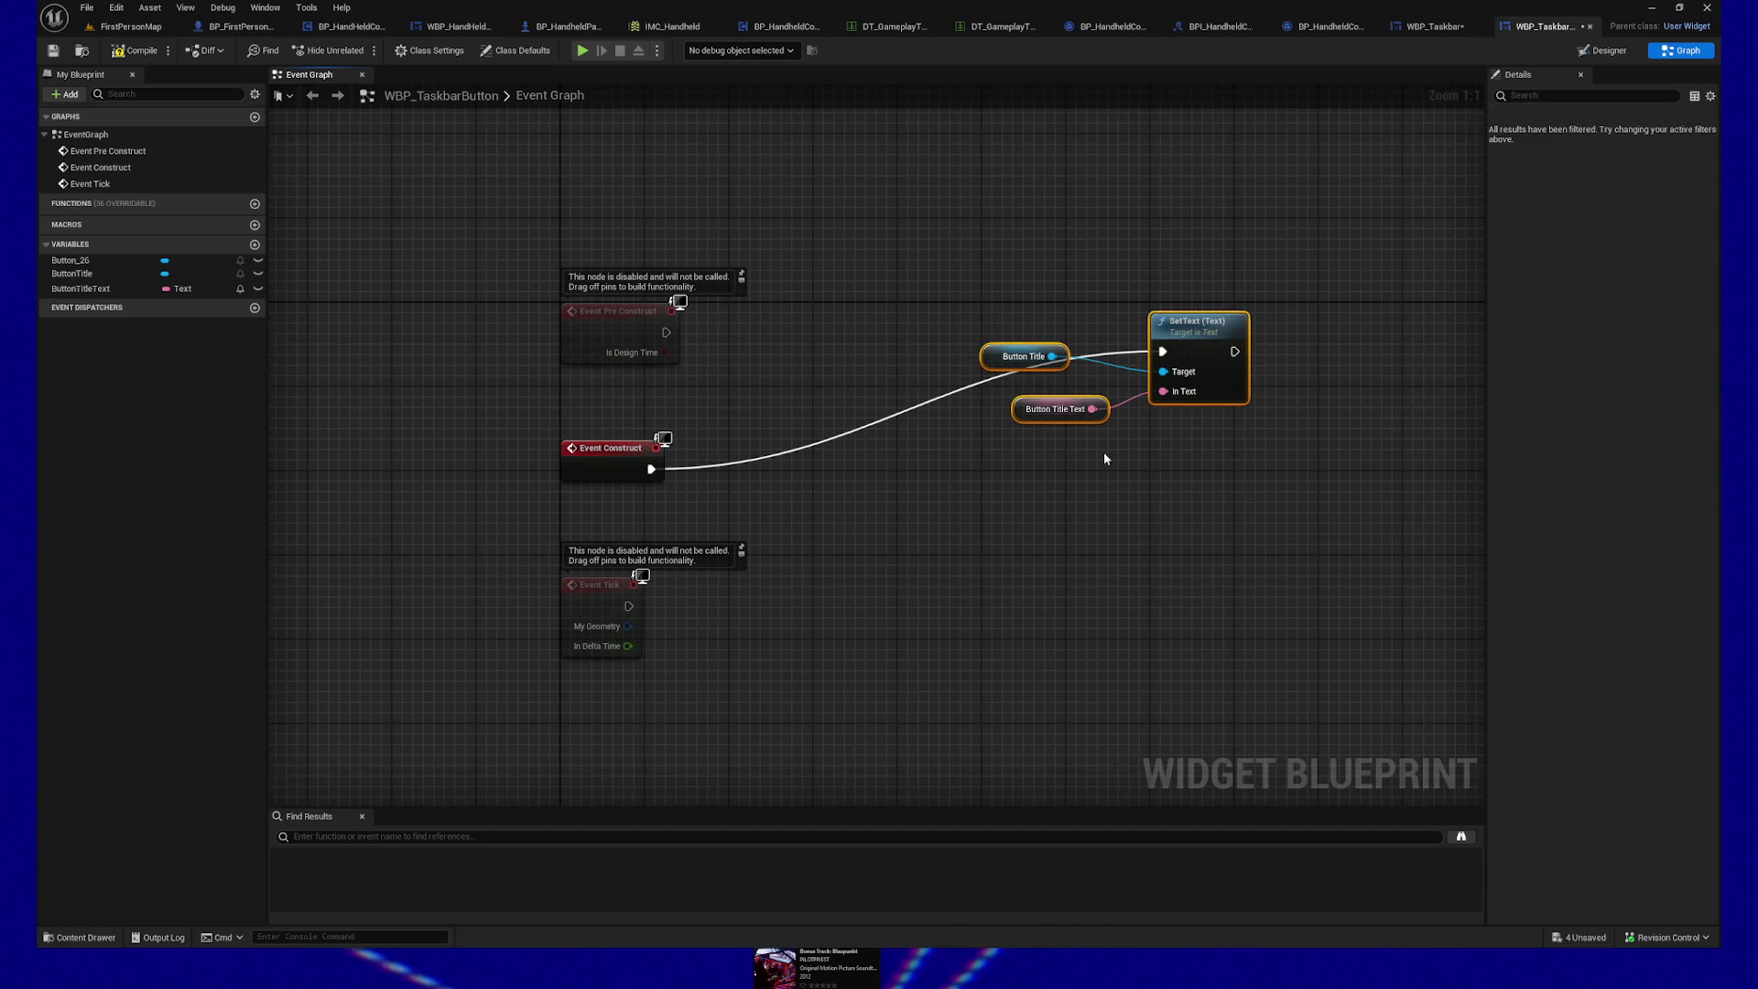
# Step: Straighten and align Event Construct, SetText and the two variable getters
pyautogui.keyDown('shift'); pyautogui.click(604, 447); pyautogui.keyUp('shift')
pyautogui.press('q')
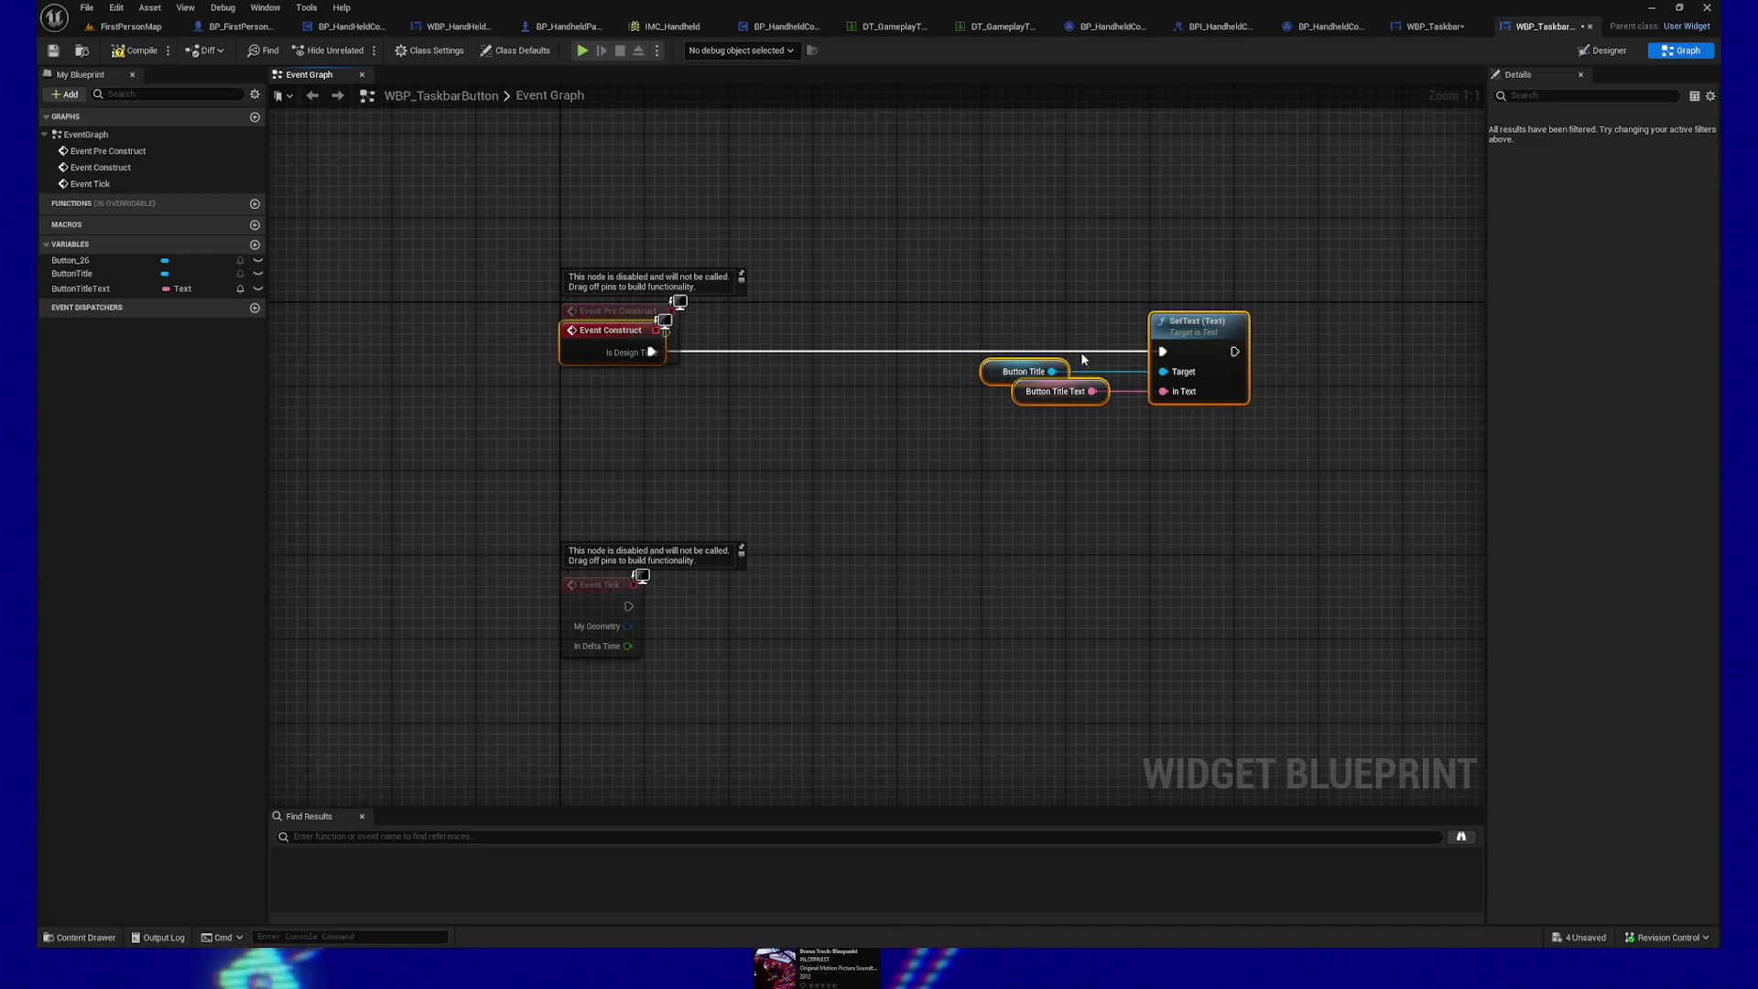
pyautogui.moveTo(1198, 328); pyautogui.dragTo(1199, 454)
pyautogui.rightClick(1180, 362)
pyautogui.moveTo(972, 417); pyautogui.dragTo(1076, 566)
pyautogui.hotkey('shift', 'd')
pyautogui.click(80, 288)
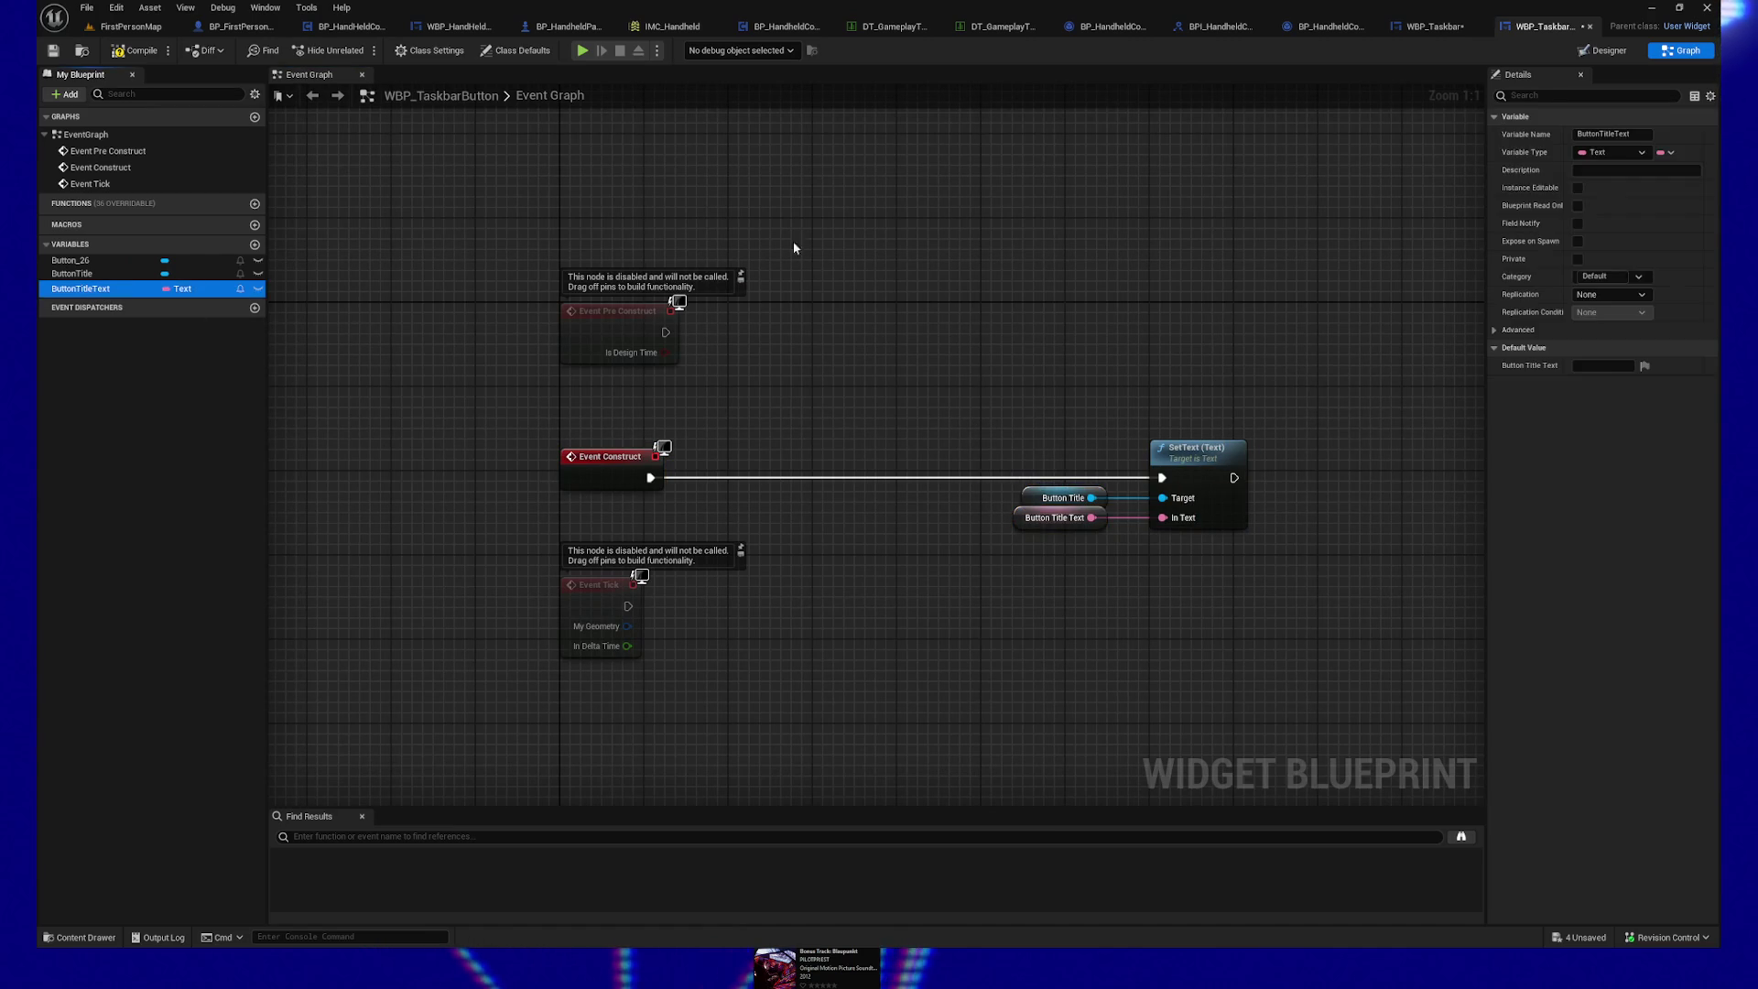
# Step: Make ButtonTitleText Instance Editable and Expose on Spawn, then compile and save
pyautogui.click(1577, 188)
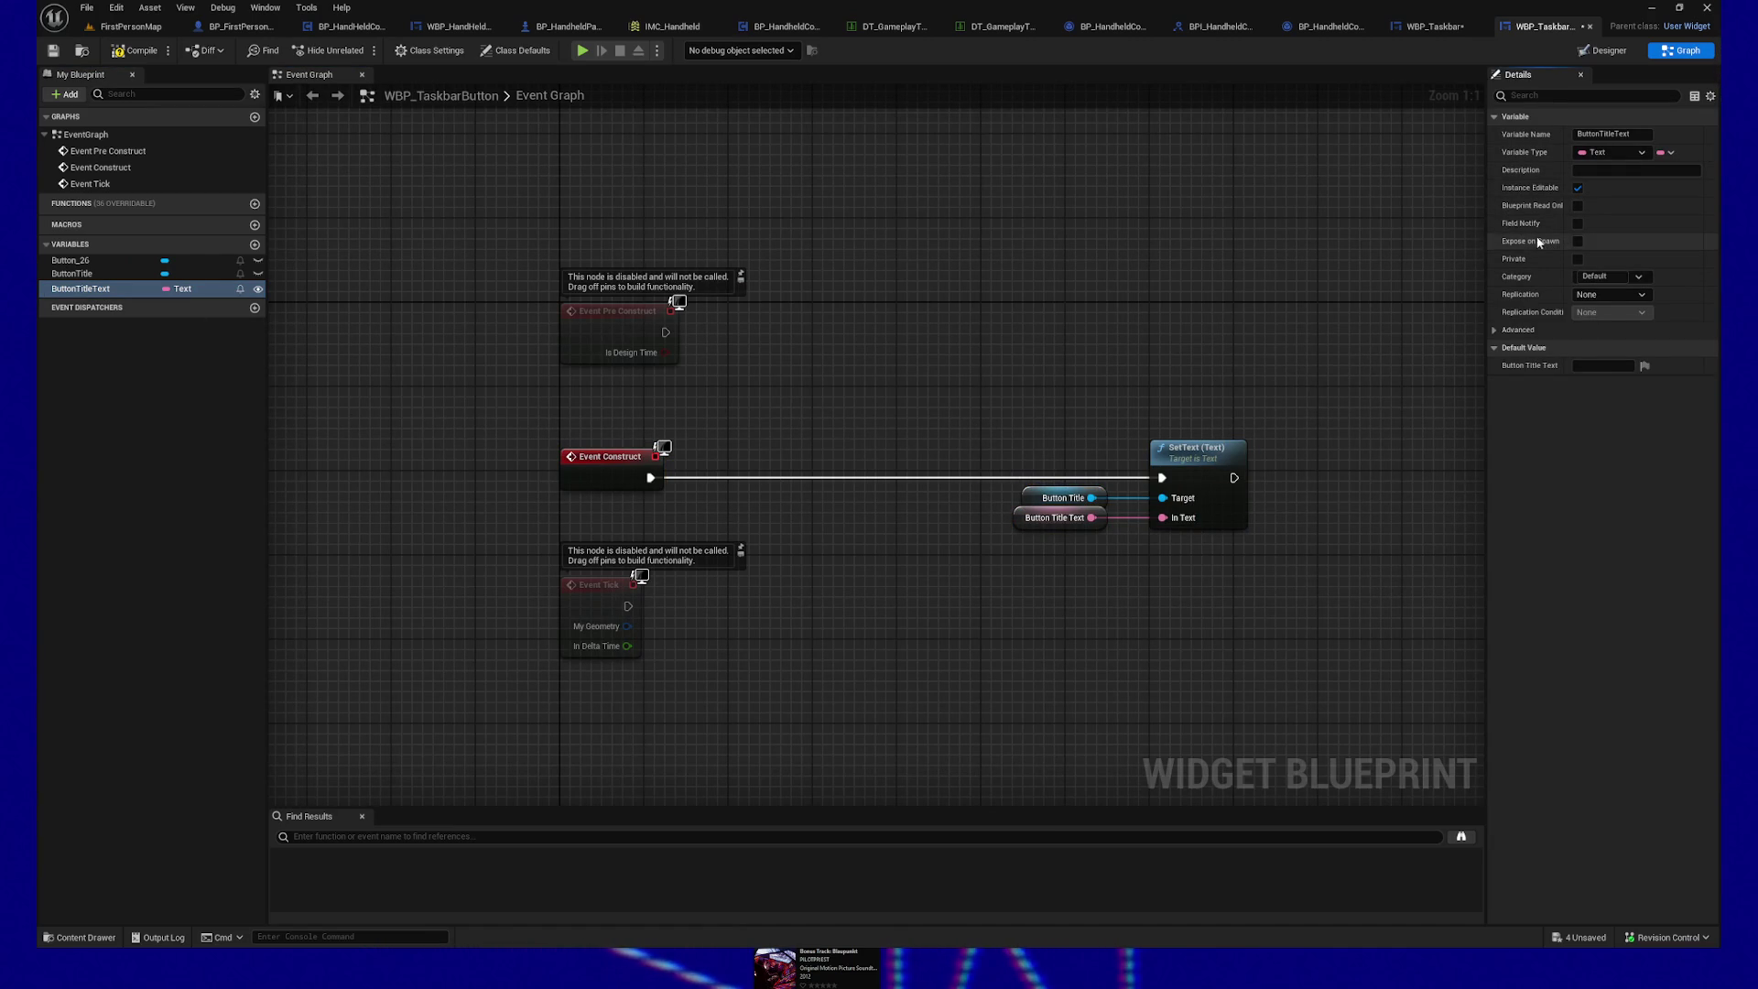
pyautogui.click(1577, 241)
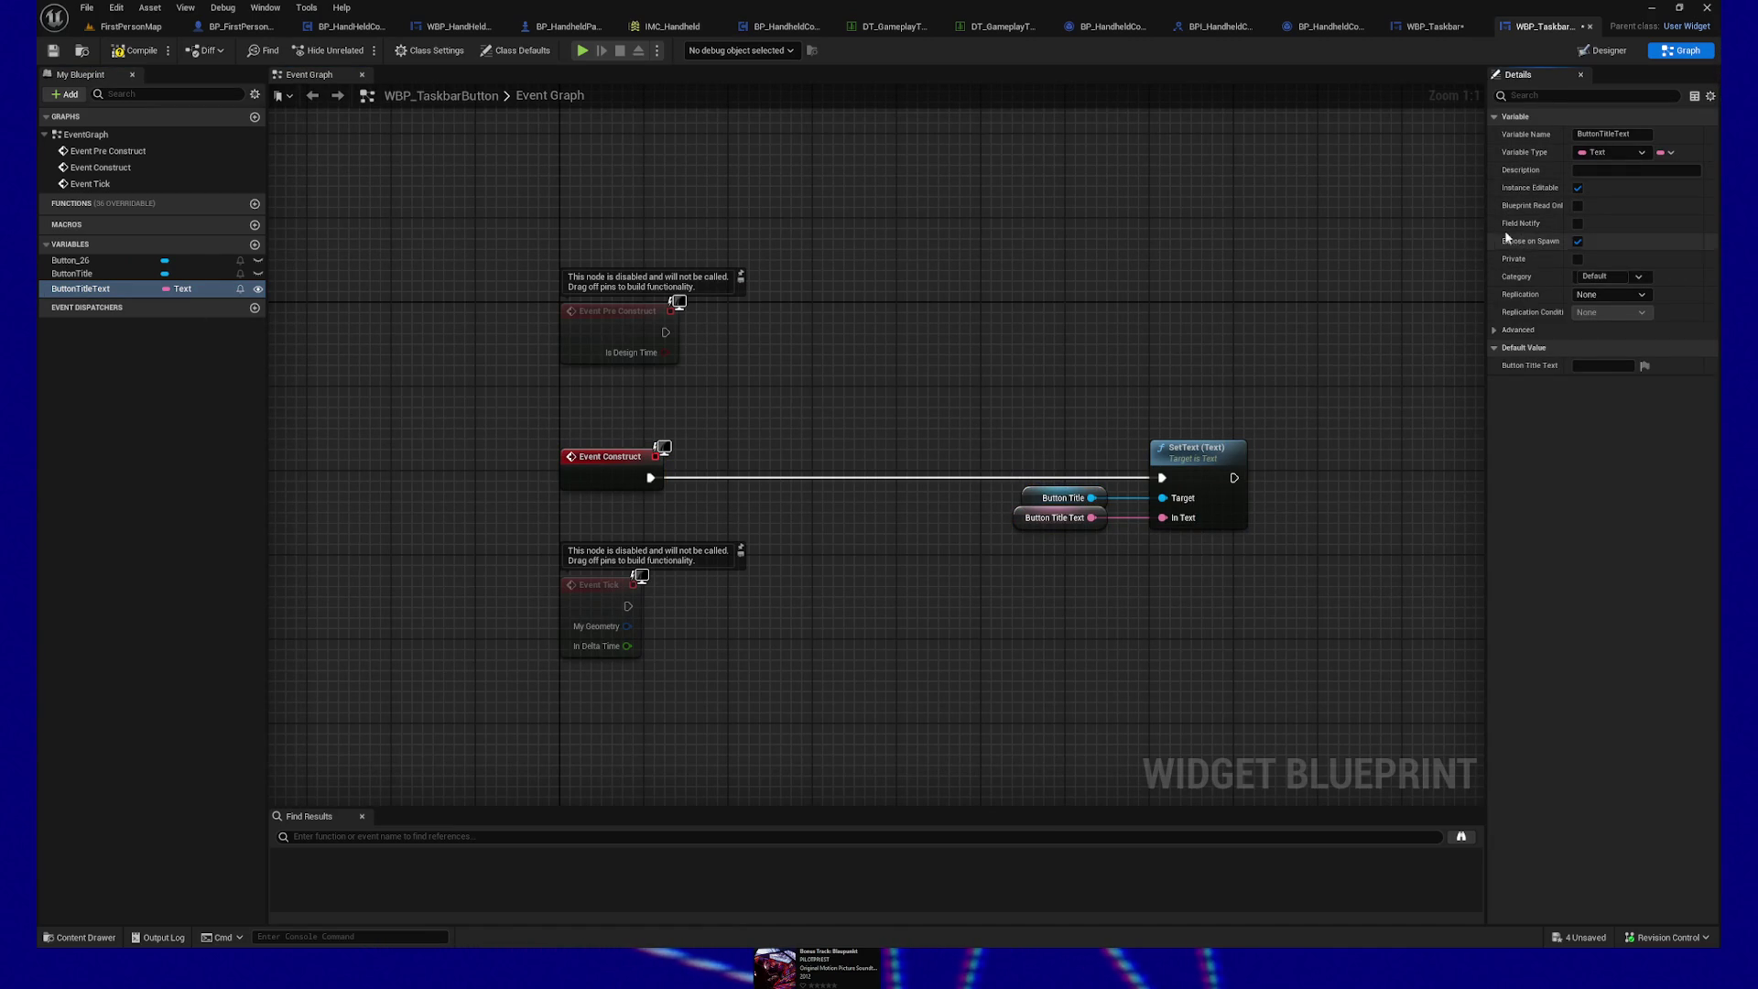
pyautogui.click(134, 52)
pyautogui.click(54, 52)
# Step: Shift Event Construct, SetText and both getters into a tidier position
pyautogui.click(81, 288)
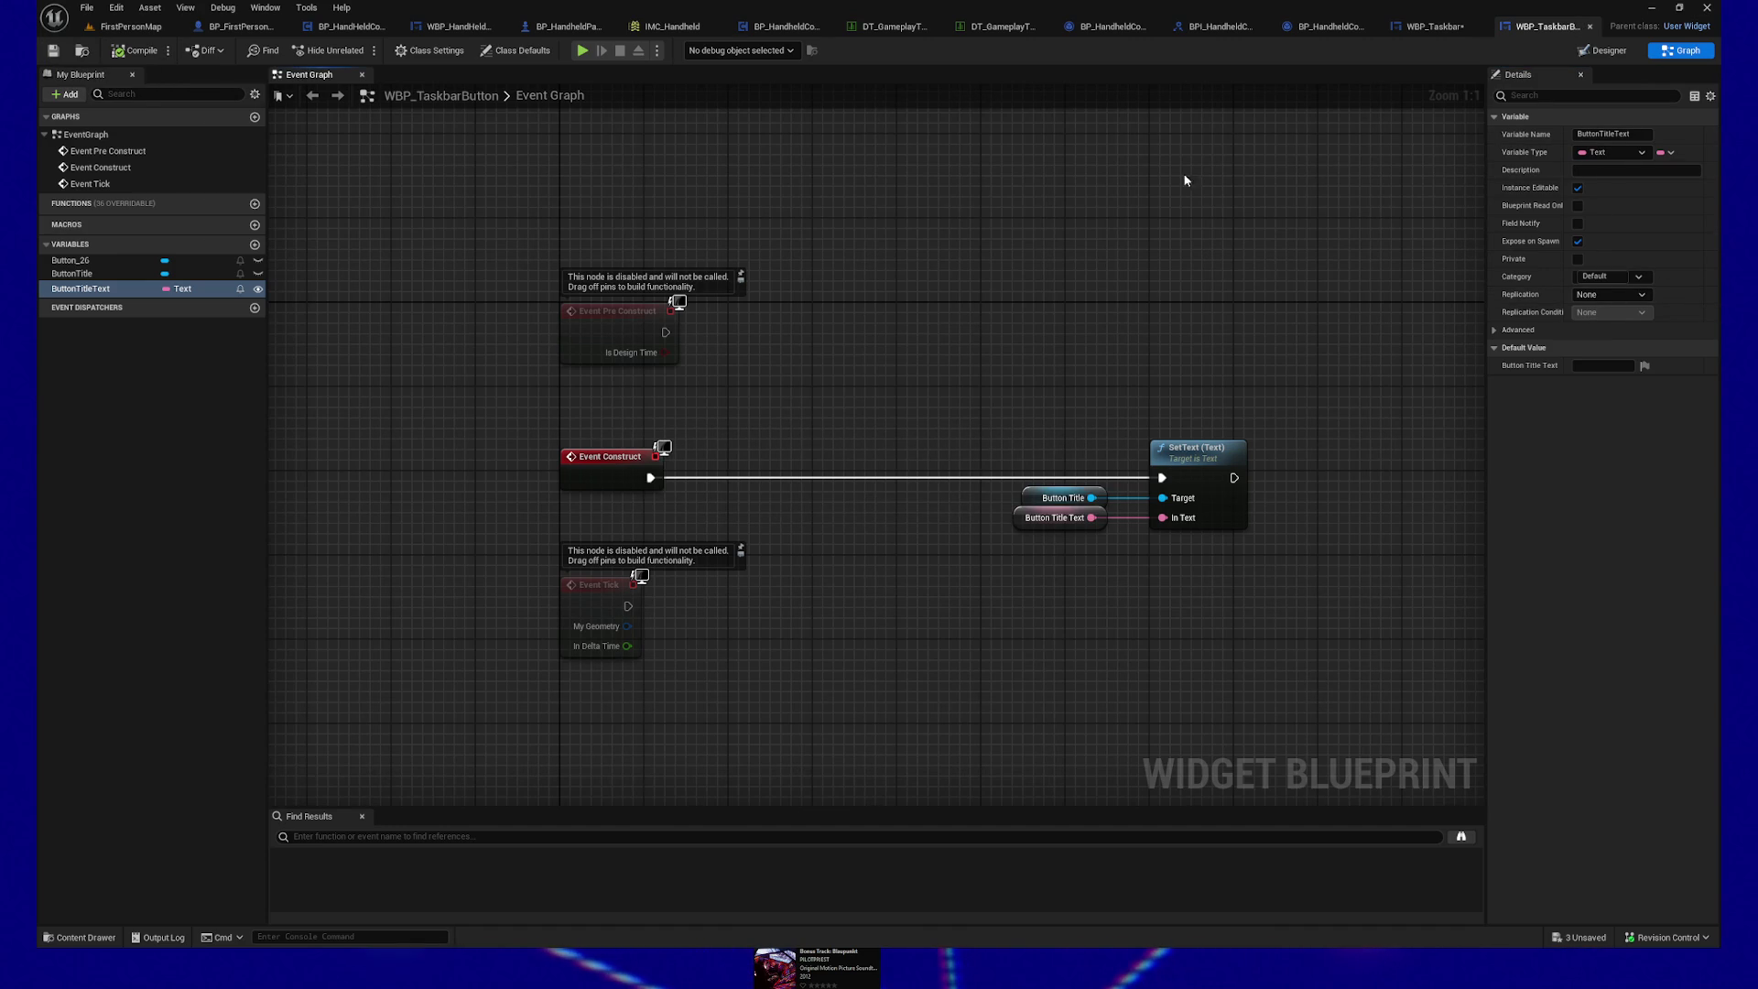
pyautogui.moveTo(1121, 389); pyautogui.dragTo(1091, 360)
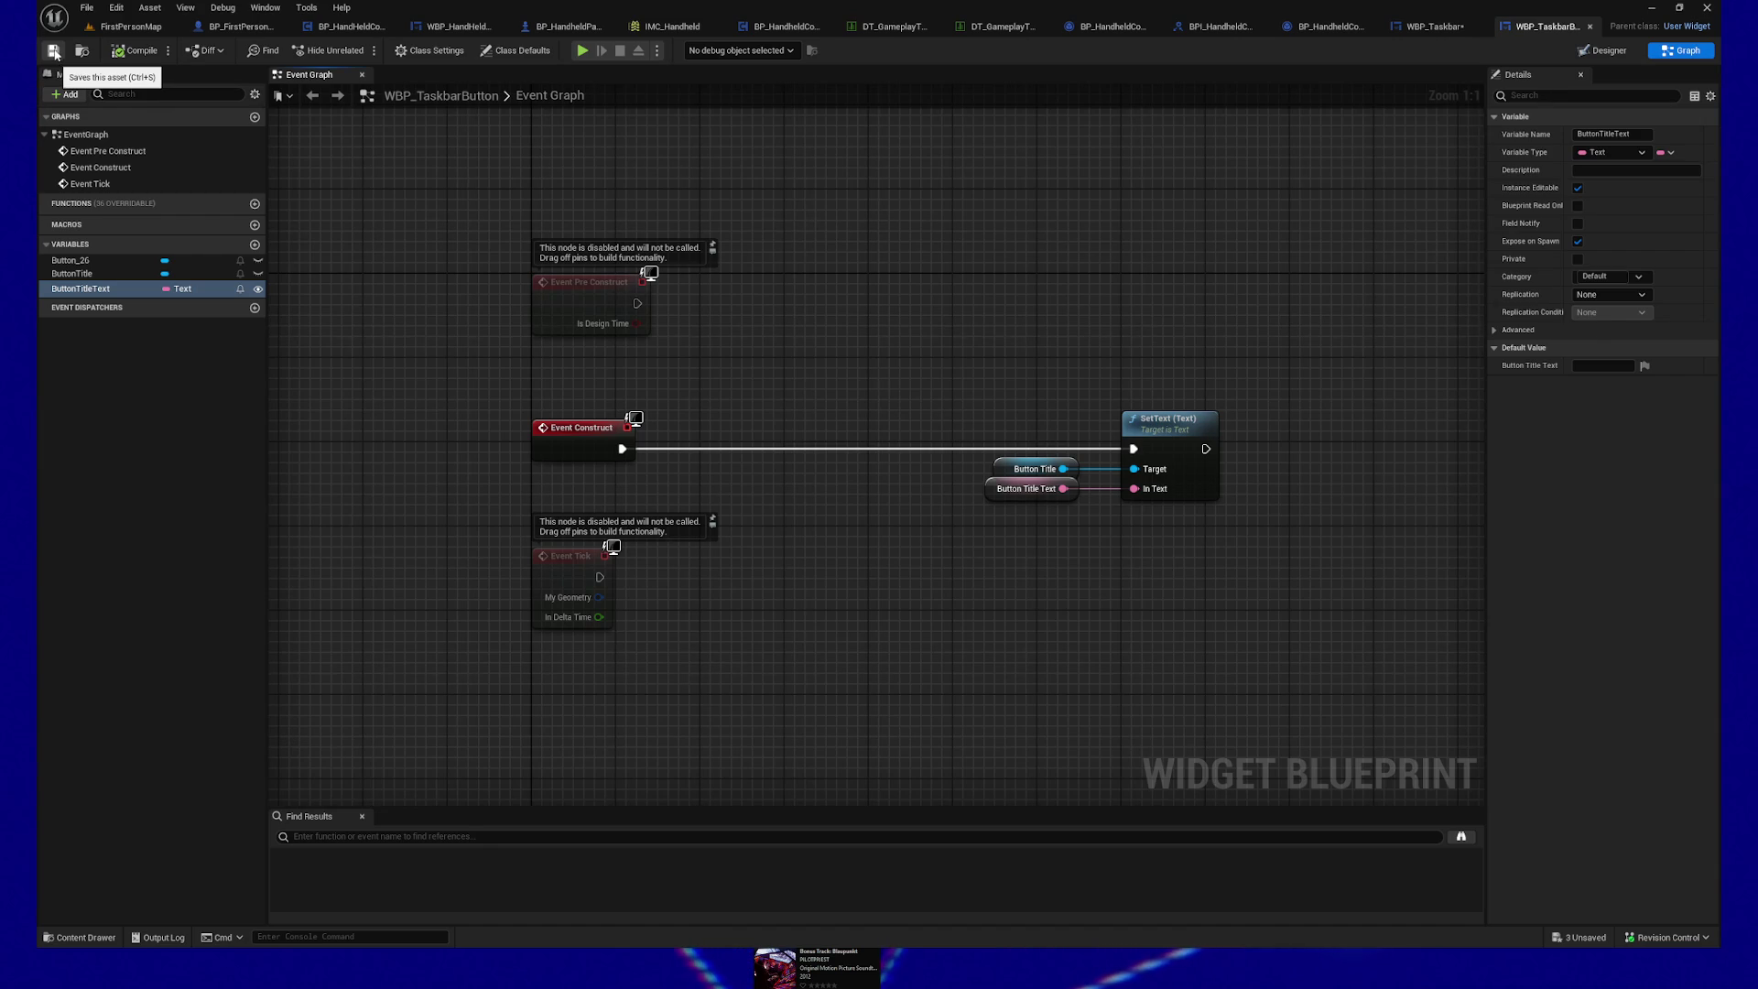
pyautogui.moveTo(938, 253); pyautogui.dragTo(902, 247)
pyautogui.moveTo(925, 387); pyautogui.dragTo(1228, 507)
pyautogui.press('Left')
pyautogui.press('Left')
pyautogui.press('Left')
pyautogui.press('Left')
pyautogui.press('Left')
pyautogui.press('Left')
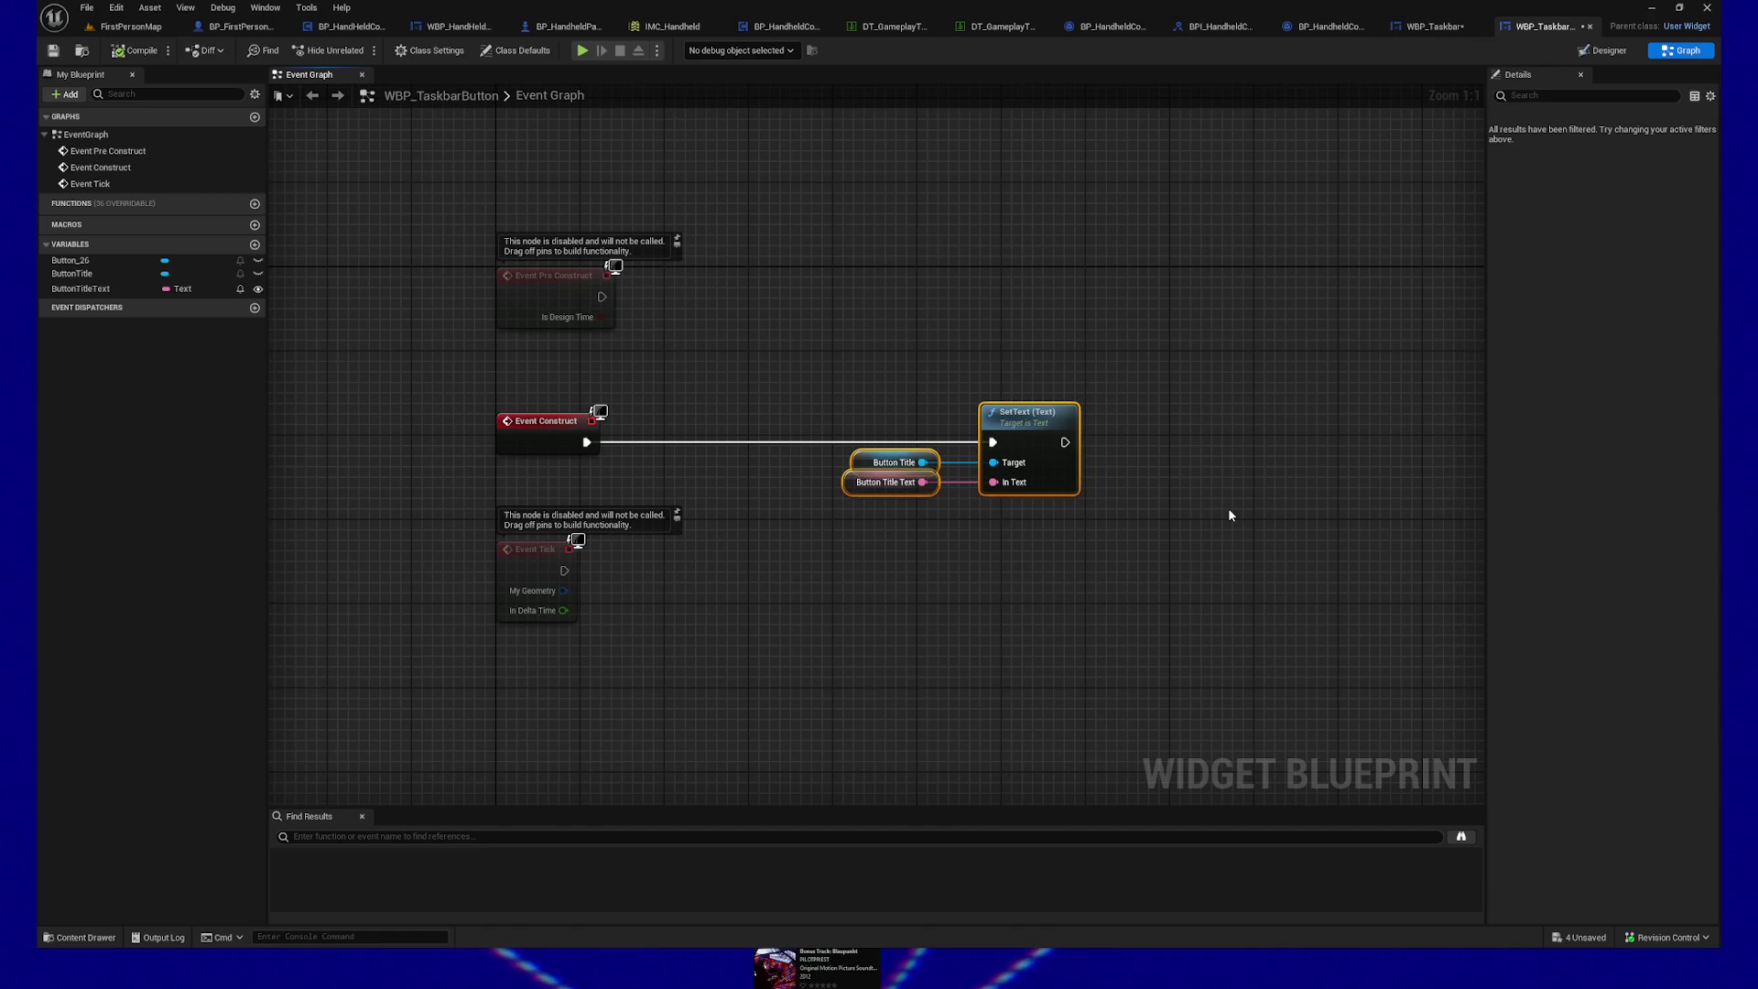
pyautogui.moveTo(573, 327); pyautogui.dragTo(538, 320)
pyautogui.moveTo(453, 371)
pyautogui.mouseDown()
pyautogui.moveTo(743, 448)
pyautogui.moveTo(1067, 495)
pyautogui.mouseUp()
pyautogui.press('Up')
pyautogui.press('Up')
pyautogui.press('Up')
pyautogui.press('Down')
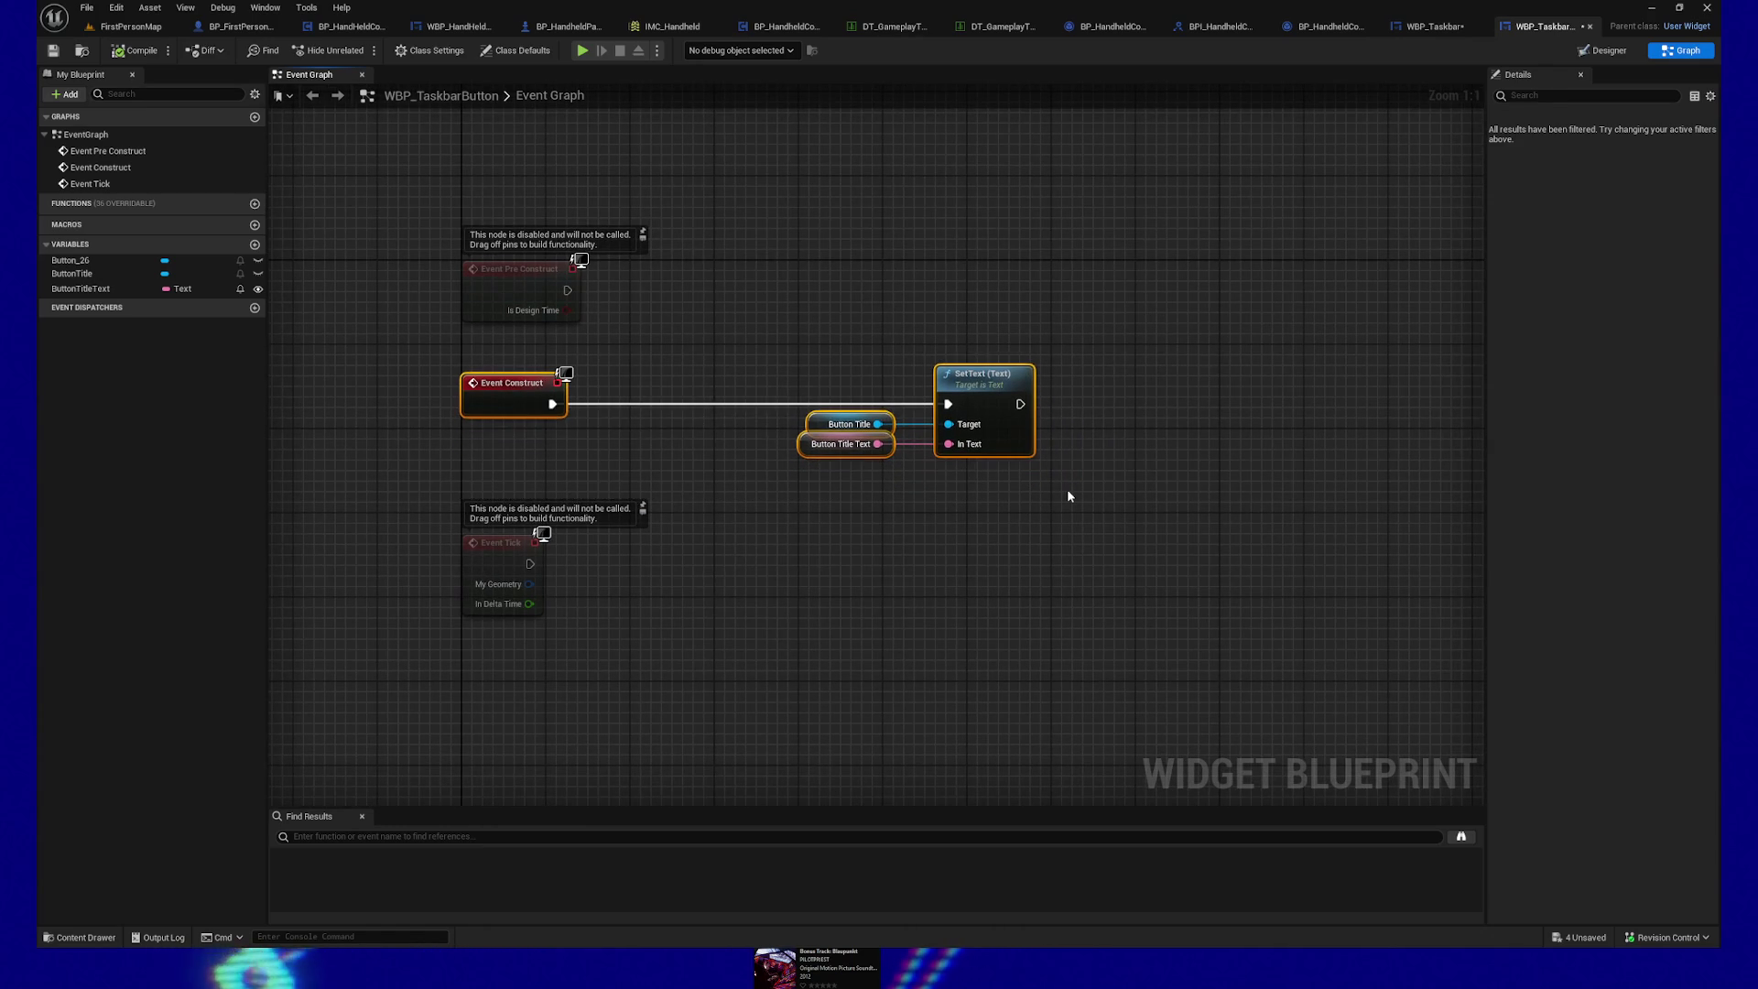
pyautogui.click(1038, 320)
# Step: Save WBP_TaskbarButton again and move over to the WBP_Taskbar blueprint
pyautogui.hotkey('ctrl', 's')
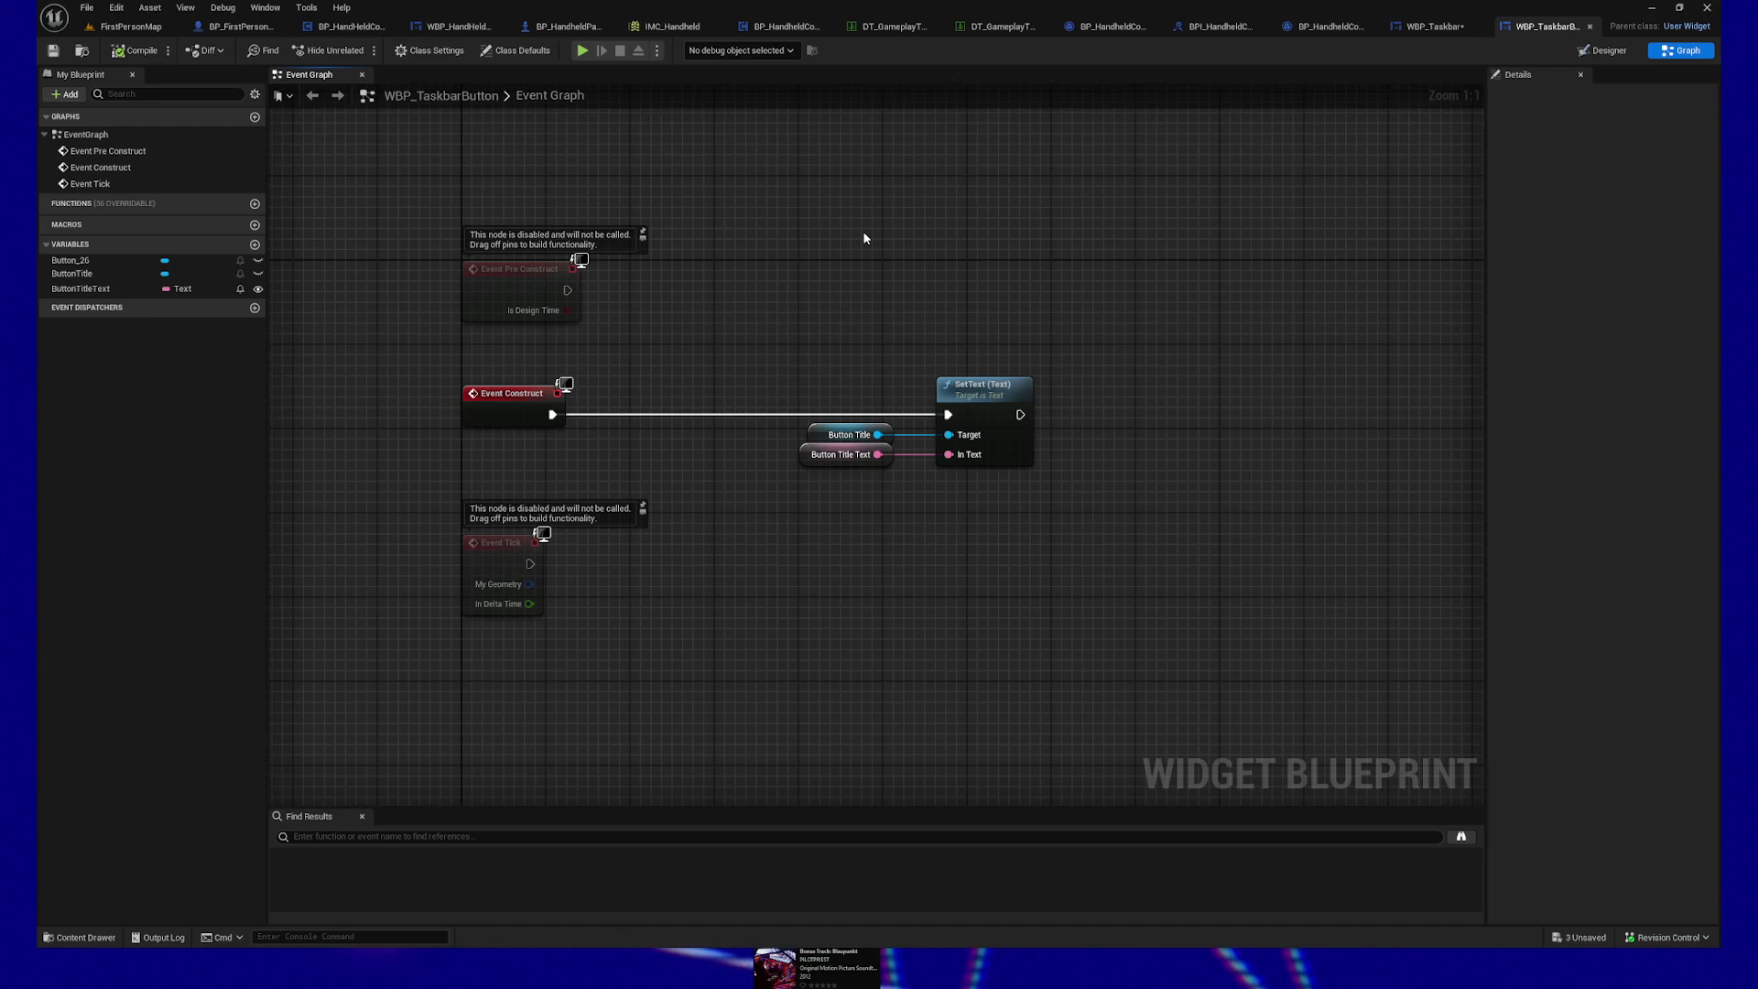
pyautogui.moveTo(410, 327)
pyautogui.mouseDown()
pyautogui.moveTo(755, 355)
pyautogui.moveTo(1102, 414)
pyautogui.mouseUp()
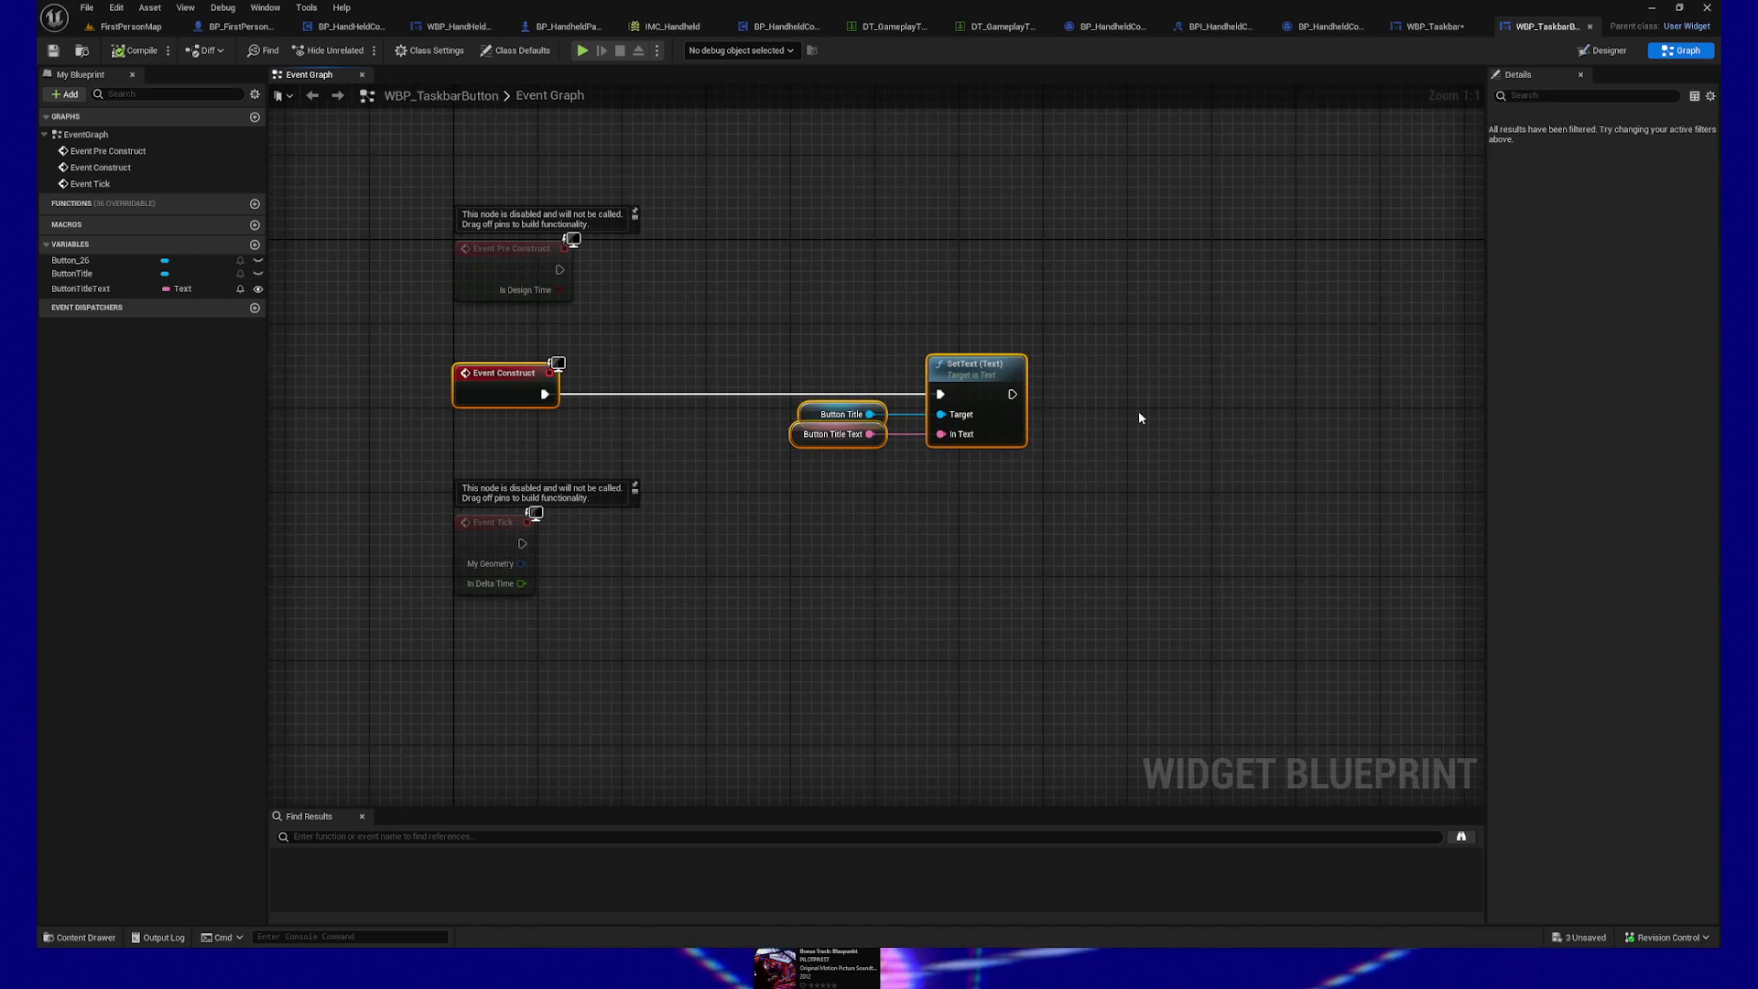
pyautogui.moveTo(1036, 314); pyautogui.dragTo(986, 302)
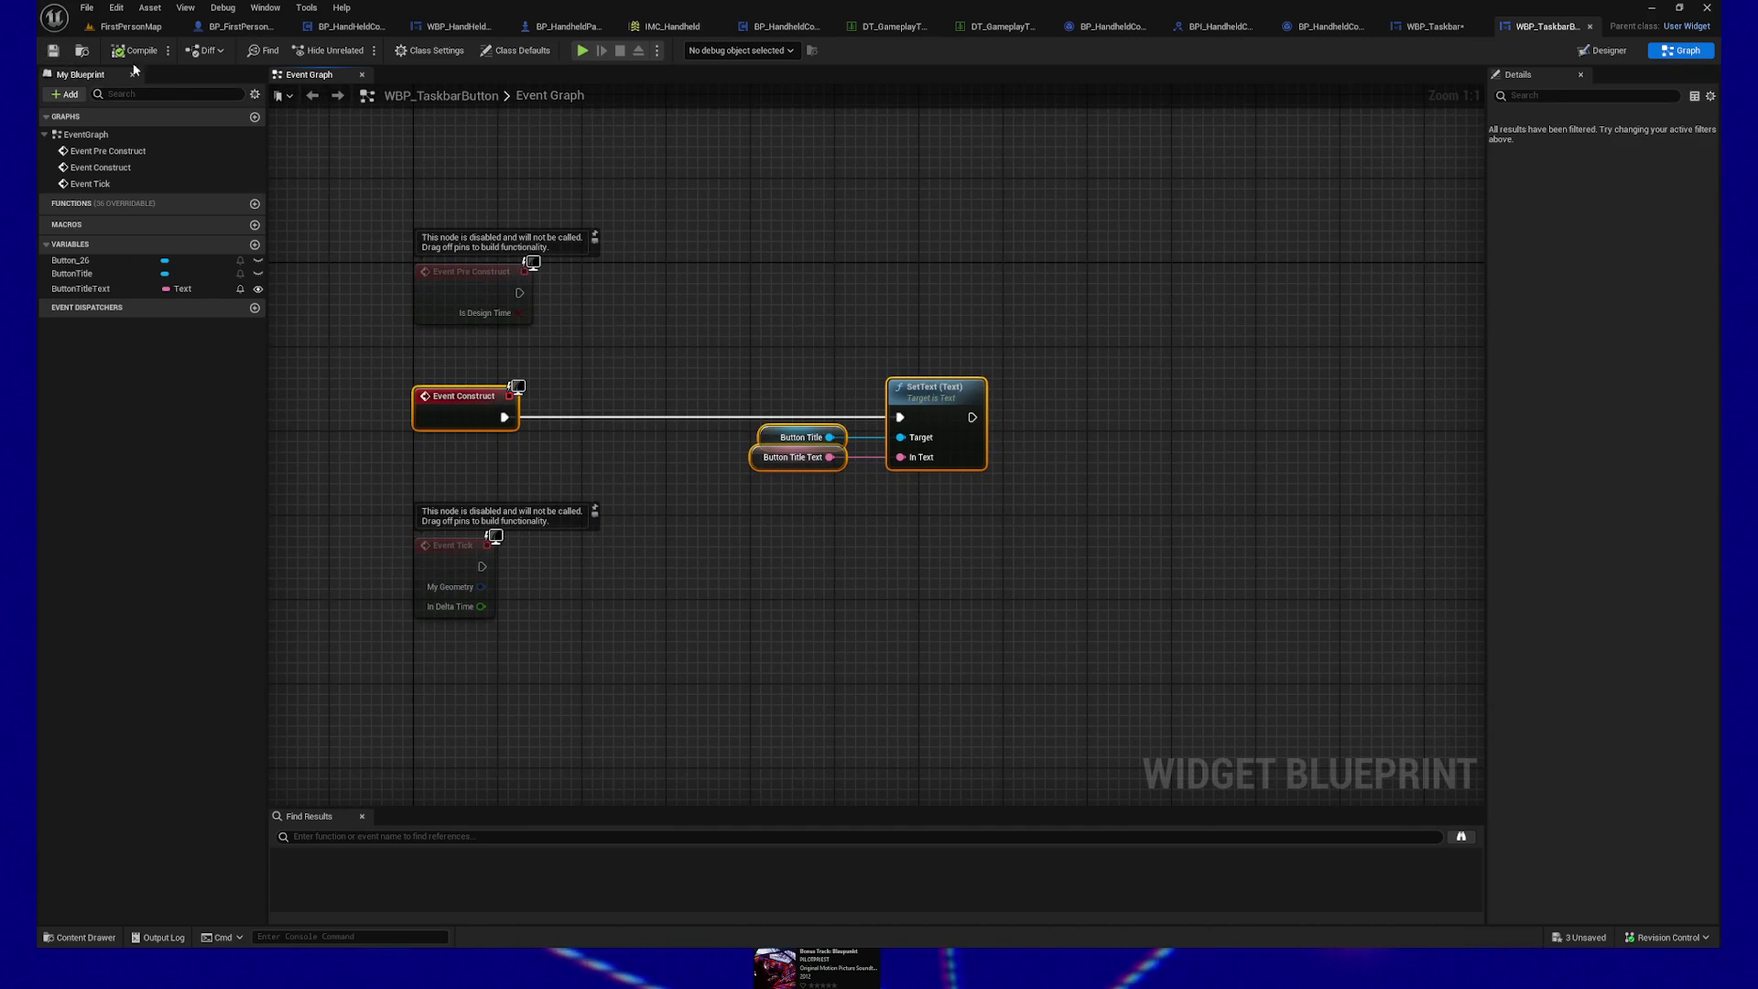
pyautogui.click(1450, 31)
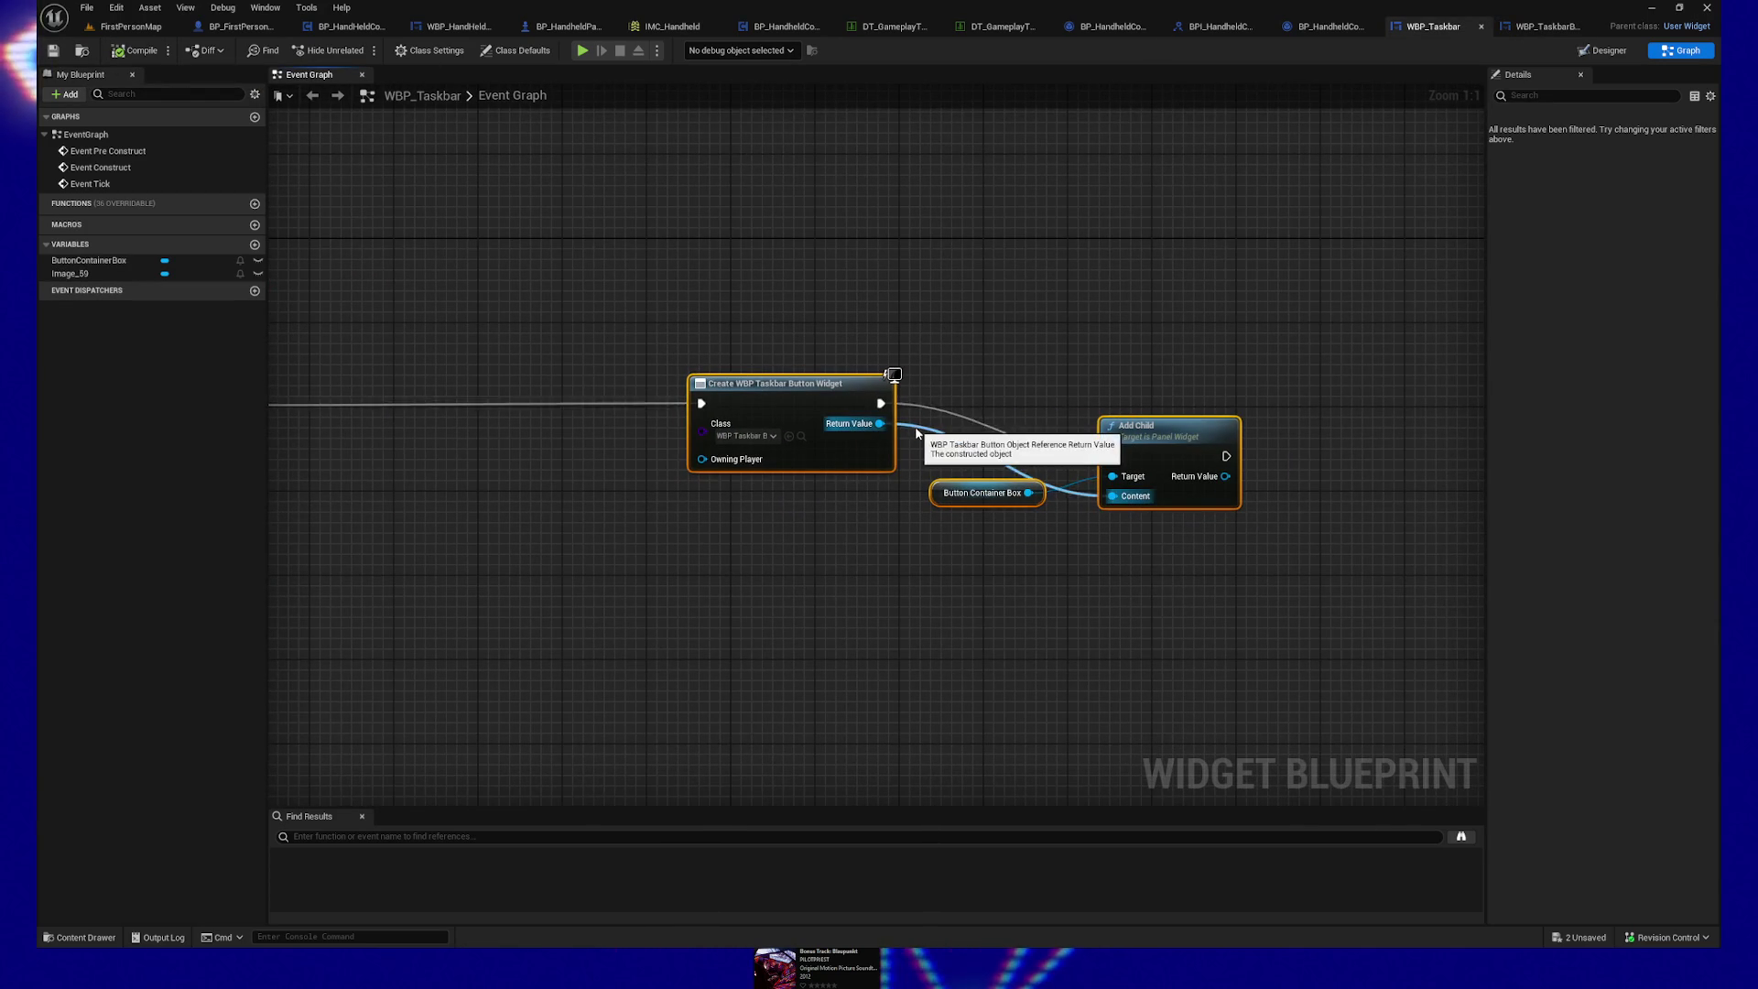
# Step: Add a reroute node on the Return Value wire, straighten it, and compile WBP_Taskbar
pyautogui.doubleClick(1069, 487)
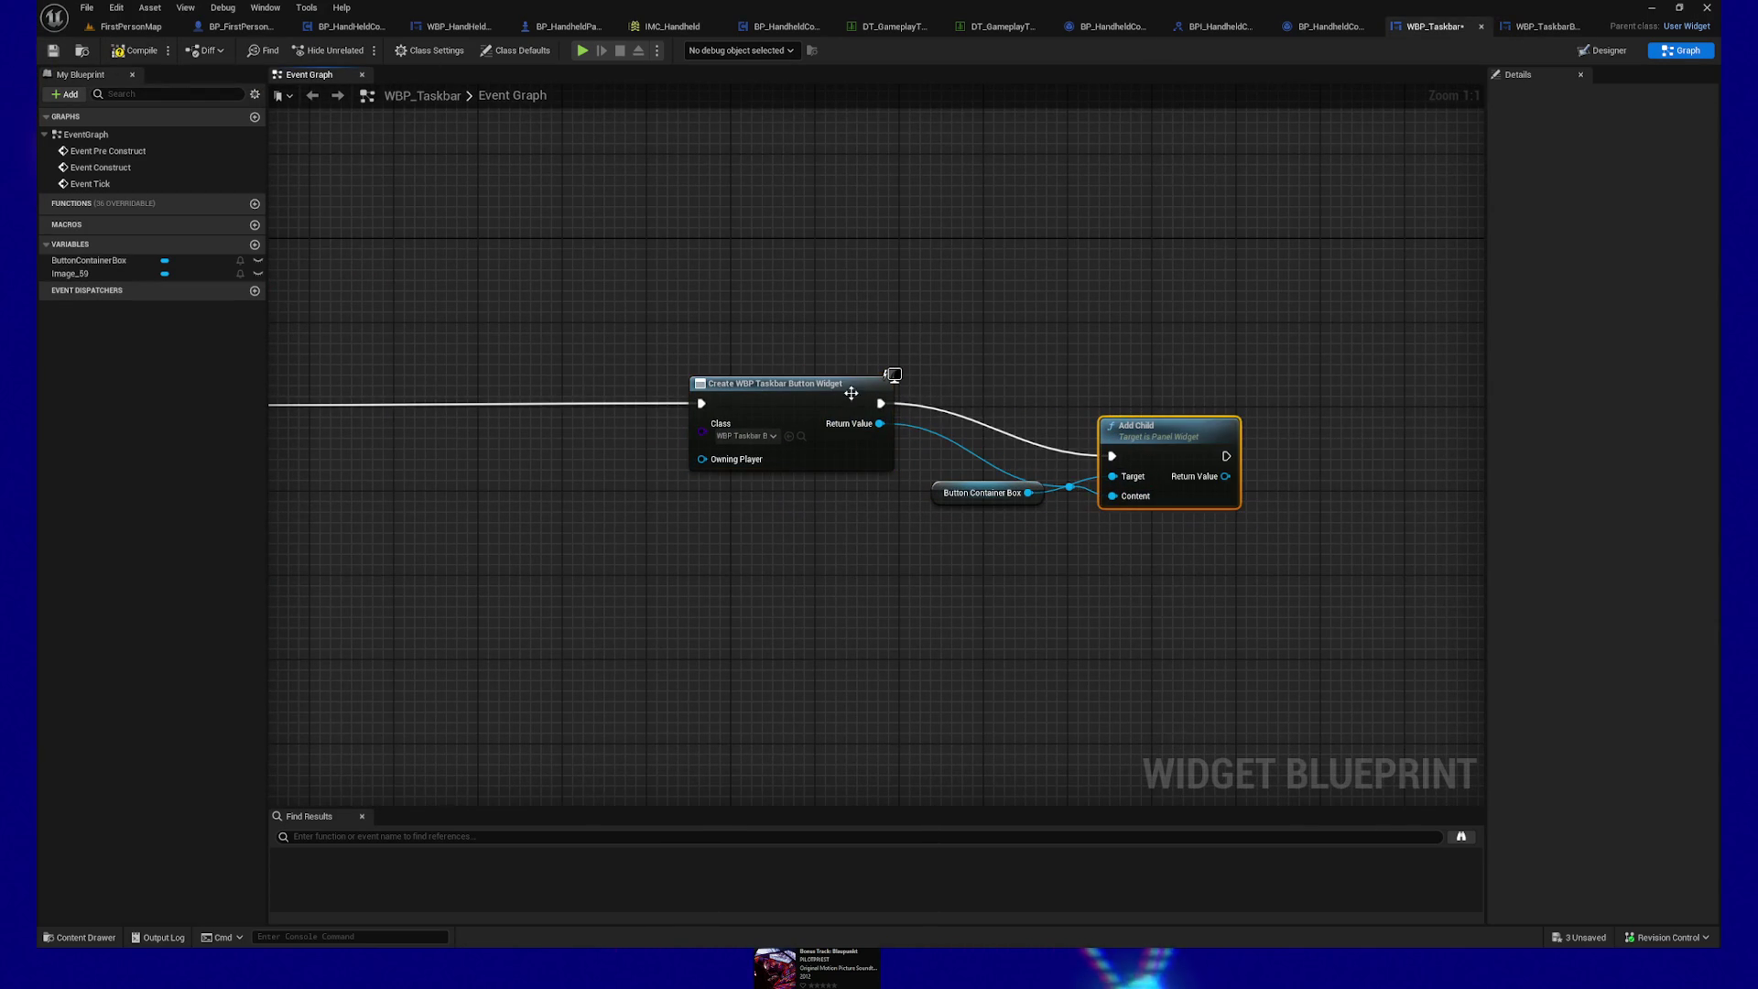
pyautogui.press('q')
pyautogui.keyDown('ctrl'); pyautogui.click(1069, 486); pyautogui.keyUp('ctrl')
pyautogui.press('q')
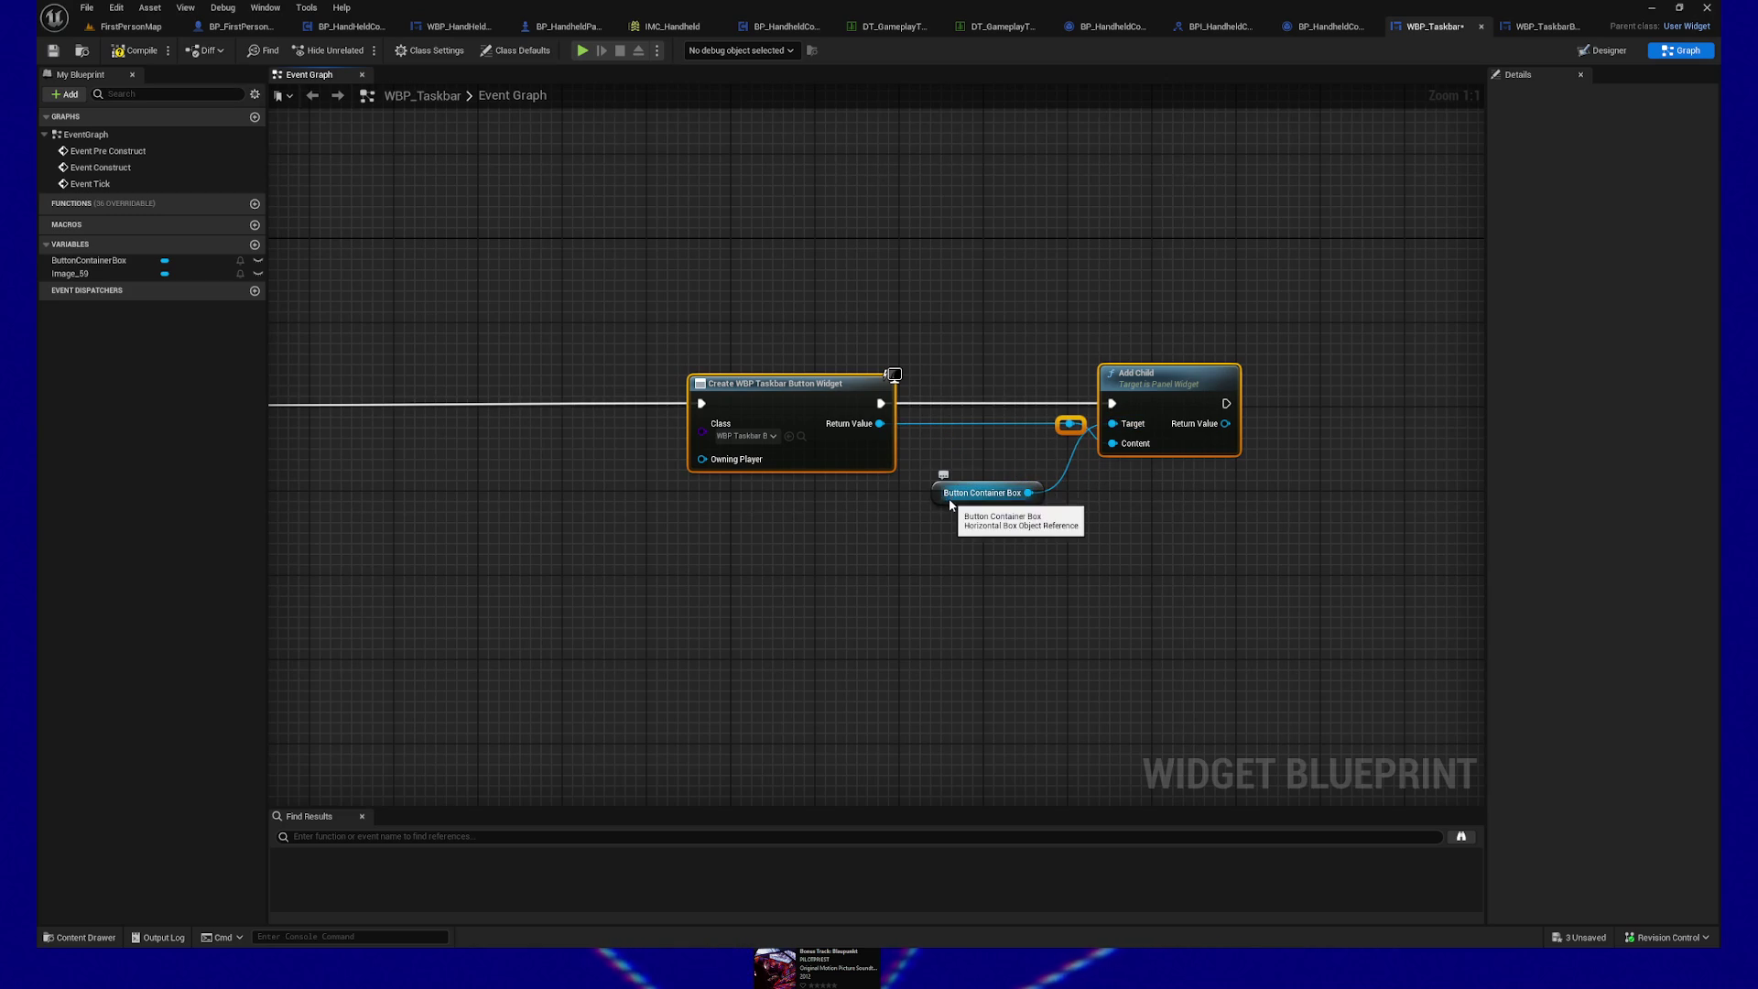
pyautogui.moveTo(839, 549)
pyautogui.mouseDown()
pyautogui.moveTo(988, 550)
pyautogui.moveTo(843, 528)
pyautogui.mouseUp()
pyautogui.moveTo(624, 275); pyautogui.dragTo(778, 307)
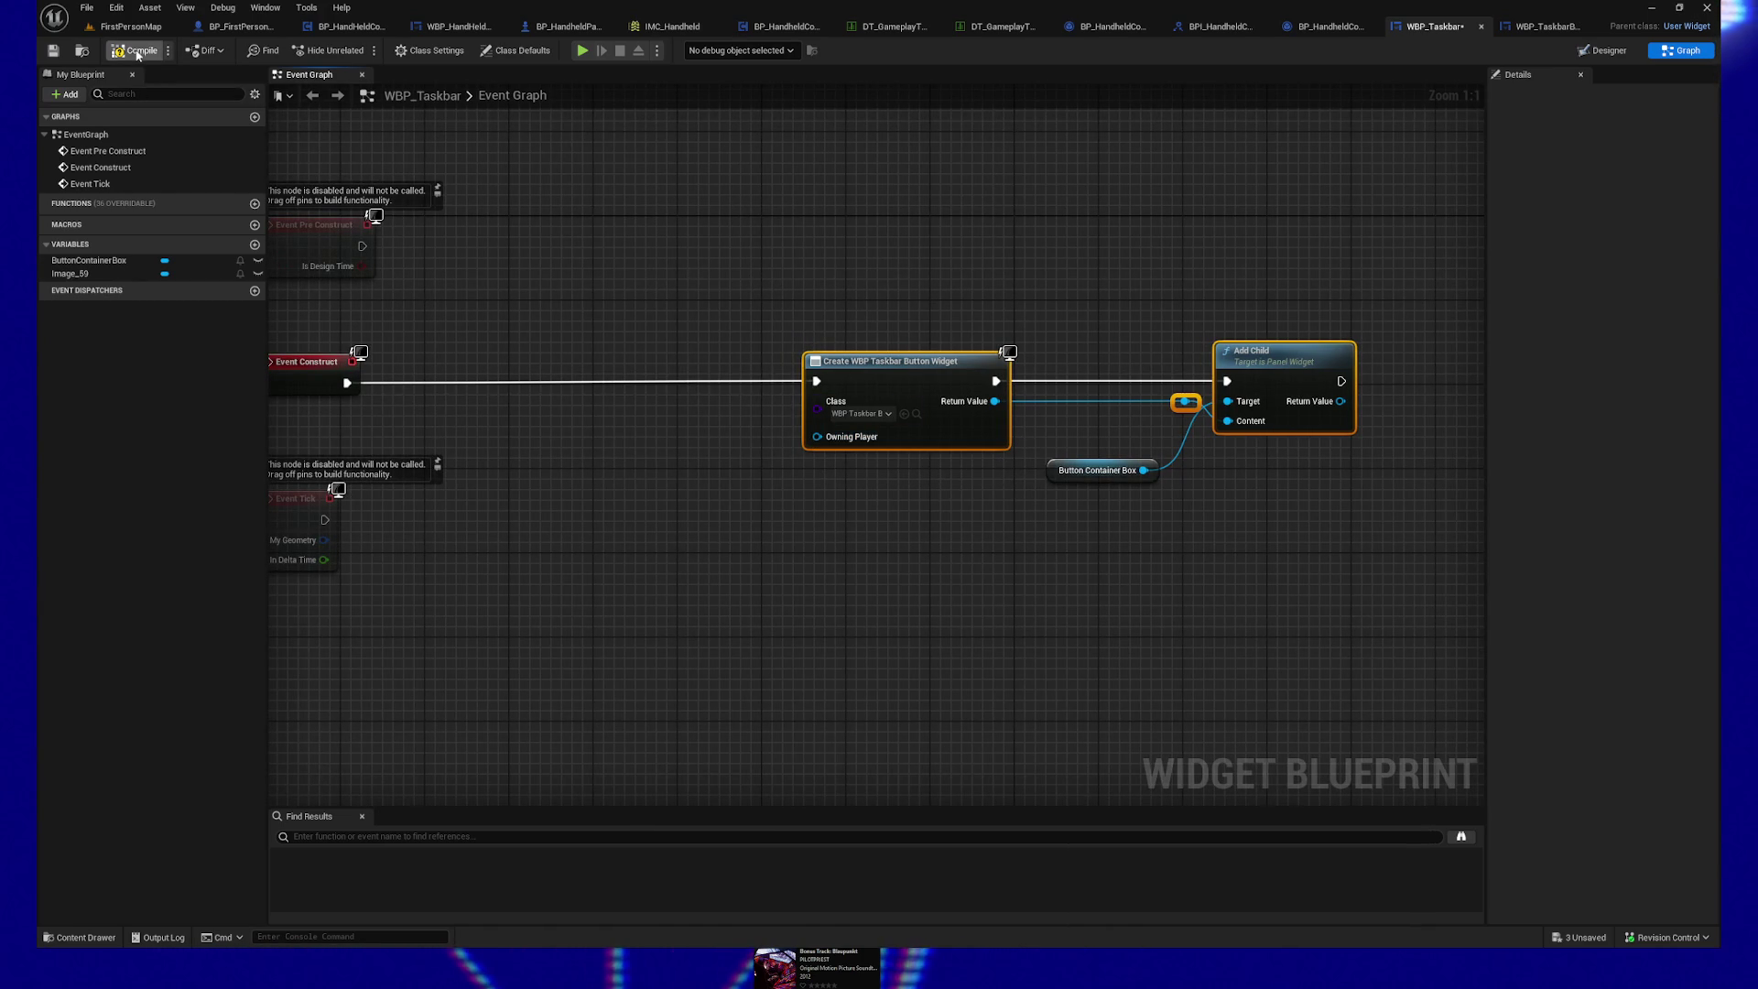
pyautogui.click(55, 51)
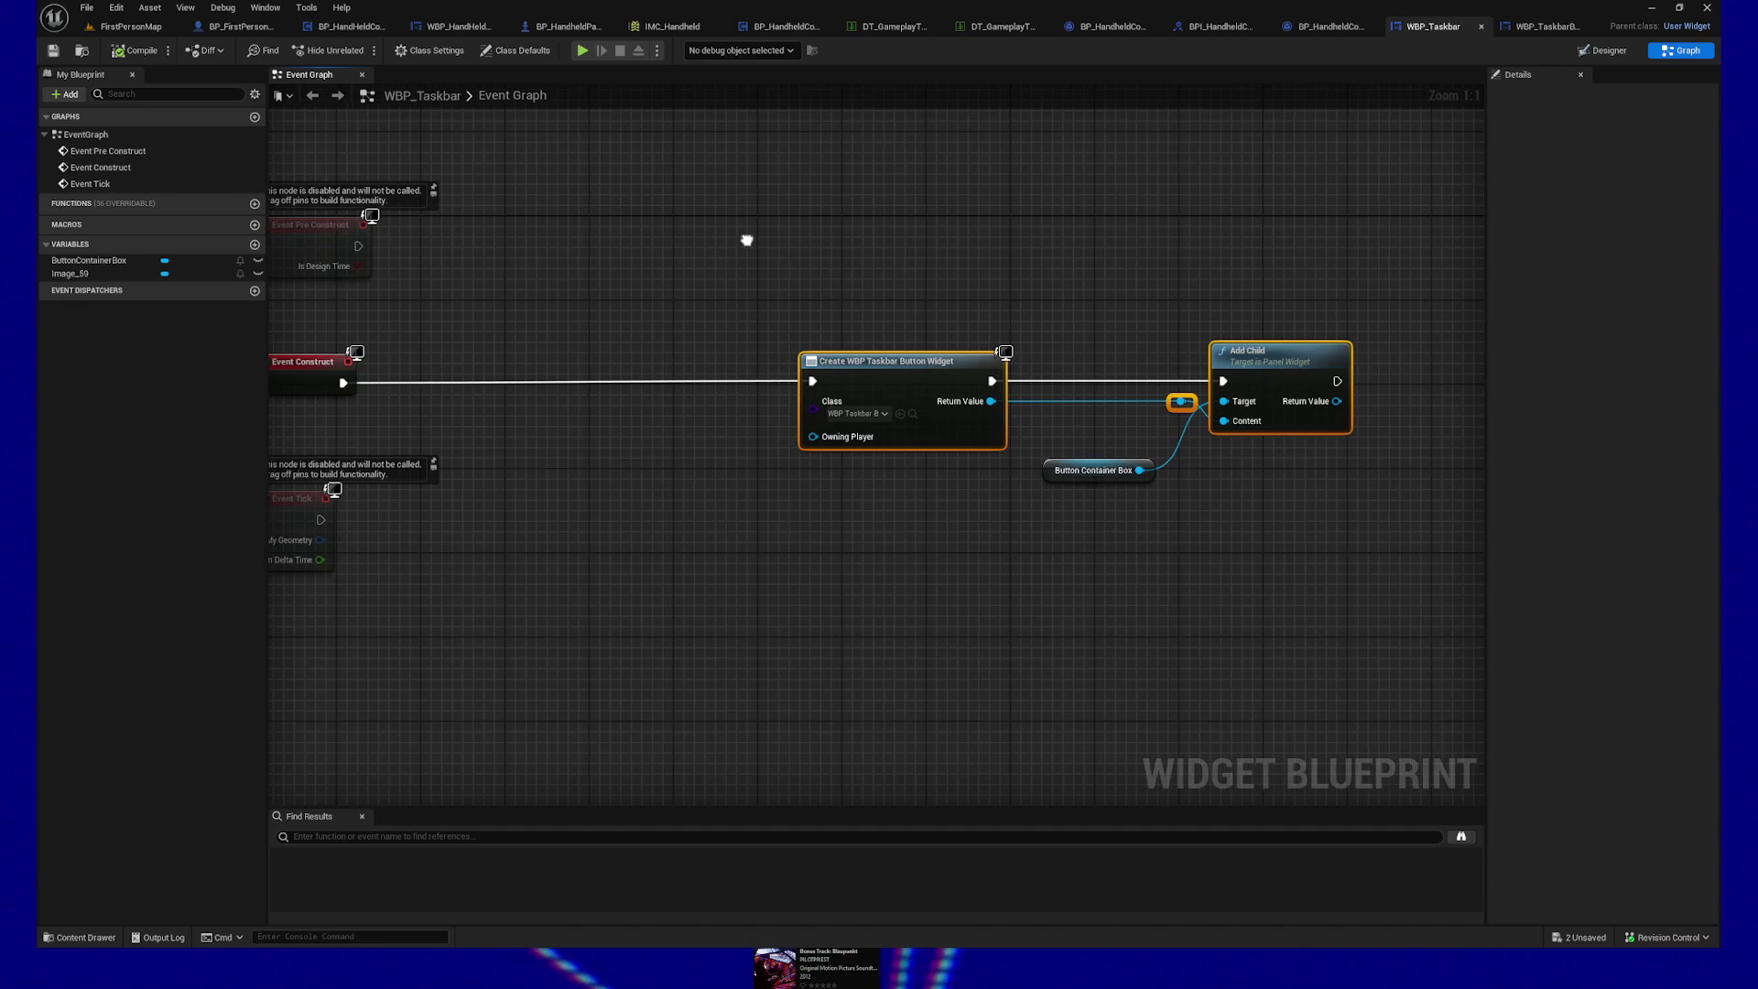
# Step: Align the reroute with Add Child's Content pin and Button Container Box with its Target pin
pyautogui.moveTo(749, 239); pyautogui.dragTo(699, 248)
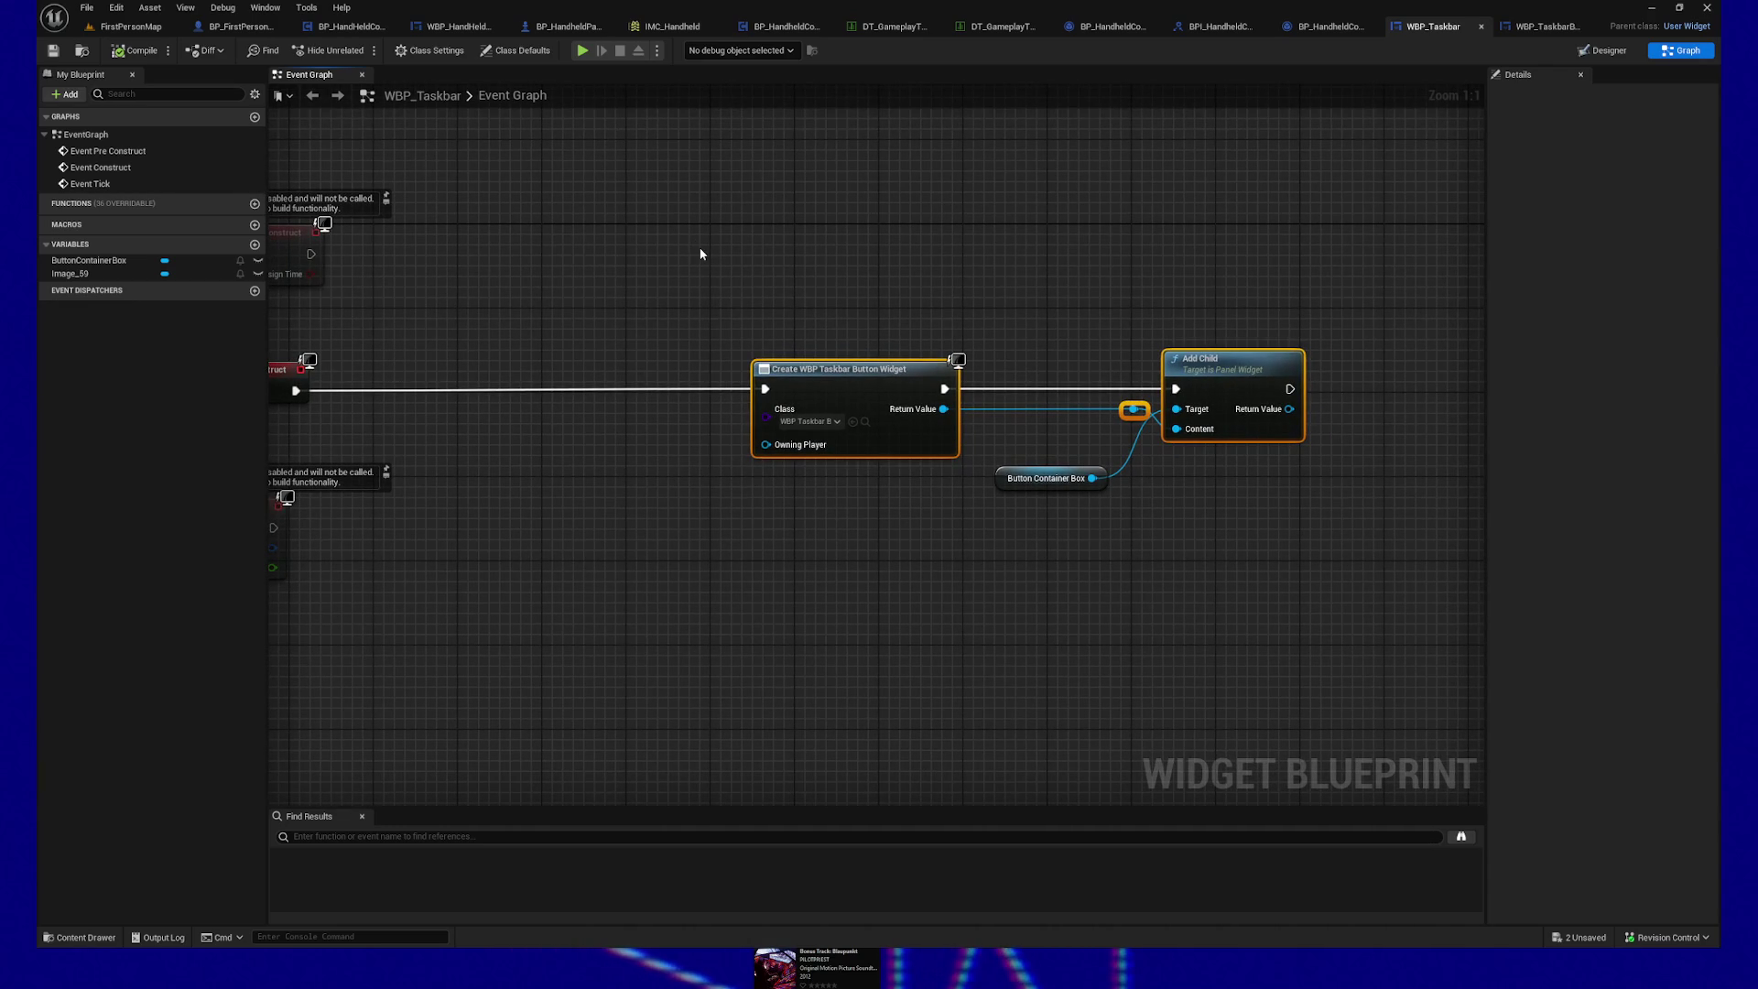
pyautogui.moveTo(652, 277); pyautogui.dragTo(515, 264)
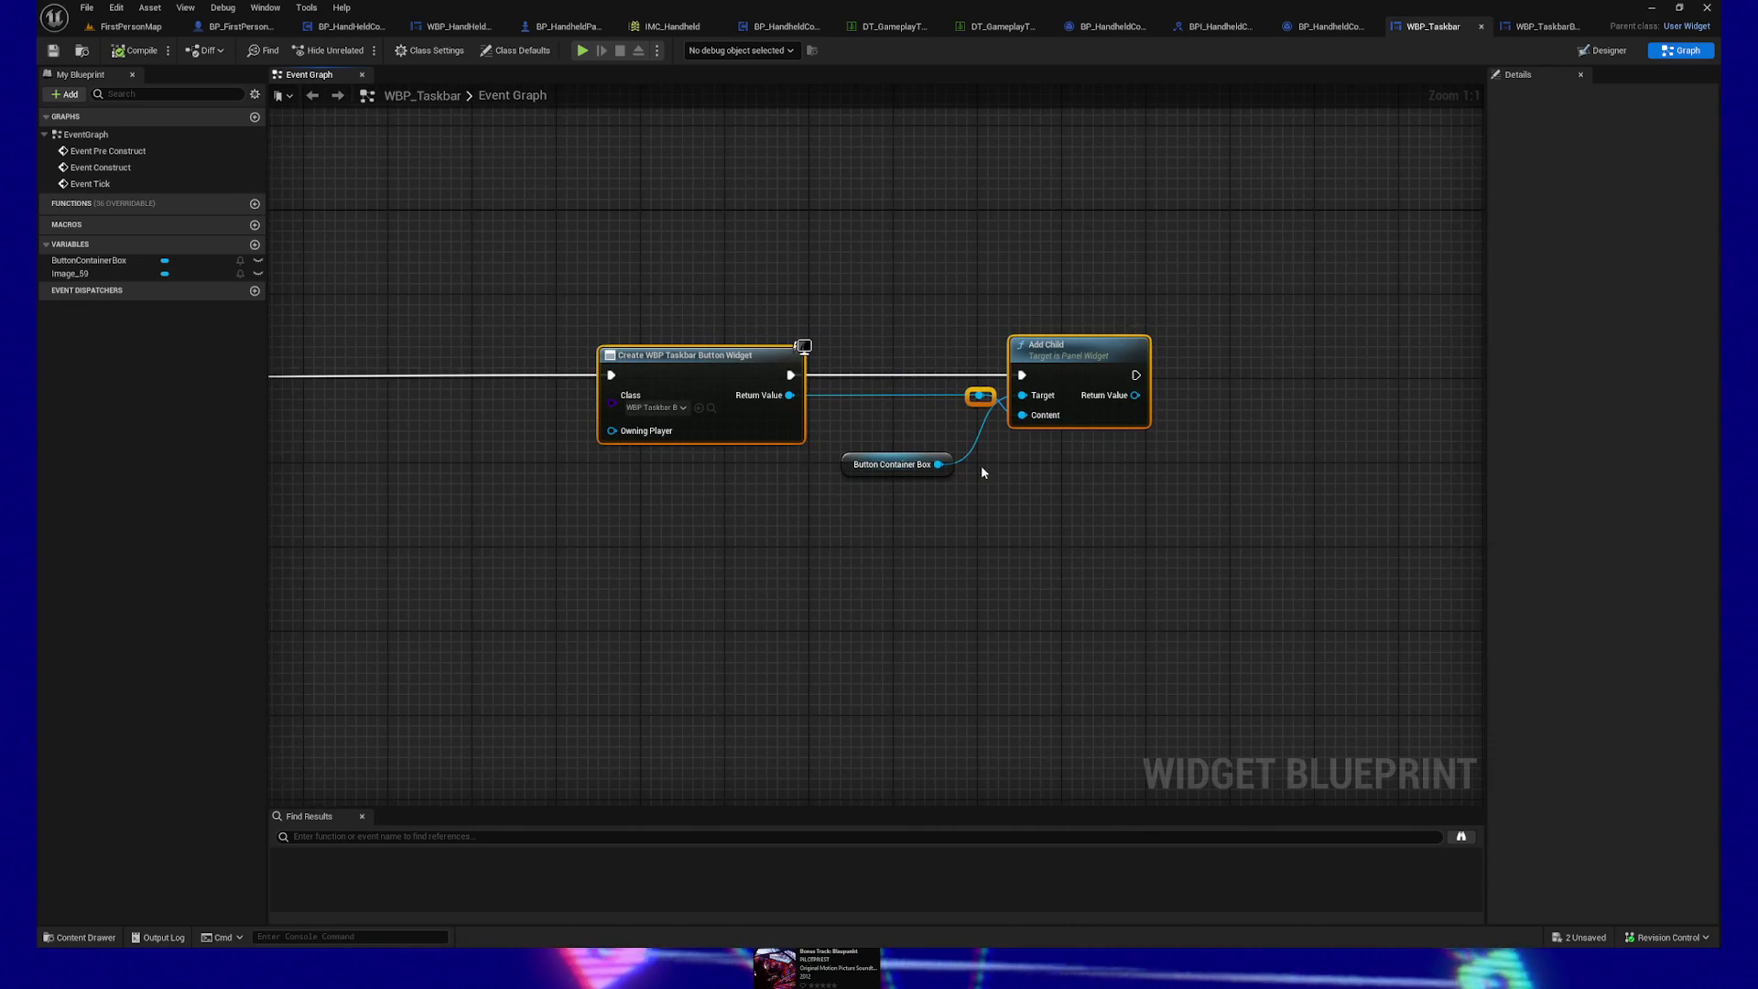
pyautogui.click(976, 404)
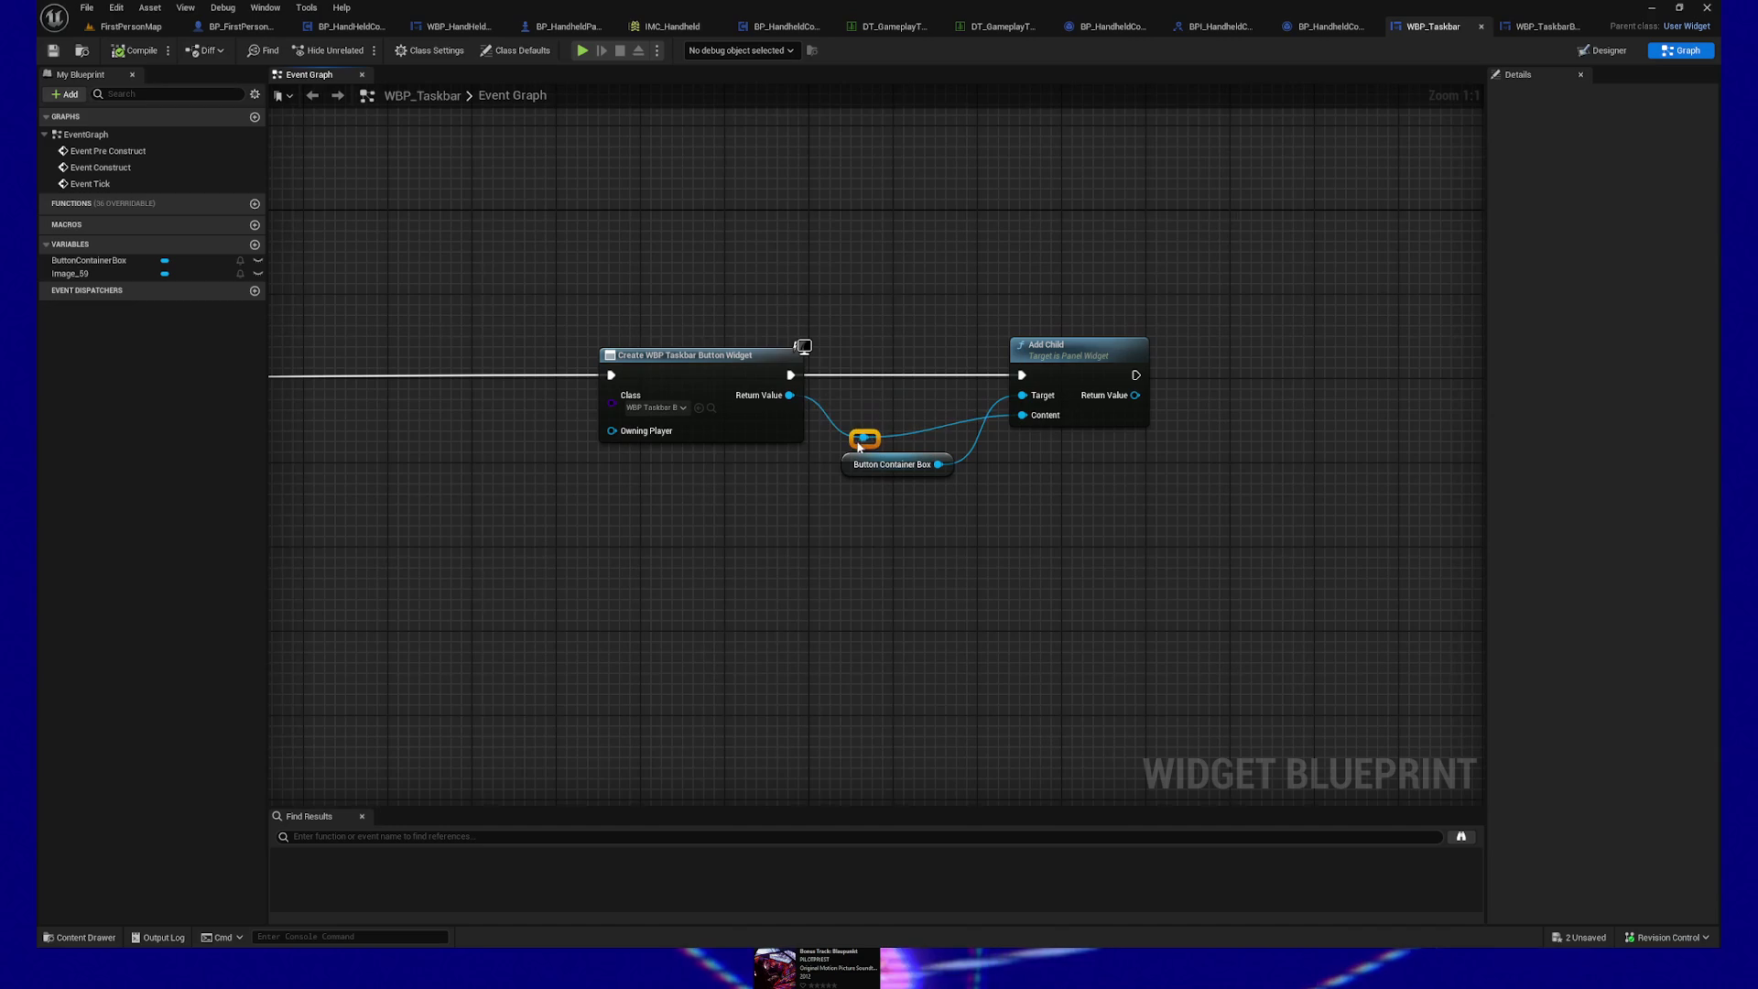
pyautogui.moveTo(860, 446); pyautogui.dragTo(863, 403)
pyautogui.click(863, 395)
pyautogui.keyDown('ctrl'); pyautogui.click(1080, 348); pyautogui.keyUp('ctrl')
pyautogui.press('q')
pyautogui.keyDown('ctrl'); pyautogui.click(894, 469); pyautogui.keyUp('ctrl')
pyautogui.press('q')
pyautogui.click(948, 401)
pyautogui.press('Right')
pyautogui.press('Right')
pyautogui.press('Right')
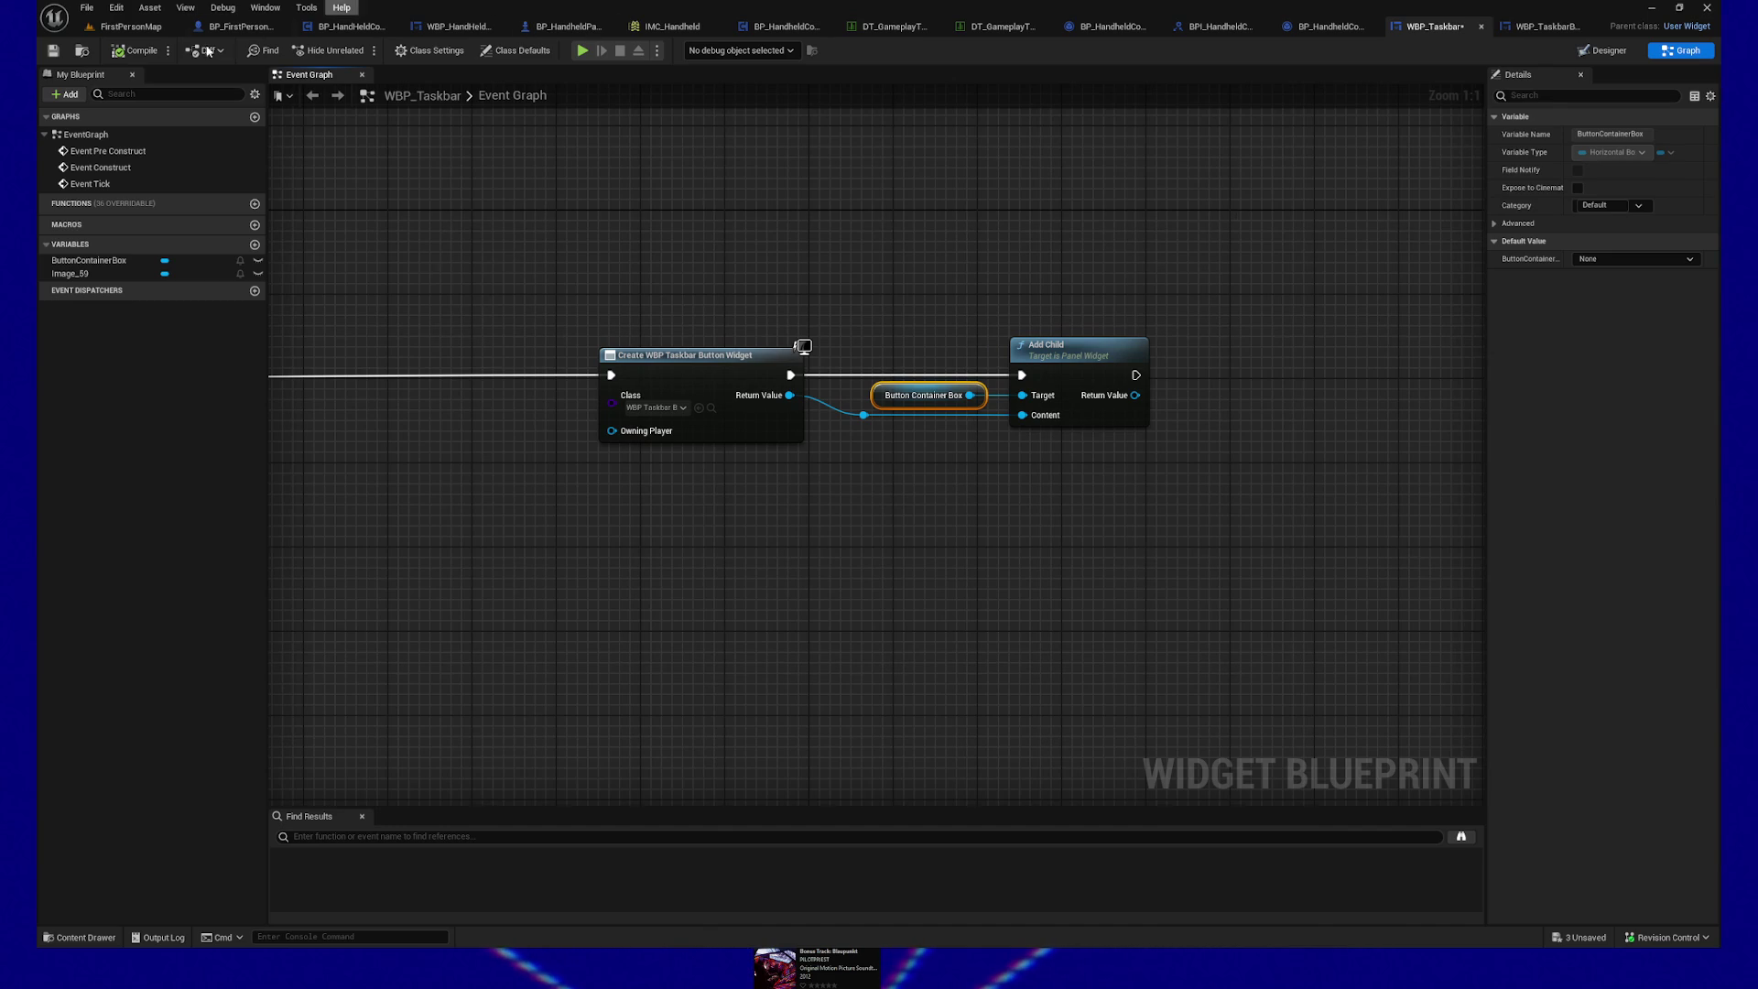
# Step: Save WBP_Taskbar and review the rerouted graph
pyautogui.click(52, 55)
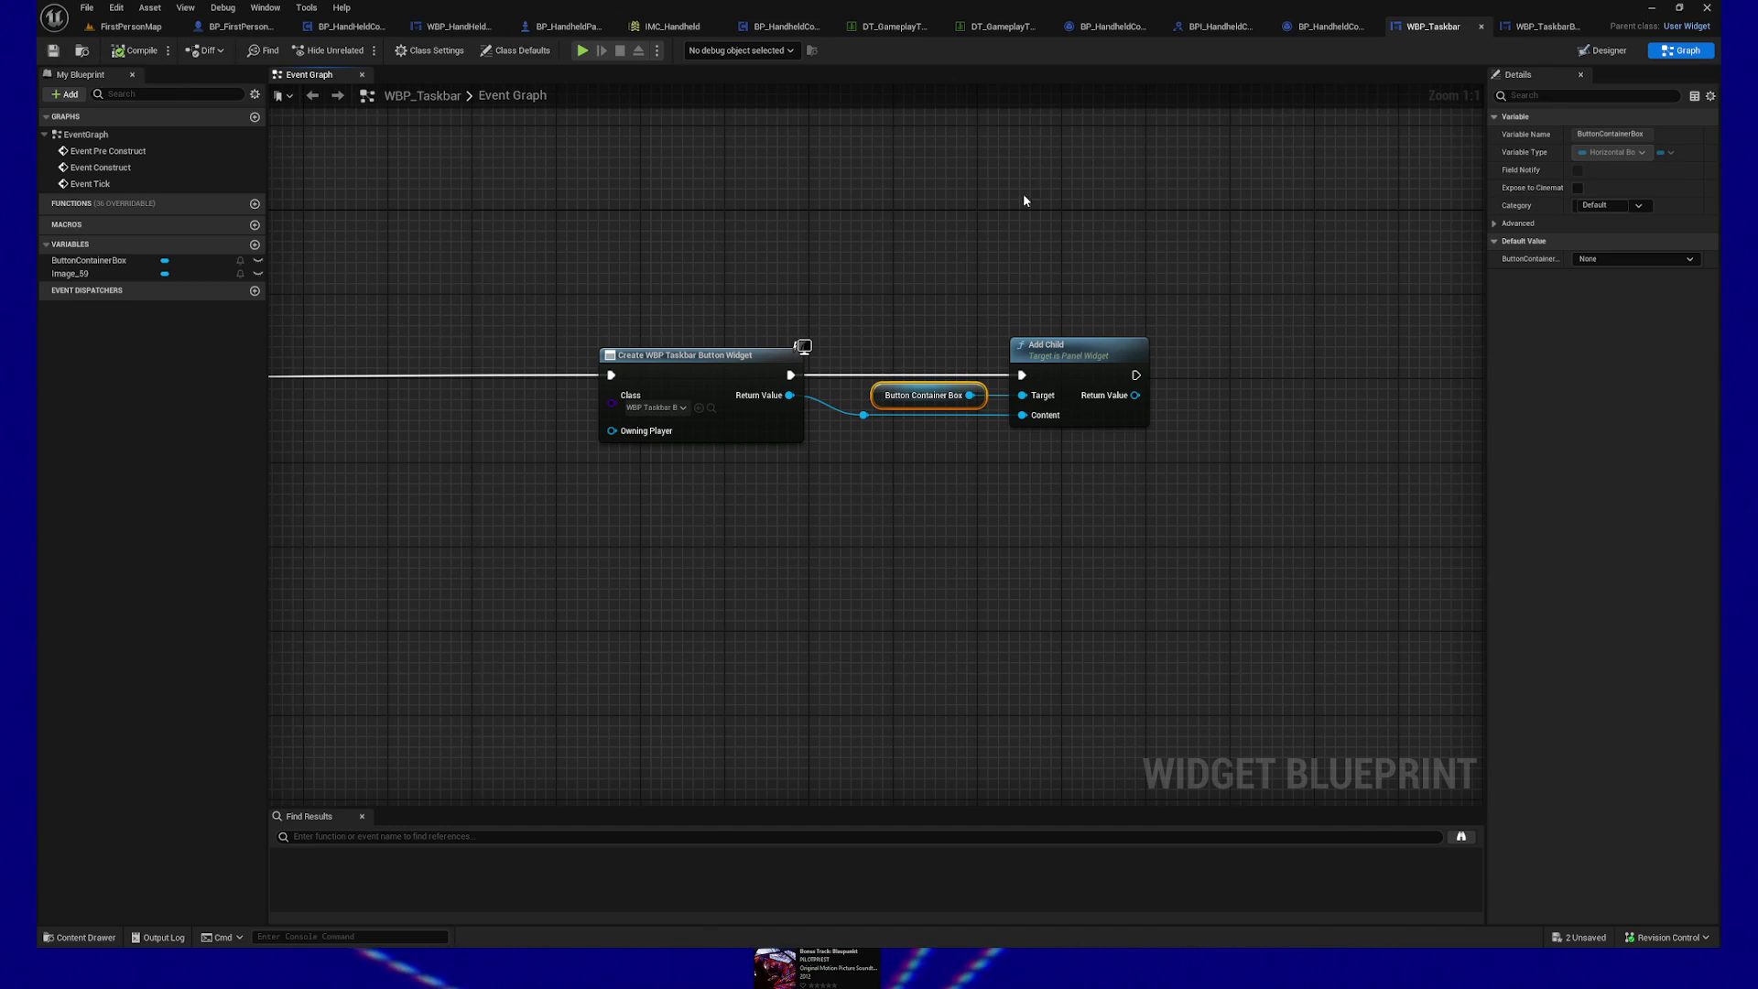
pyautogui.moveTo(883, 429); pyautogui.dragTo(948, 436)
pyautogui.click(920, 427)
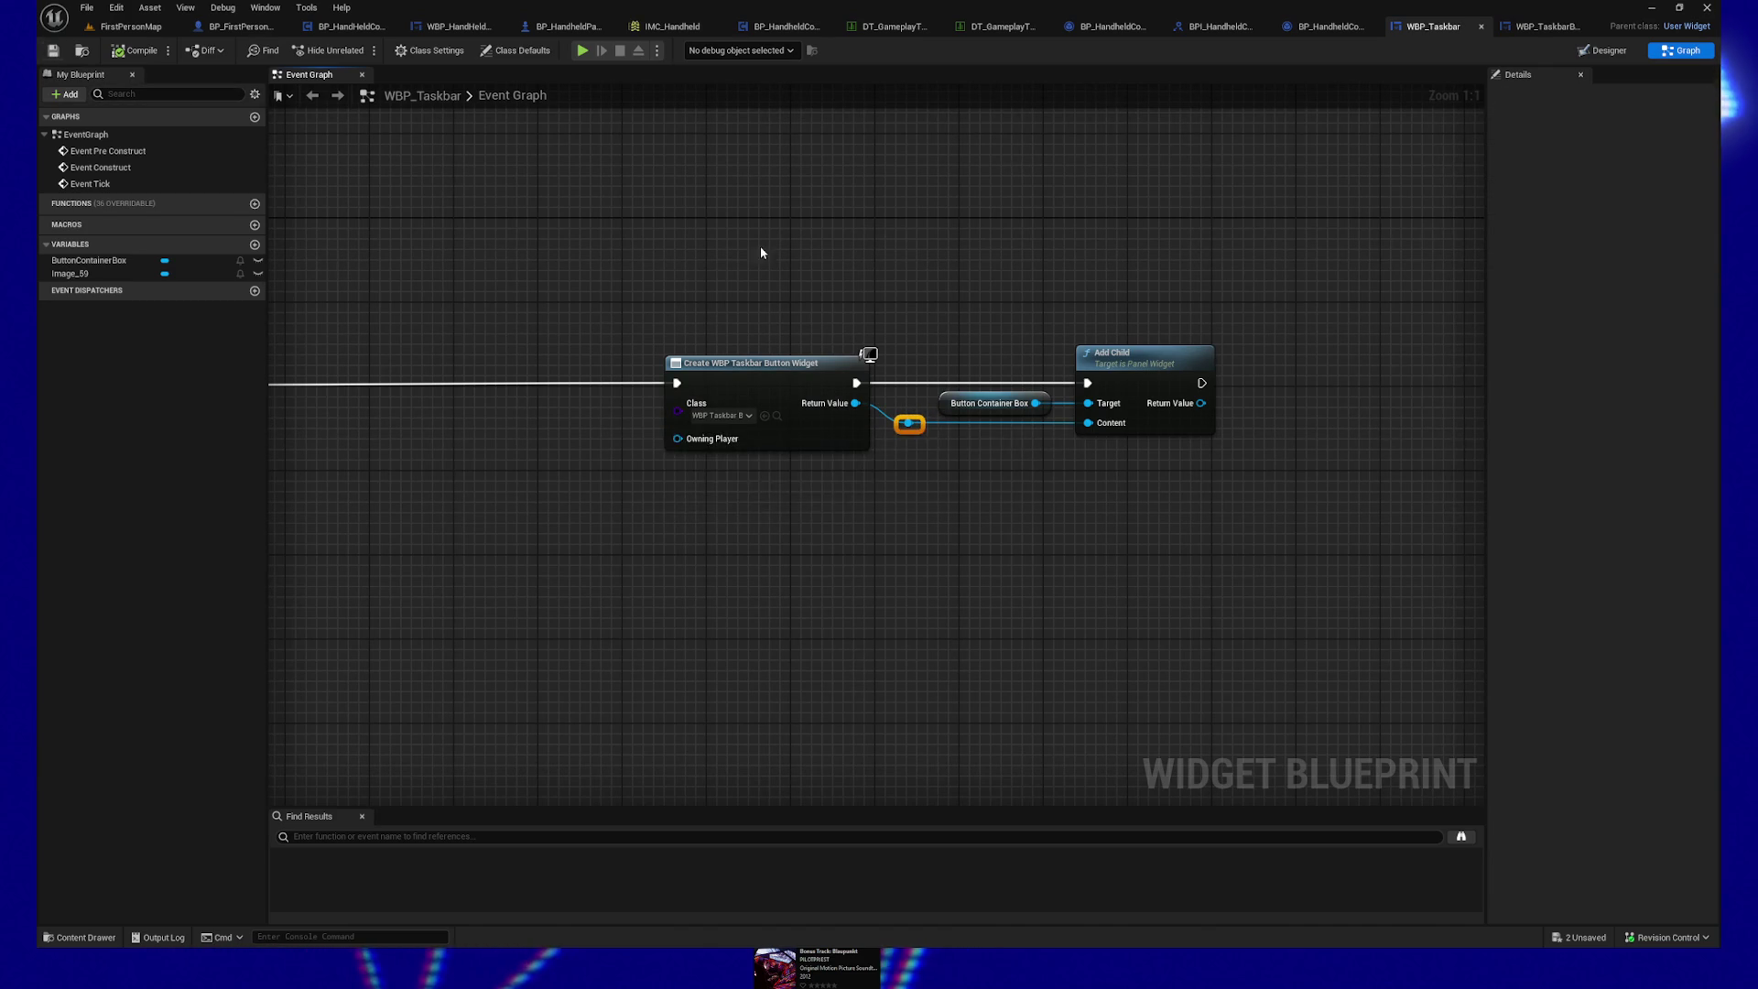
pyautogui.moveTo(906, 255)
pyautogui.mouseDown()
pyautogui.moveTo(1075, 263)
pyautogui.moveTo(907, 263)
pyautogui.moveTo(1117, 236)
pyautogui.moveTo(900, 268)
pyautogui.moveTo(848, 224)
pyautogui.mouseUp()
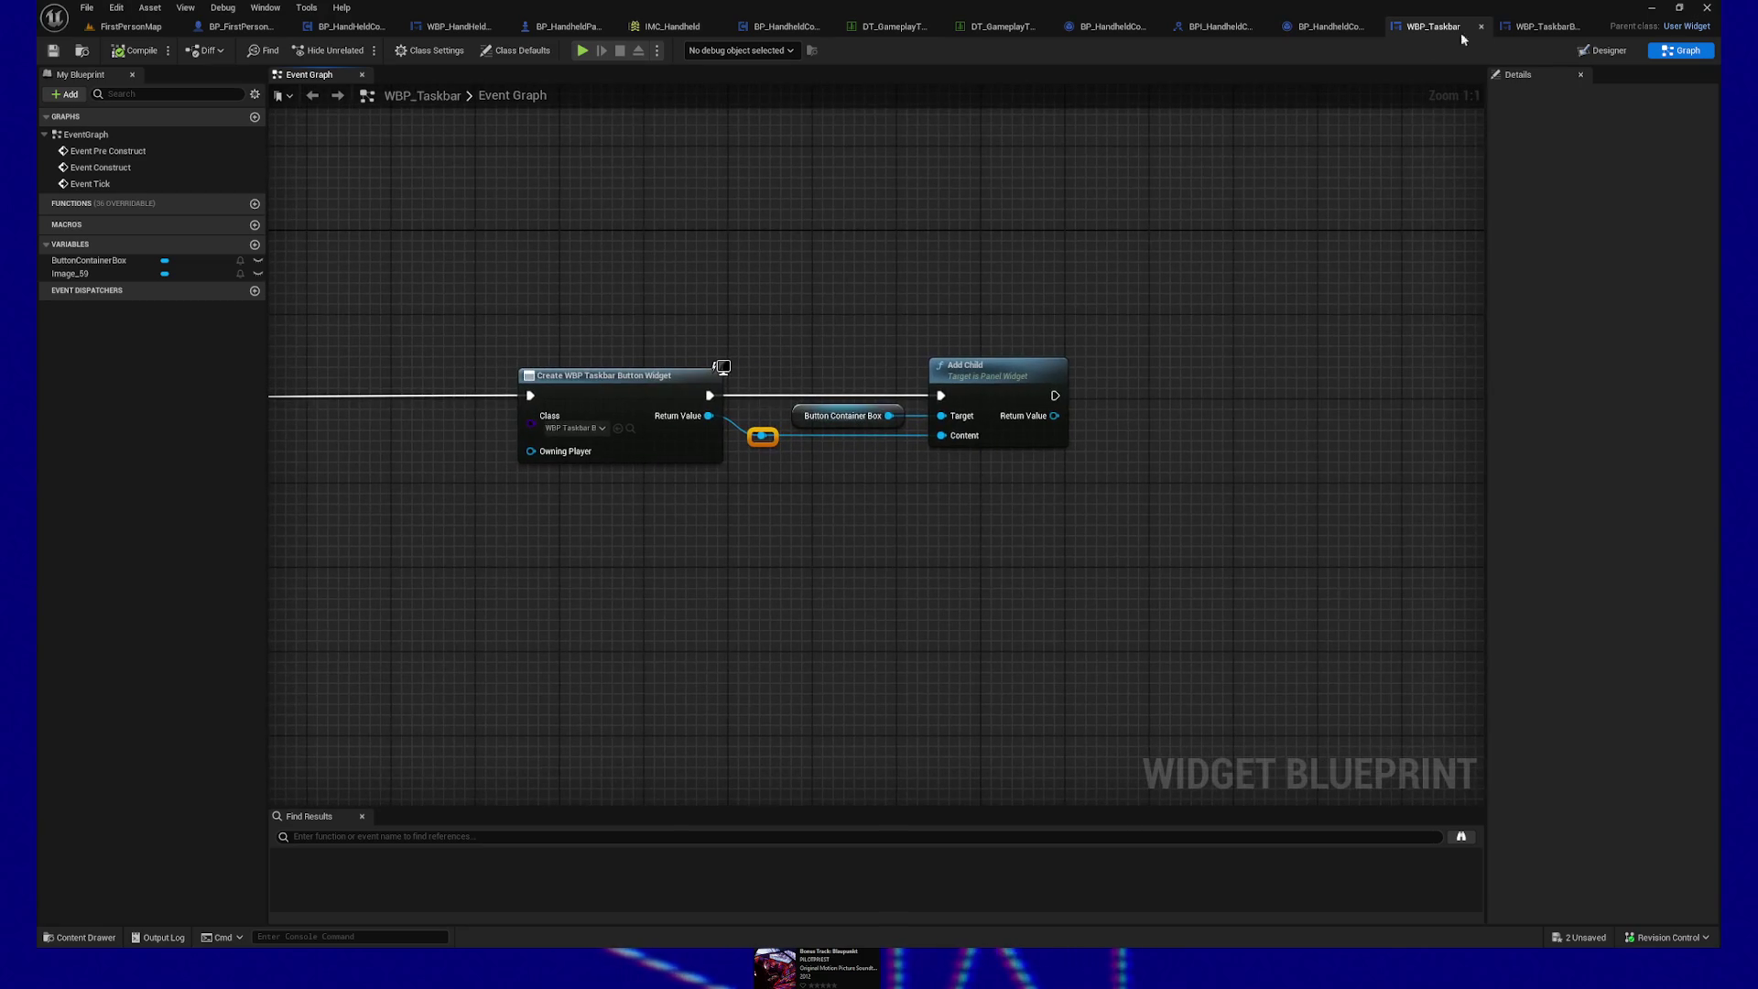
pyautogui.moveTo(1072, 278); pyautogui.dragTo(1013, 274)
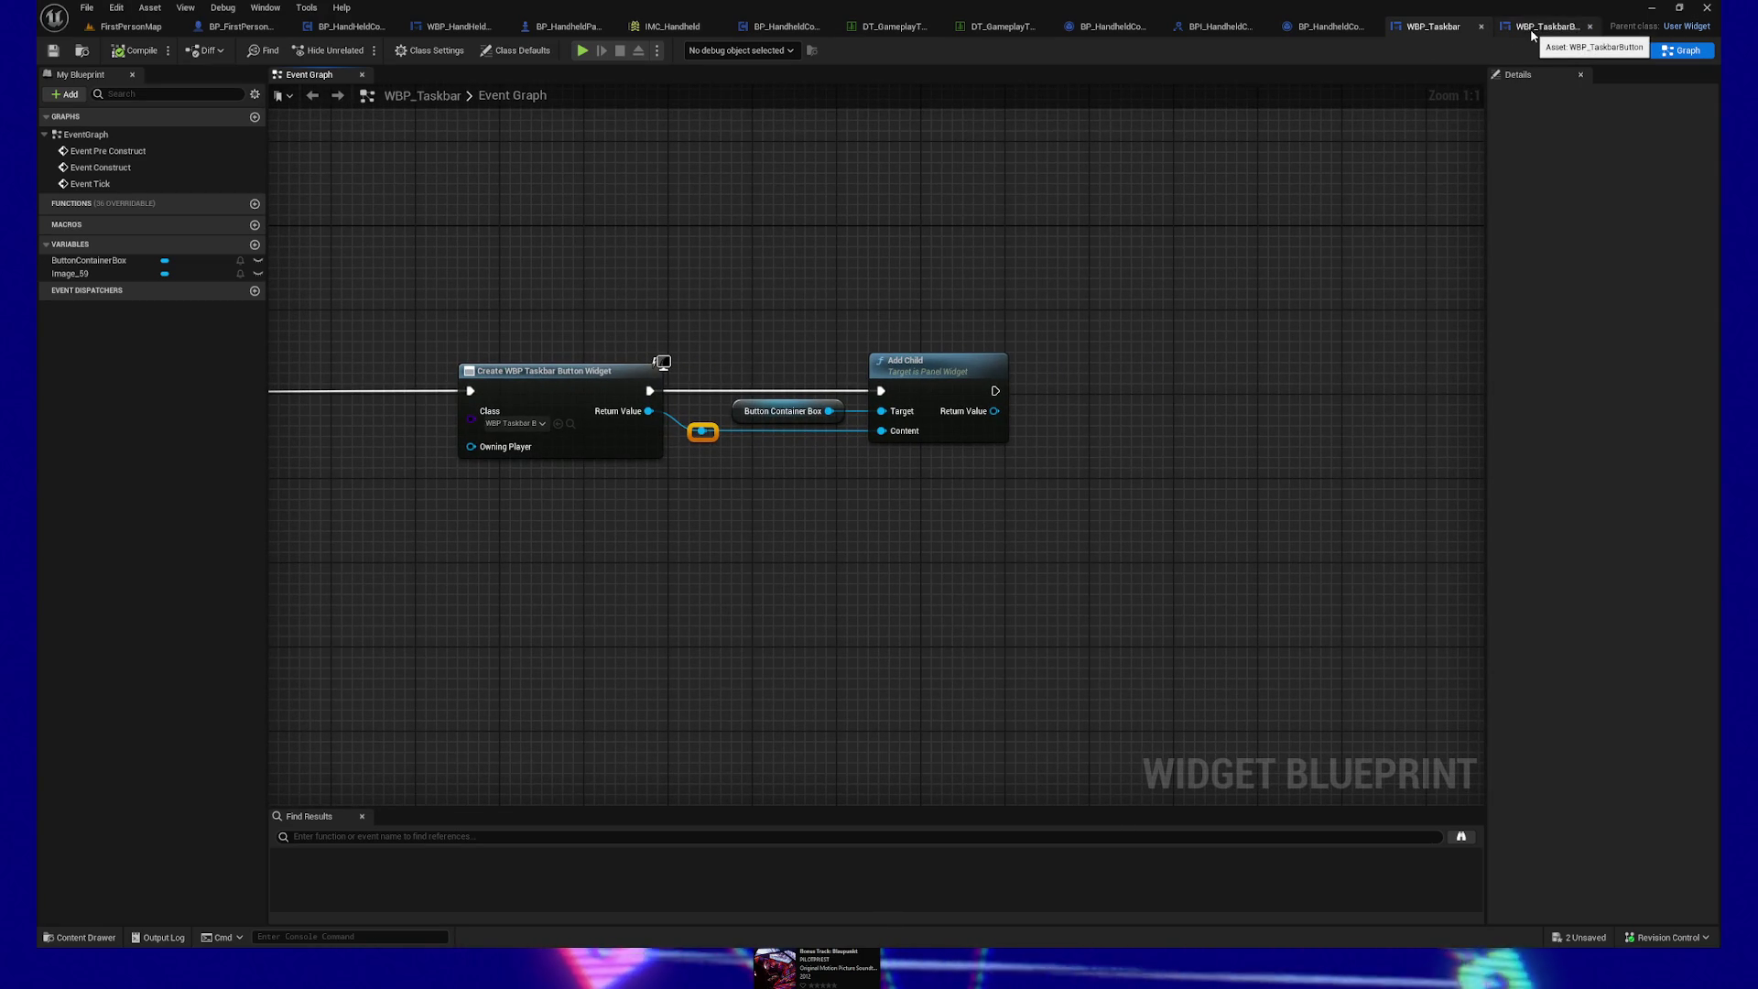
pyautogui.click(1532, 34)
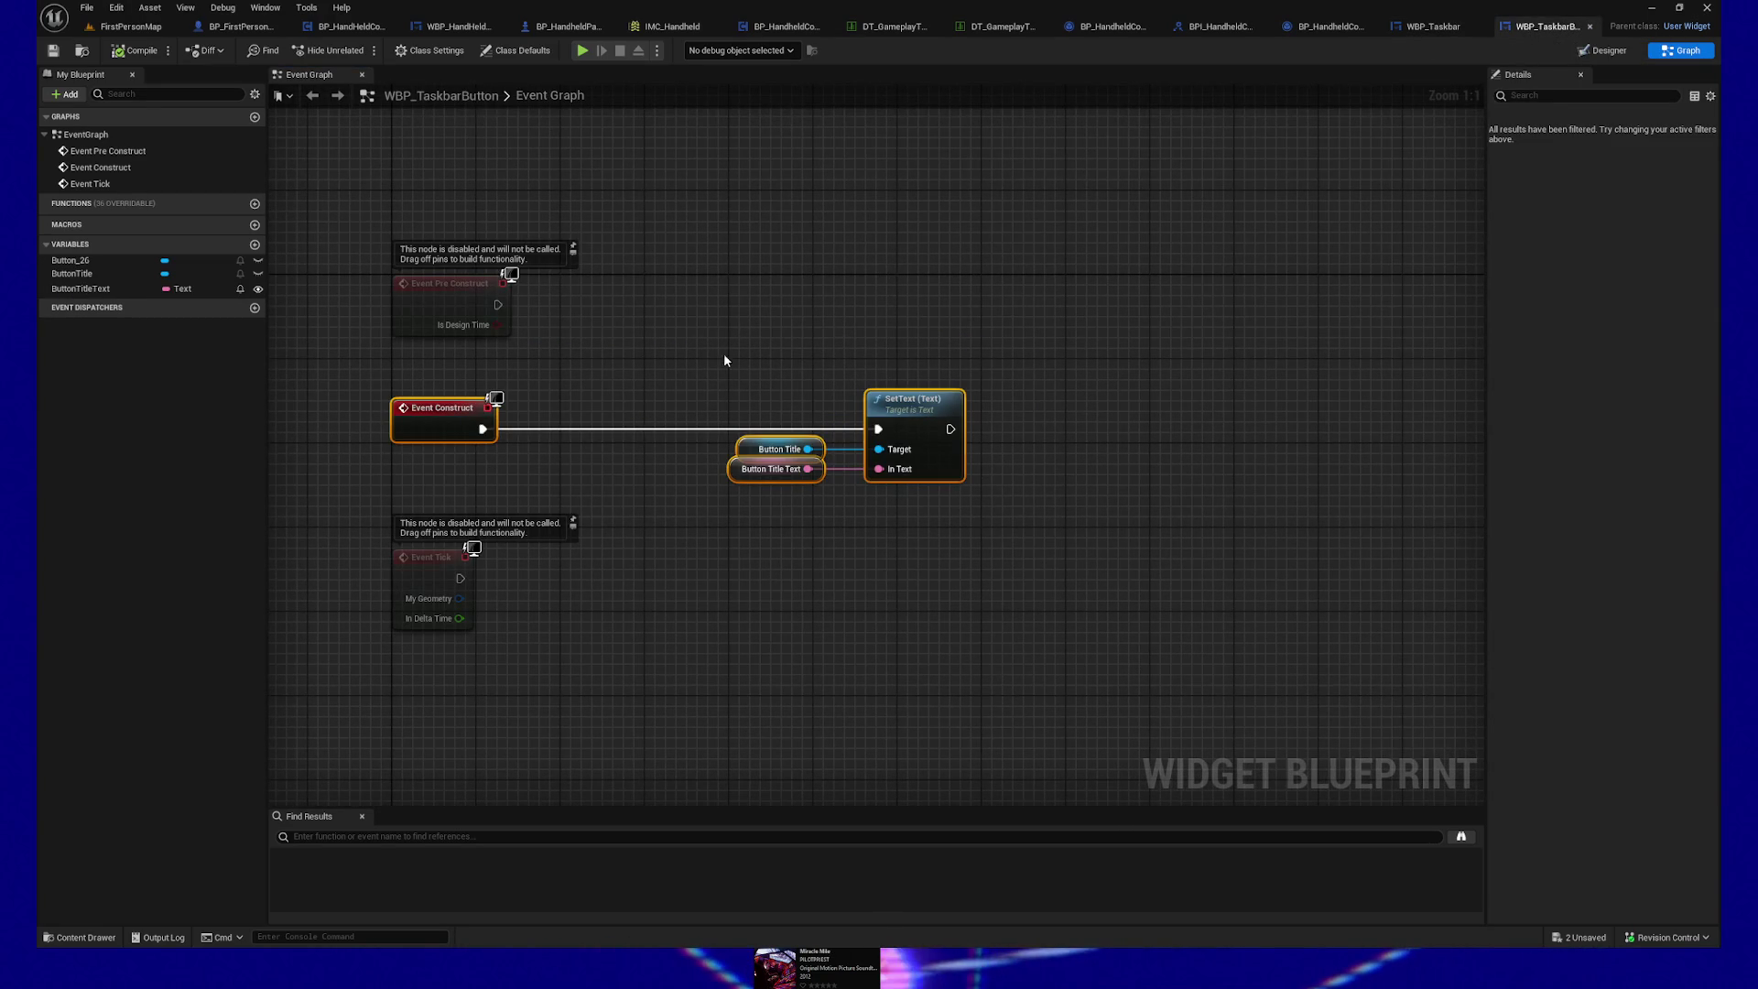
# Step: Refresh the Create WBP Taskbar Button Widget node so it shows the Button Title Text pin
pyautogui.click(123, 289)
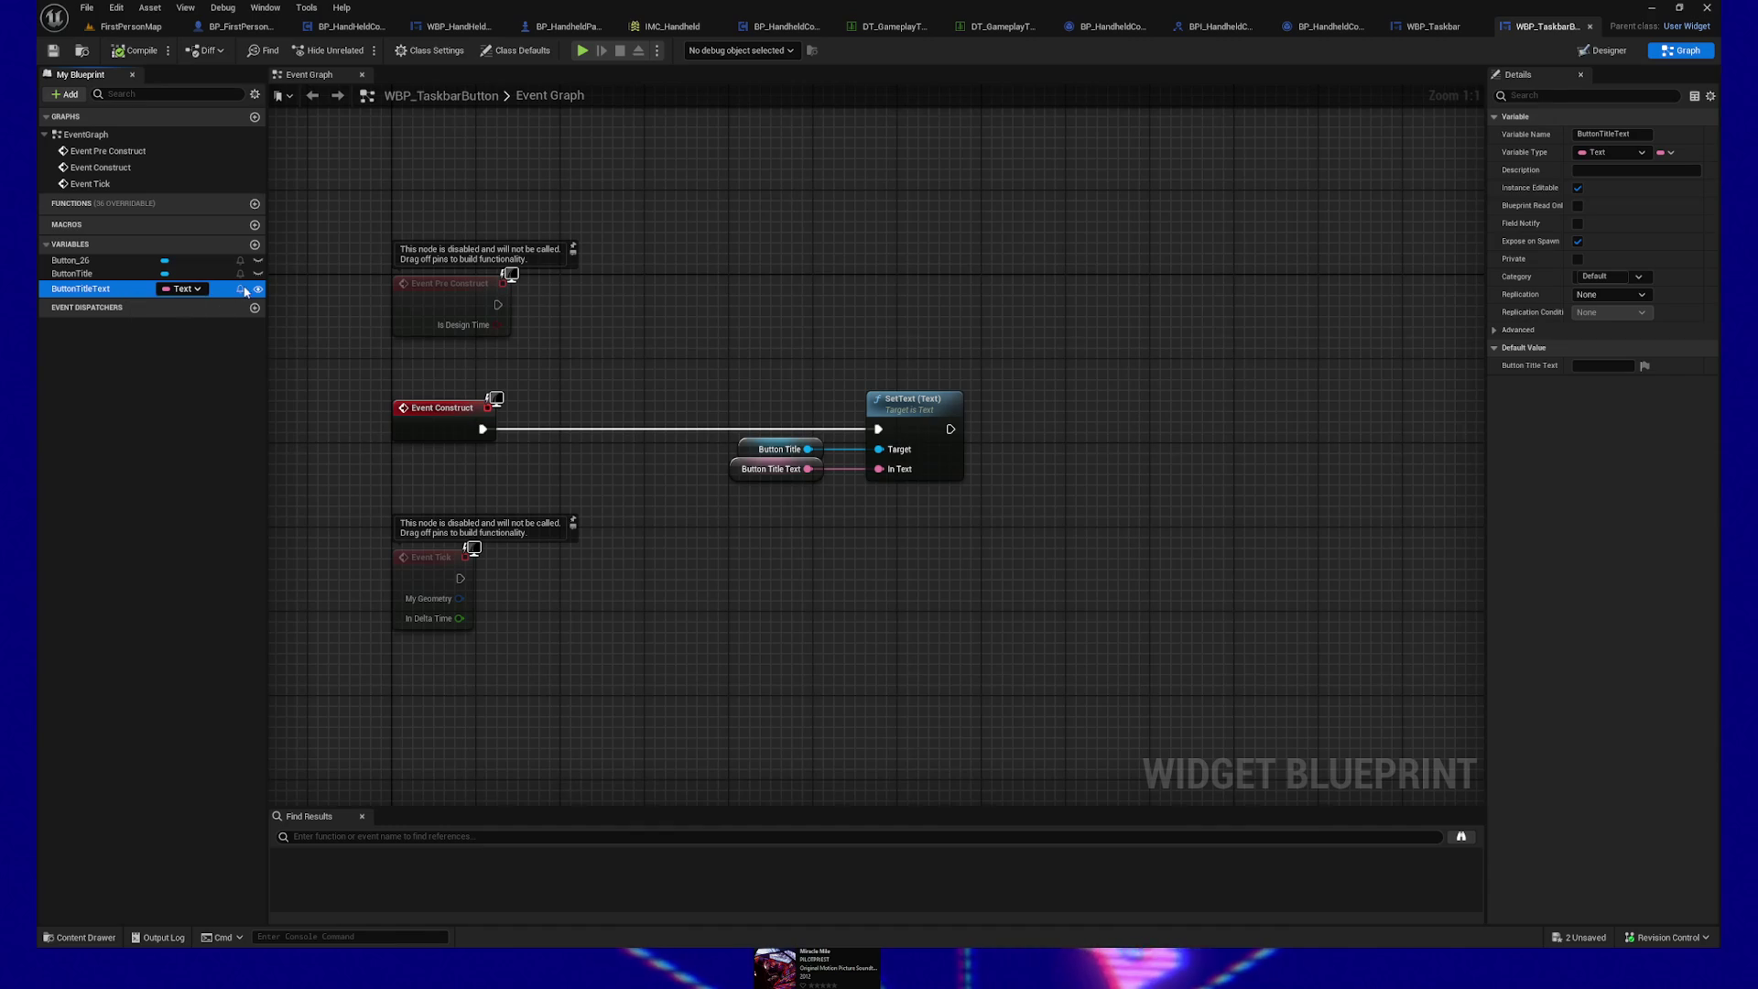
pyautogui.click(695, 430)
pyautogui.click(1441, 27)
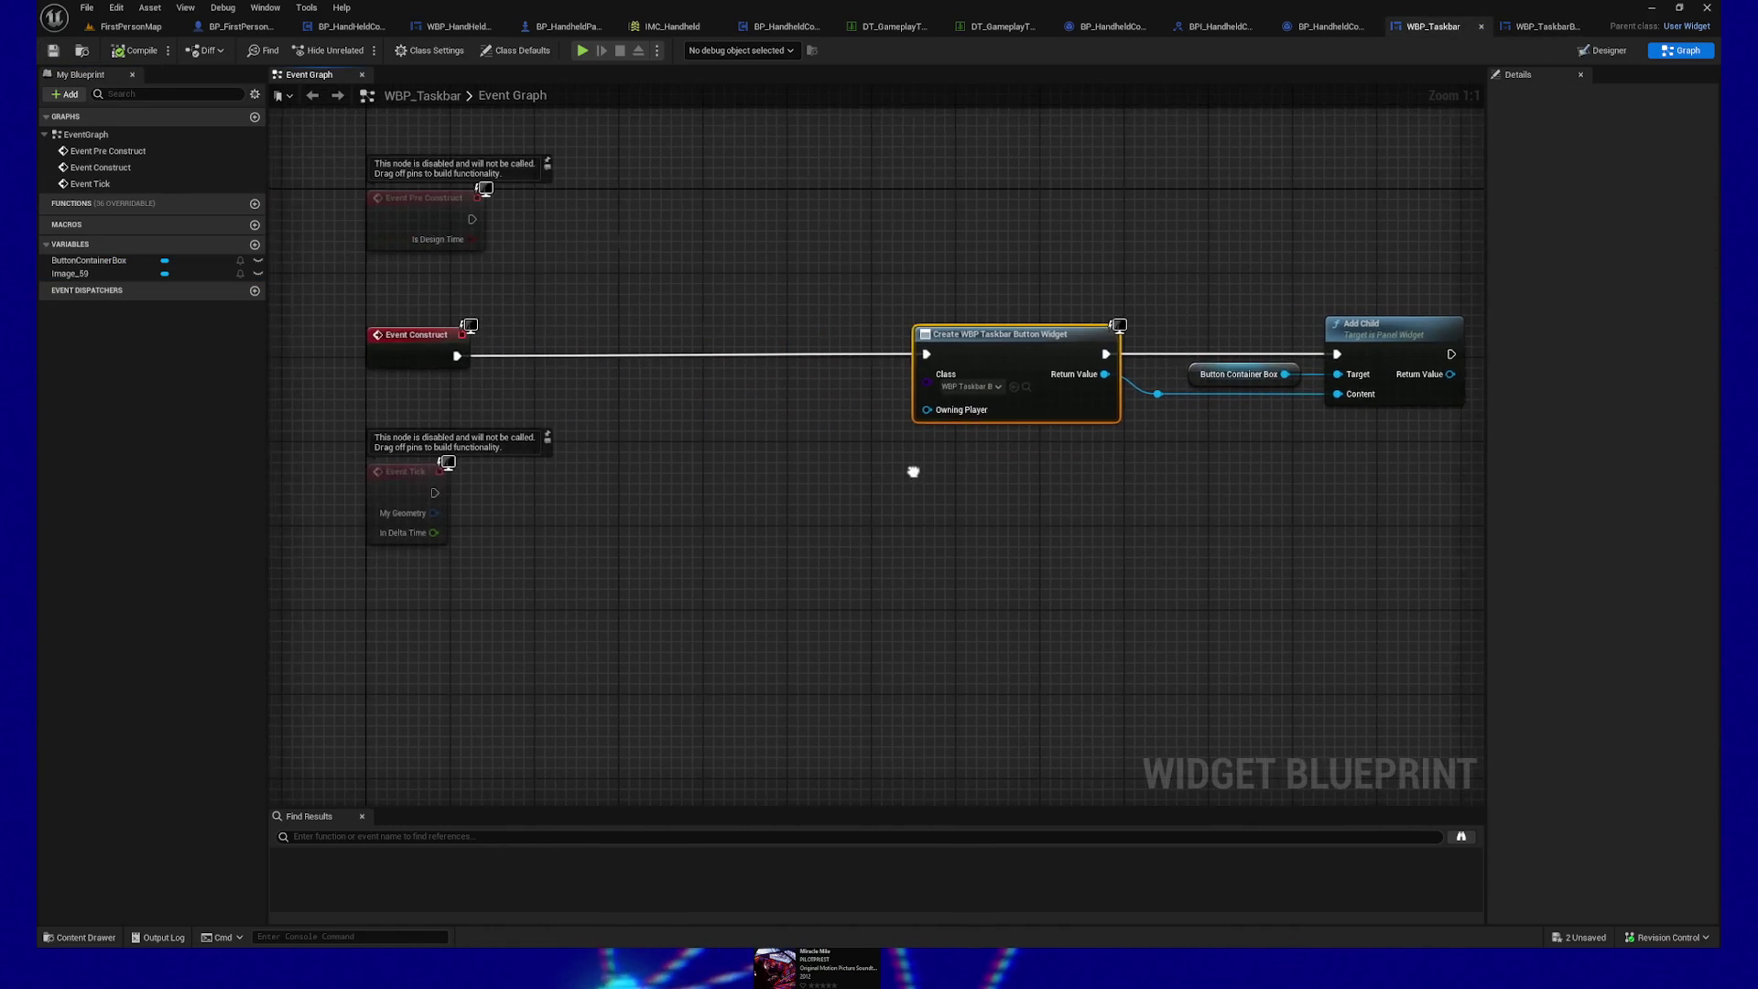
pyautogui.rightClick(1007, 354)
pyautogui.click(1051, 449)
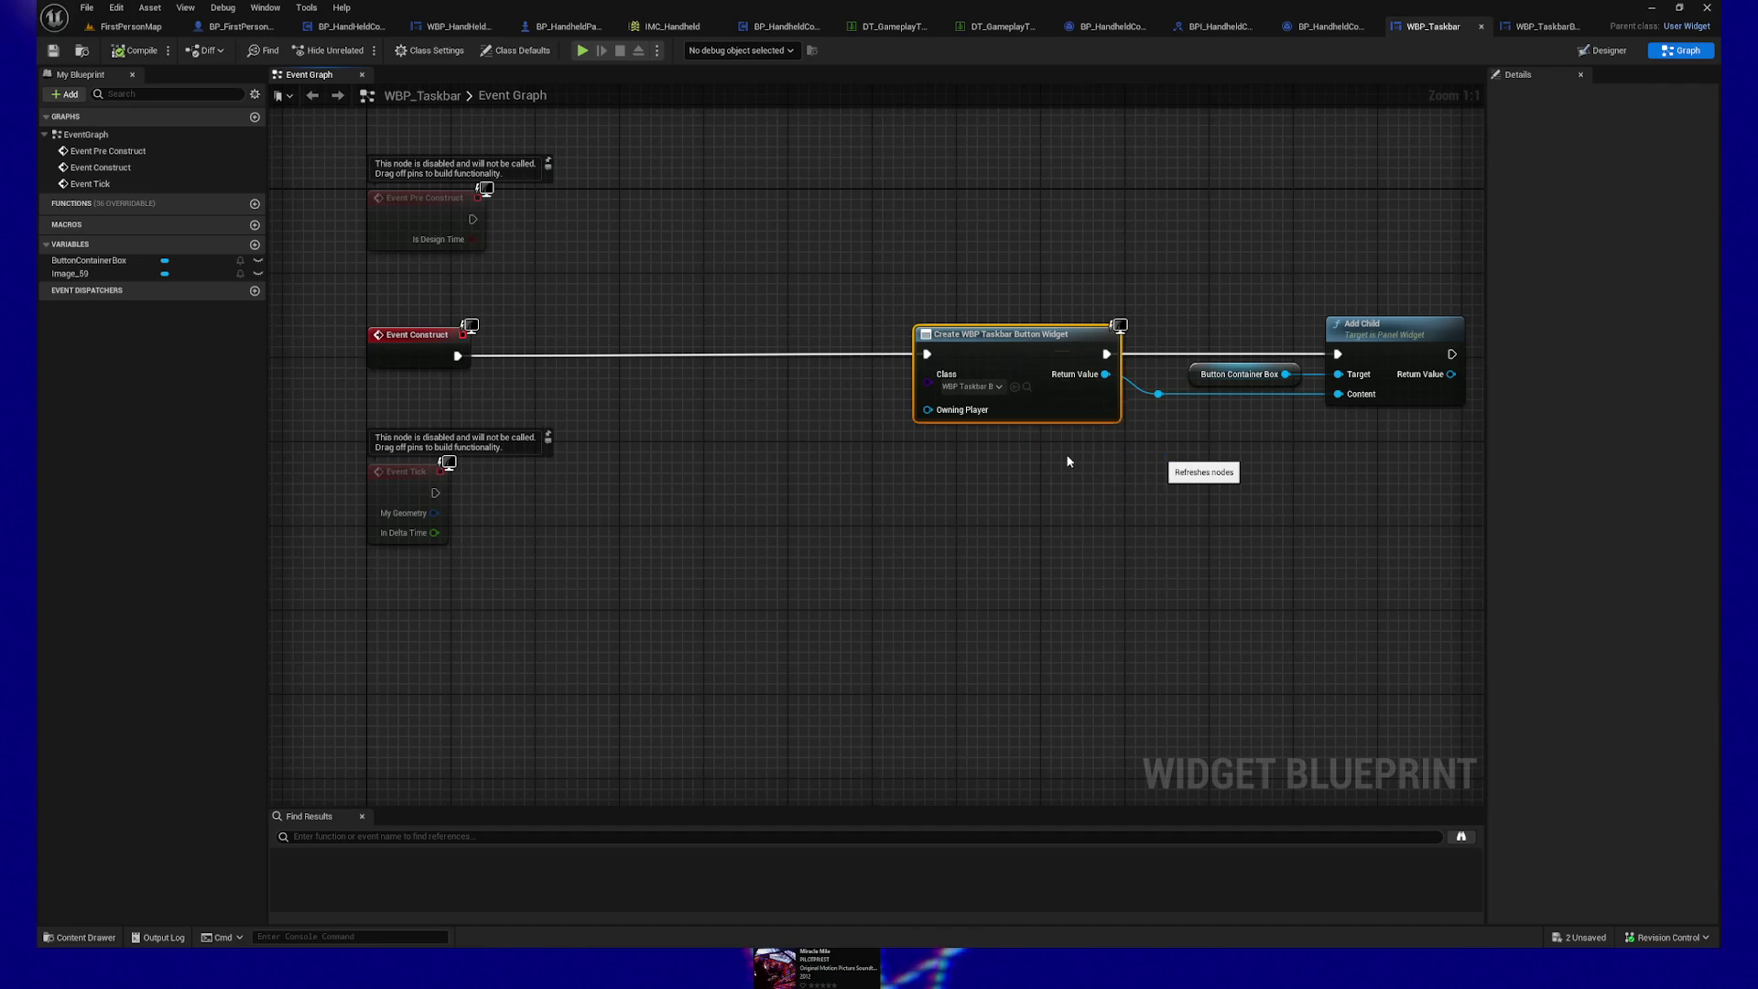
# Step: Enter 'Home' as the Button Title Text and tidy the Add Child and Button Container Box nodes
pyautogui.moveTo(856, 484); pyautogui.dragTo(769, 468)
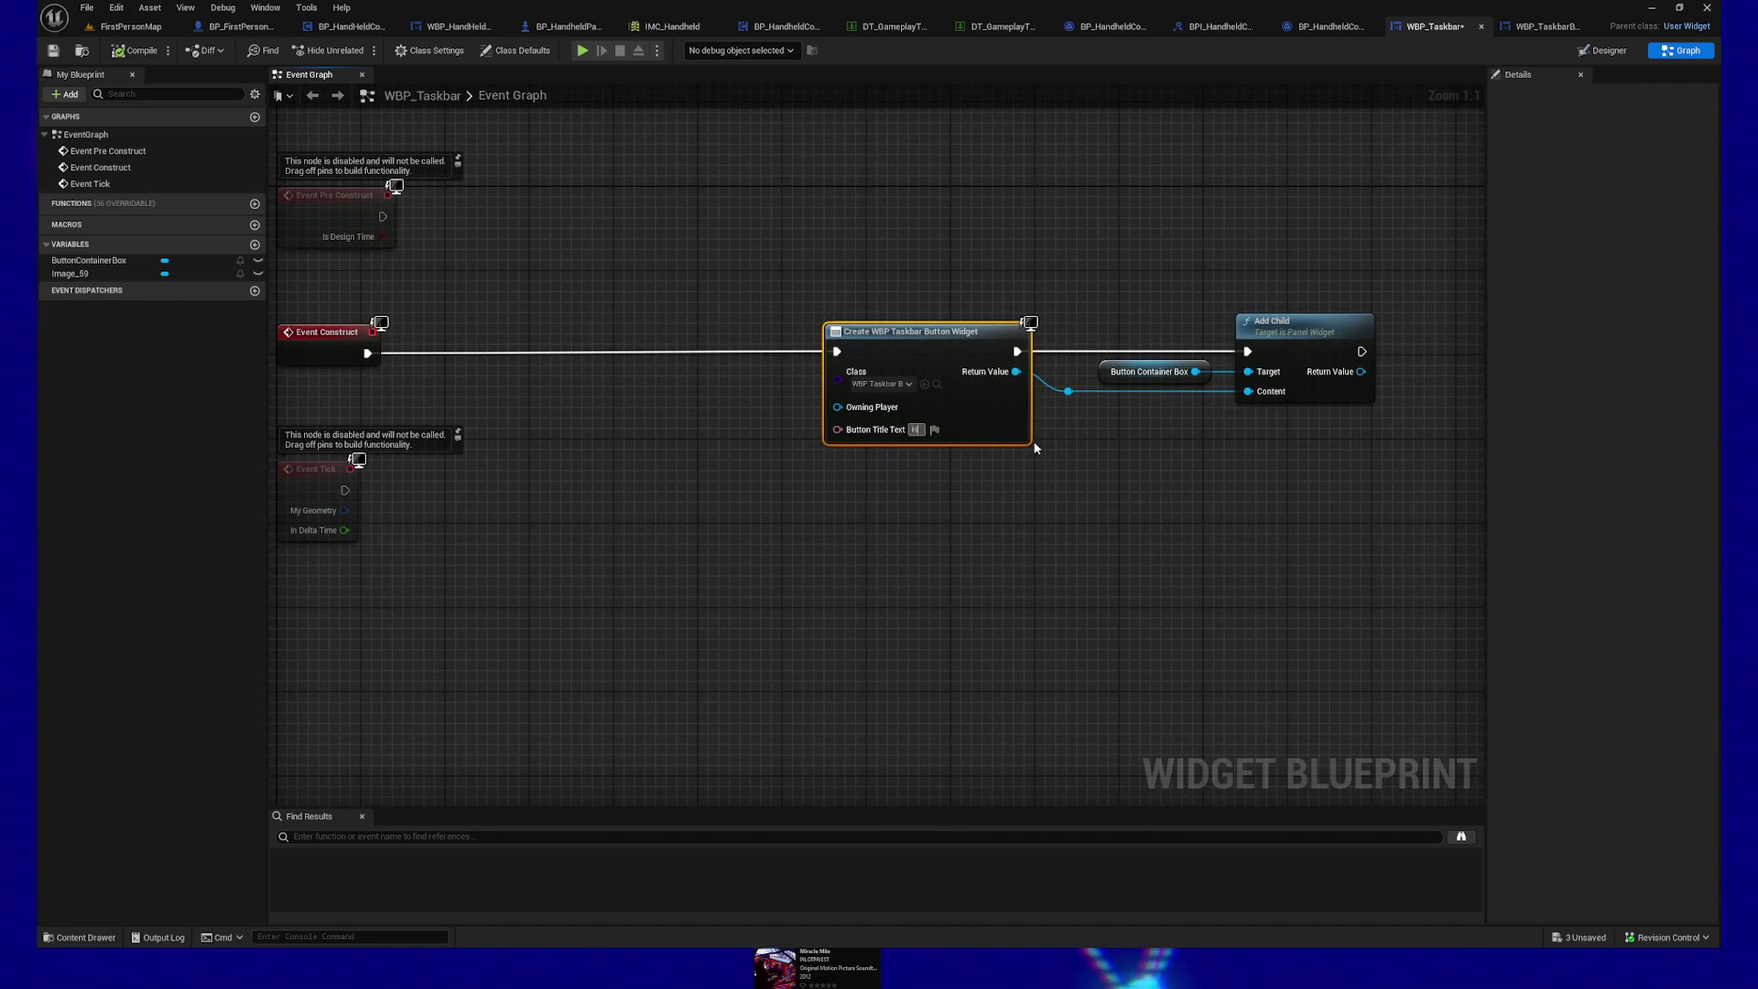
pyautogui.write('Home')
pyautogui.moveTo(1041, 513); pyautogui.dragTo(931, 525)
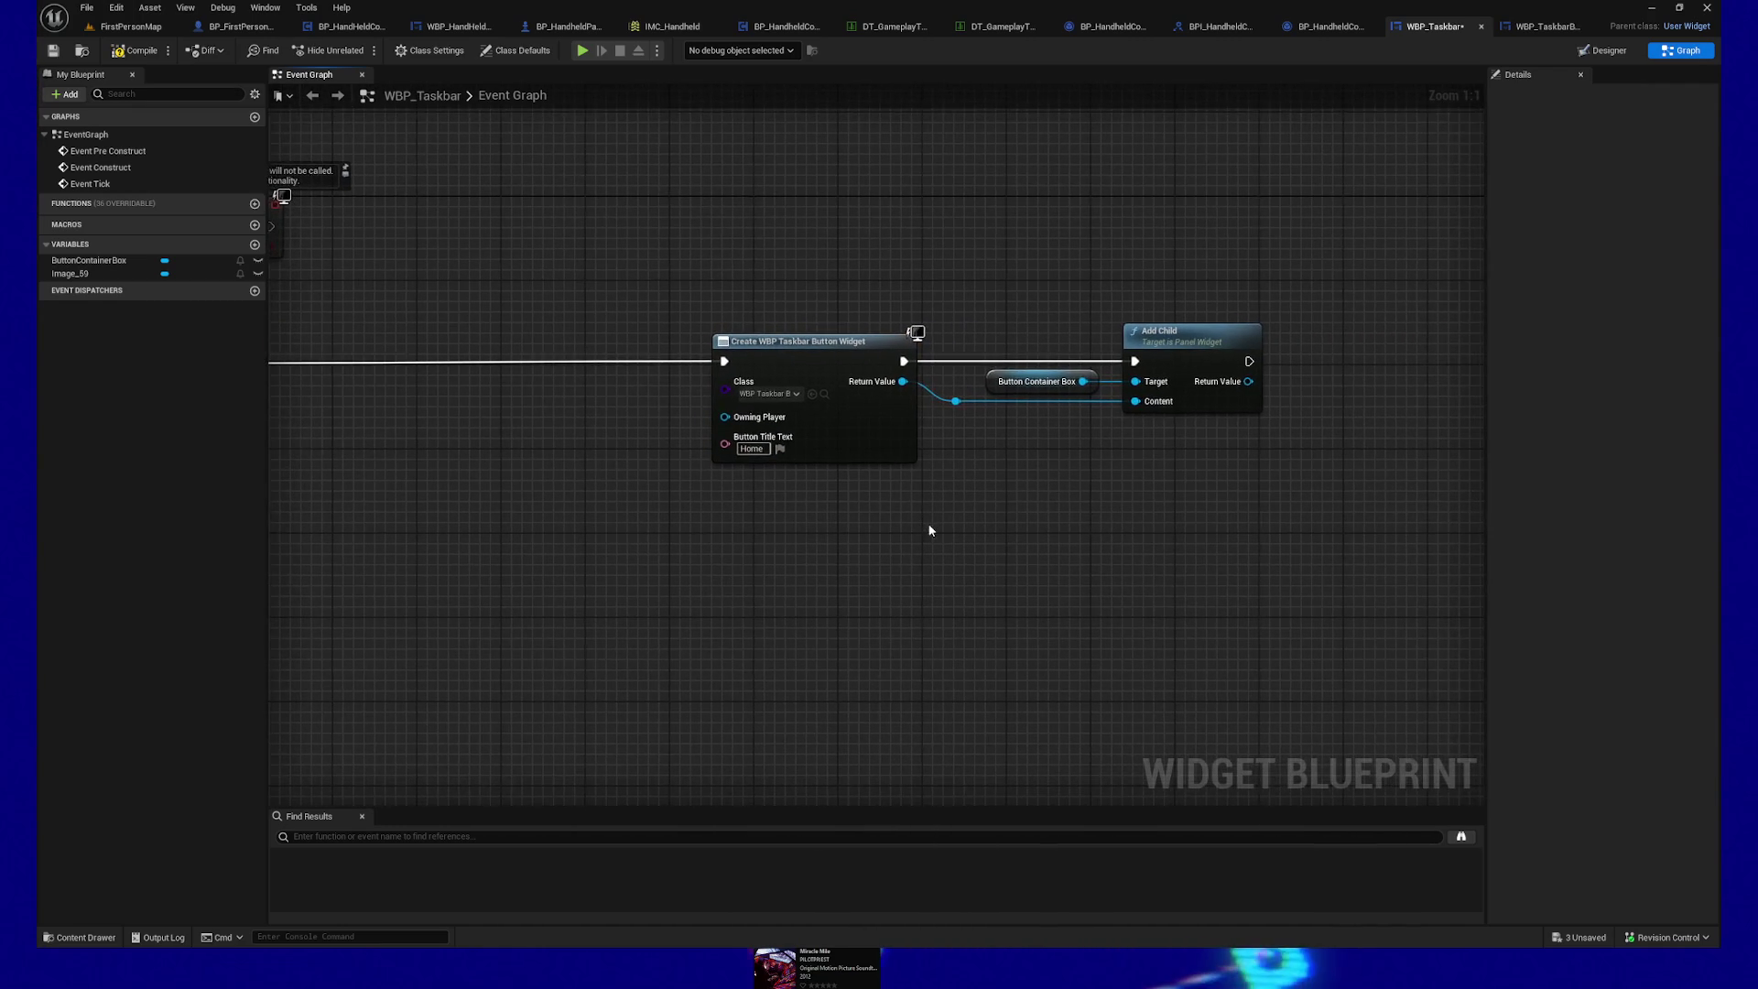
pyautogui.scroll(-1, 926, 522)
pyautogui.moveTo(690, 541)
pyautogui.mouseDown()
pyautogui.moveTo(805, 530)
pyautogui.moveTo(710, 527)
pyautogui.mouseUp()
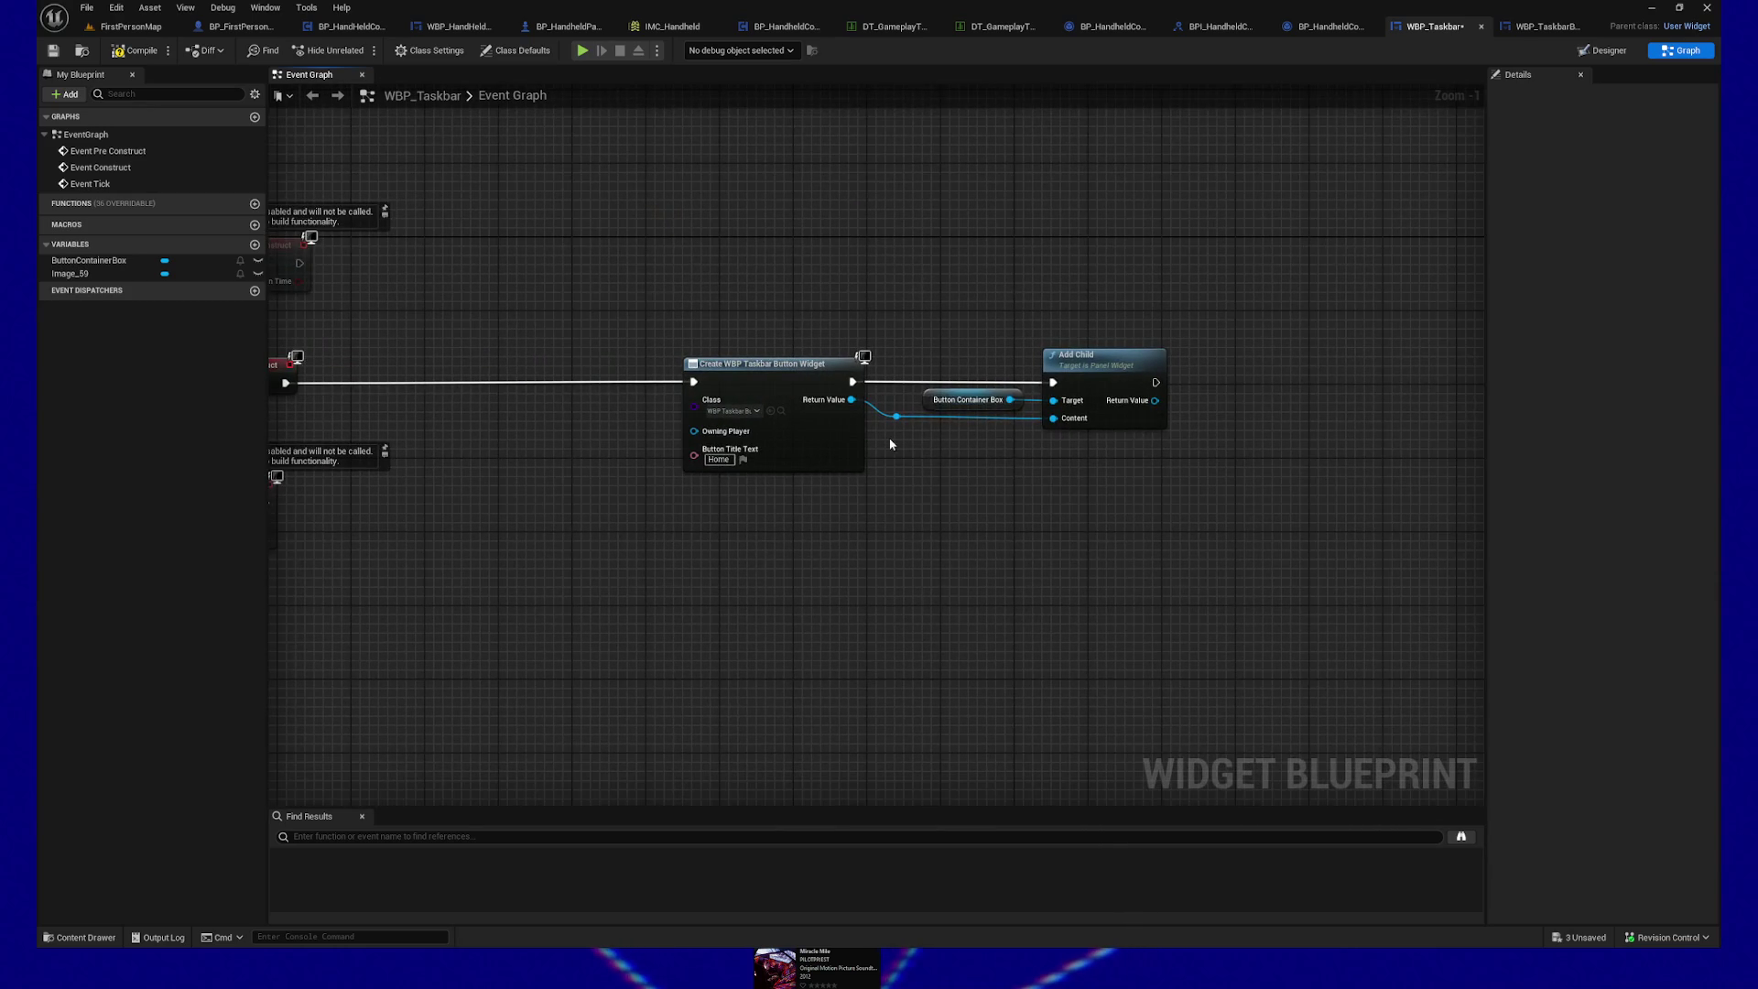
pyautogui.moveTo(880, 433); pyautogui.dragTo(833, 483)
pyautogui.moveTo(1029, 484); pyautogui.dragTo(1039, 489)
pyautogui.press('Right')
pyautogui.press('Right')
pyautogui.press('Right')
pyautogui.press('Left')
pyautogui.press('Left')
pyautogui.press('Left')
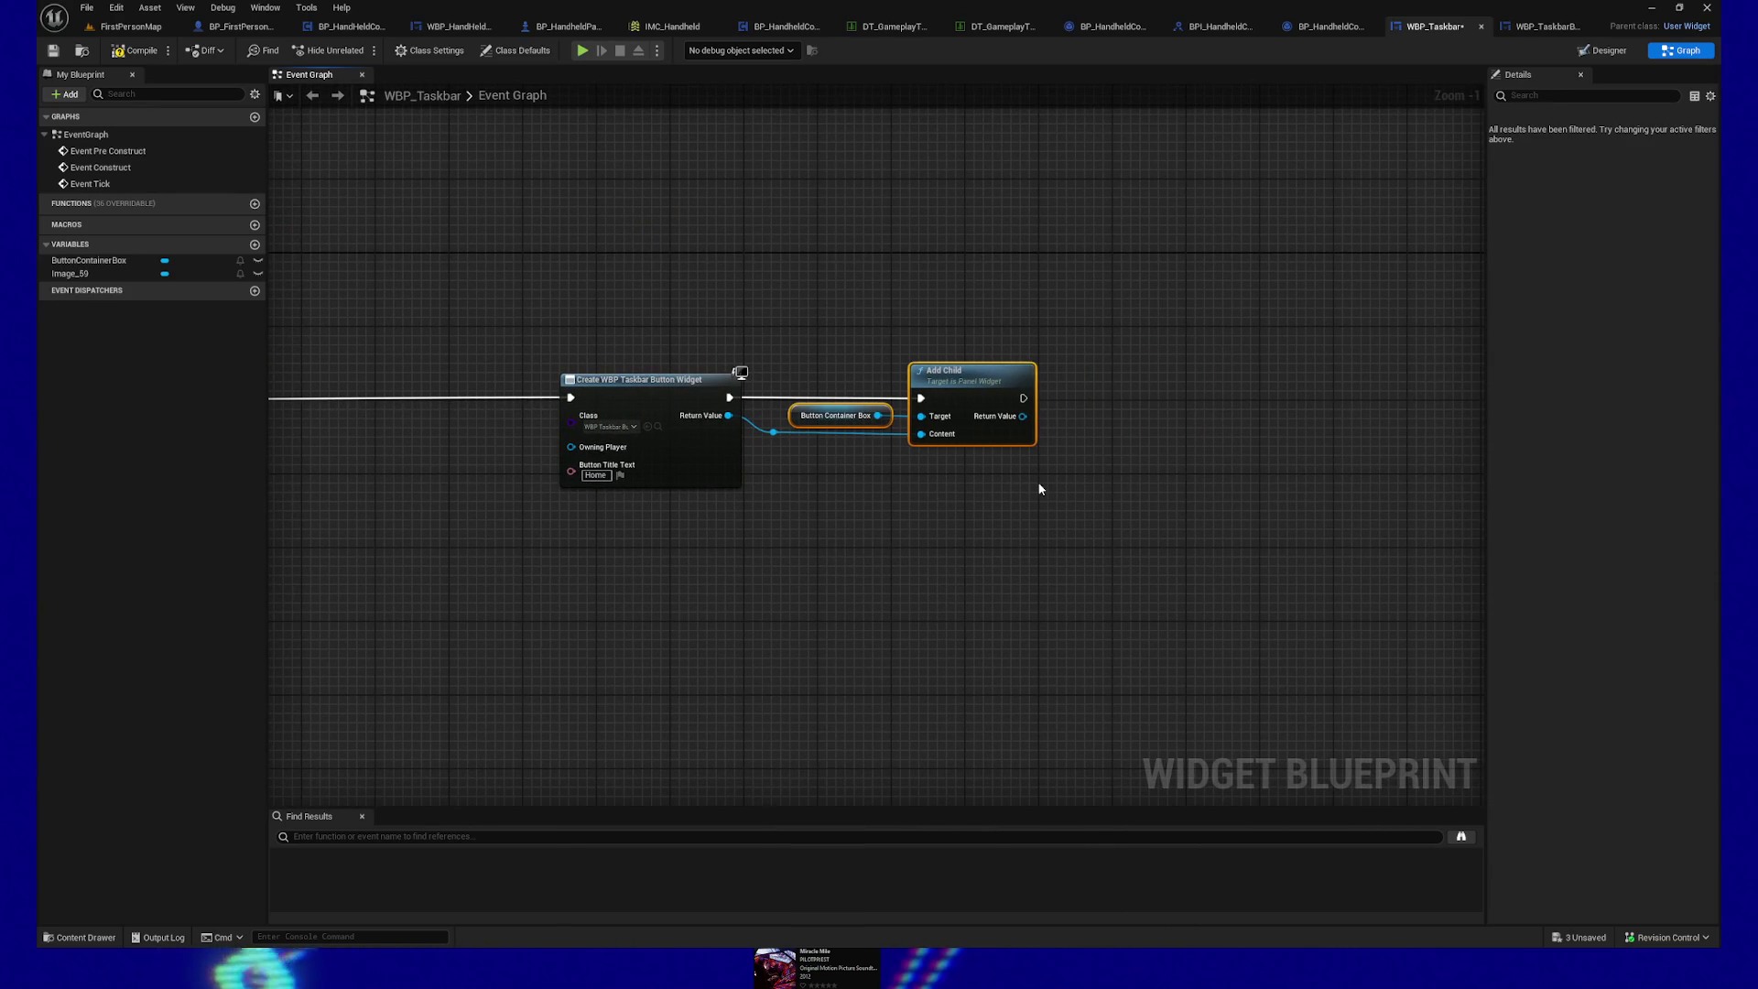
# Step: Copy the Home node chain, paste it after the first Add Child, and title it Email
pyautogui.doubleClick(757, 452)
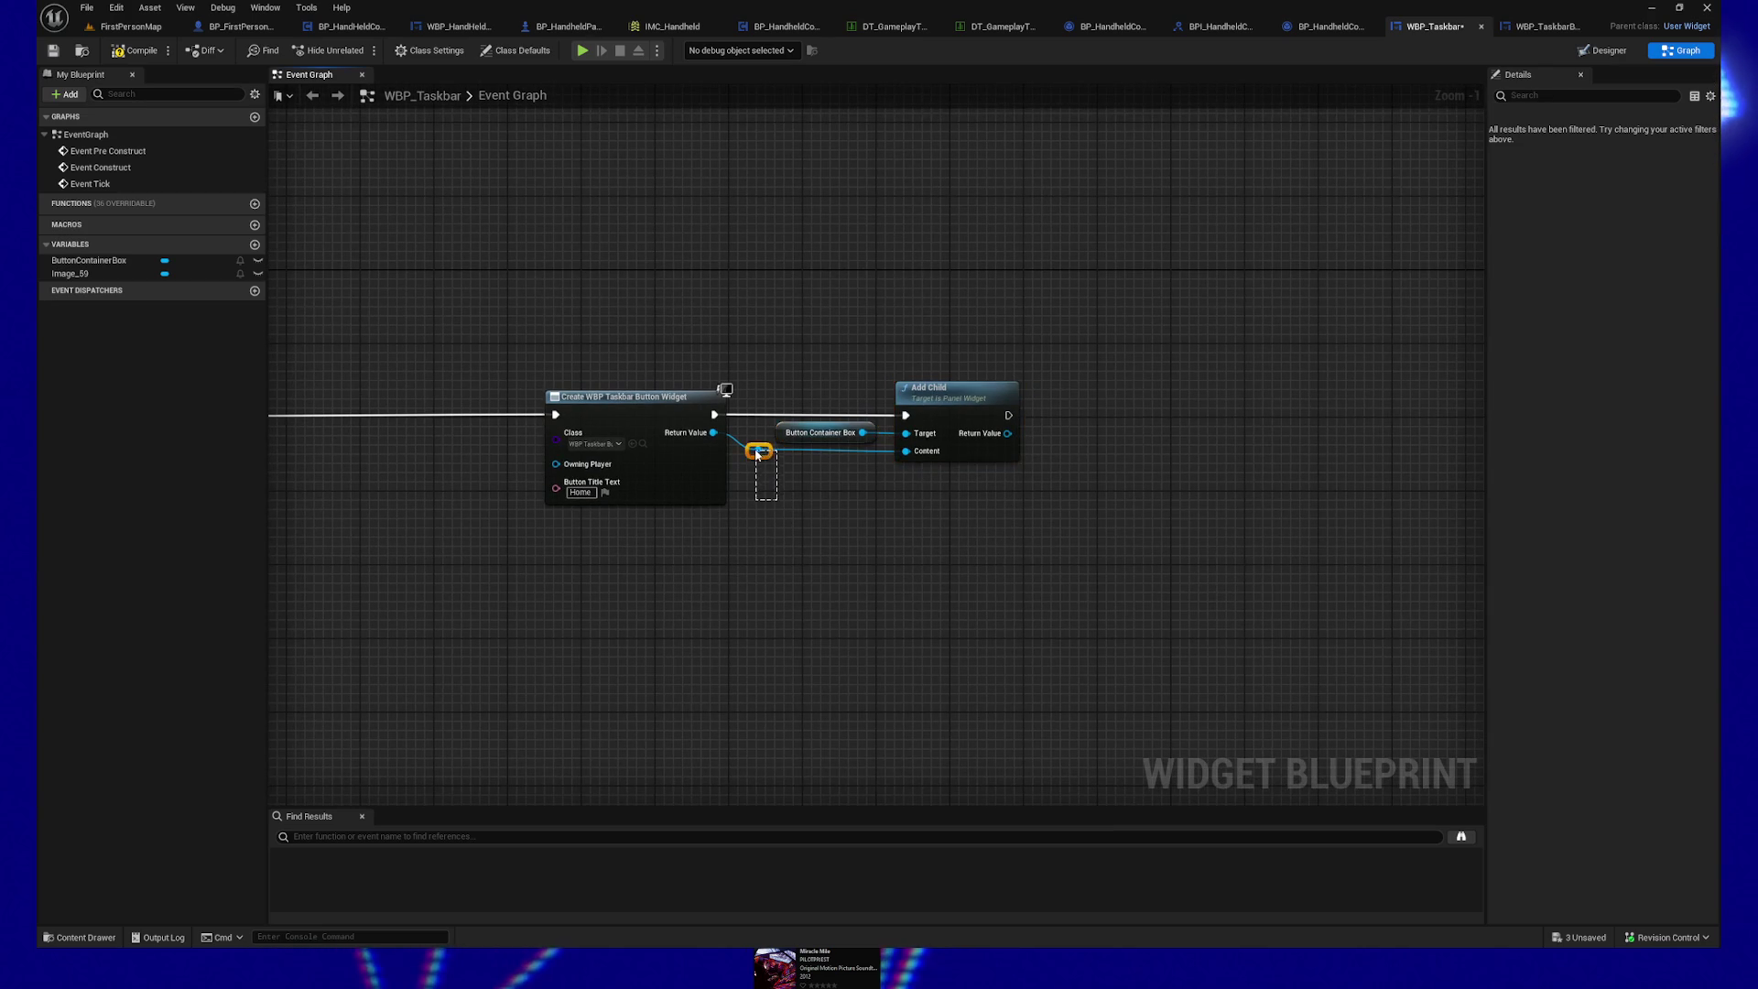
pyautogui.moveTo(757, 453); pyautogui.dragTo(759, 480)
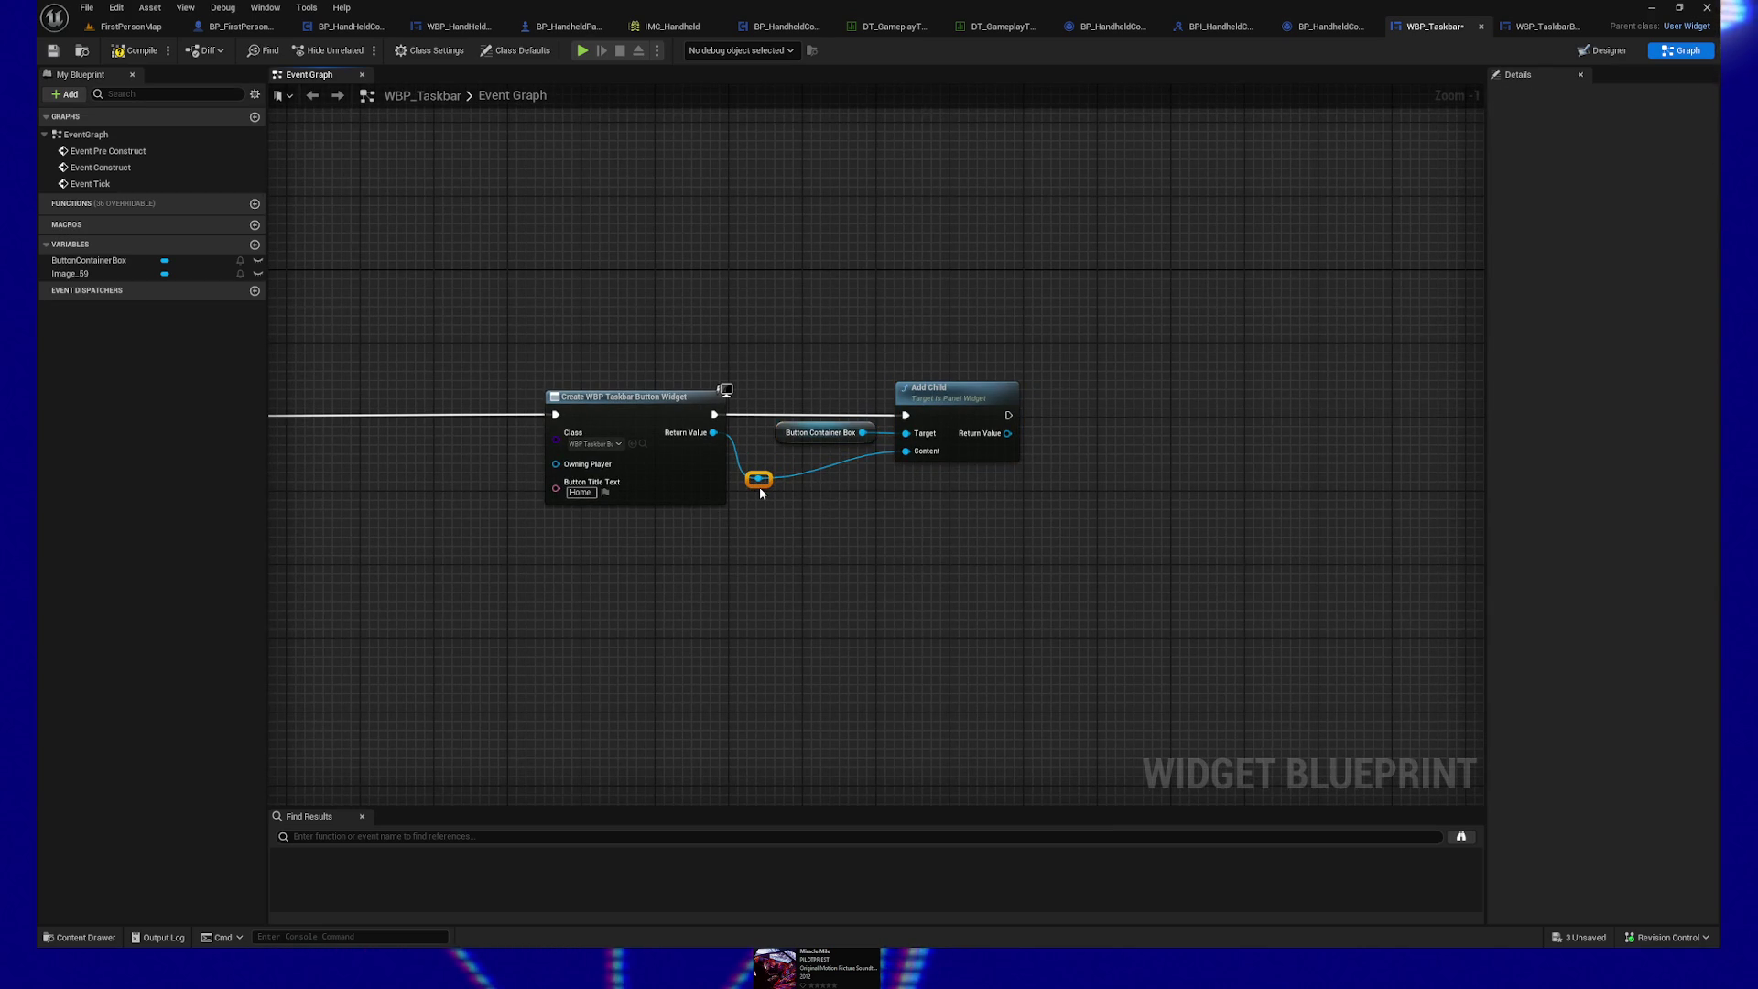
pyautogui.hotkey('ctrl', 'z')
pyautogui.moveTo(667, 334)
pyautogui.mouseDown()
pyautogui.moveTo(1122, 593)
pyautogui.moveTo(860, 596)
pyautogui.mouseUp()
pyautogui.hotkey('ctrl', 'c')
pyautogui.hotkey('ctrl', 'v')
pyautogui.moveTo(933, 459); pyautogui.dragTo(1051, 408)
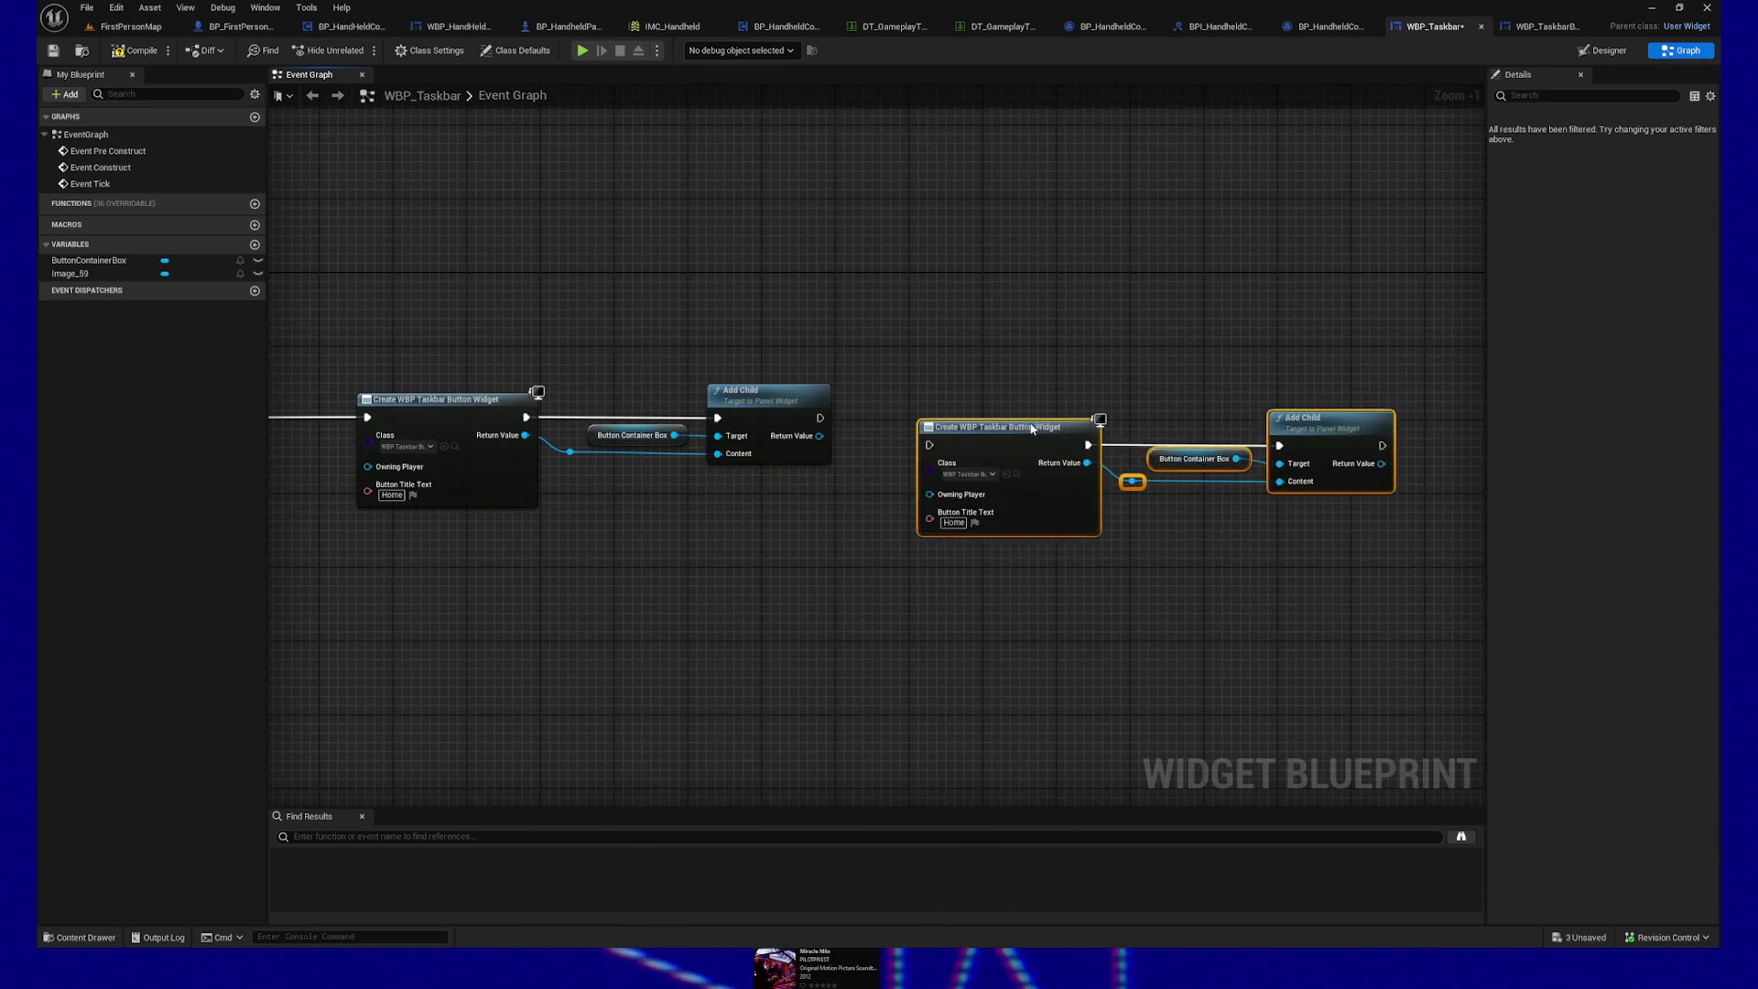
pyautogui.moveTo(820, 417)
pyautogui.mouseDown()
pyautogui.moveTo(879, 384)
pyautogui.moveTo(929, 417)
pyautogui.moveTo(1004, 417)
pyautogui.mouseUp()
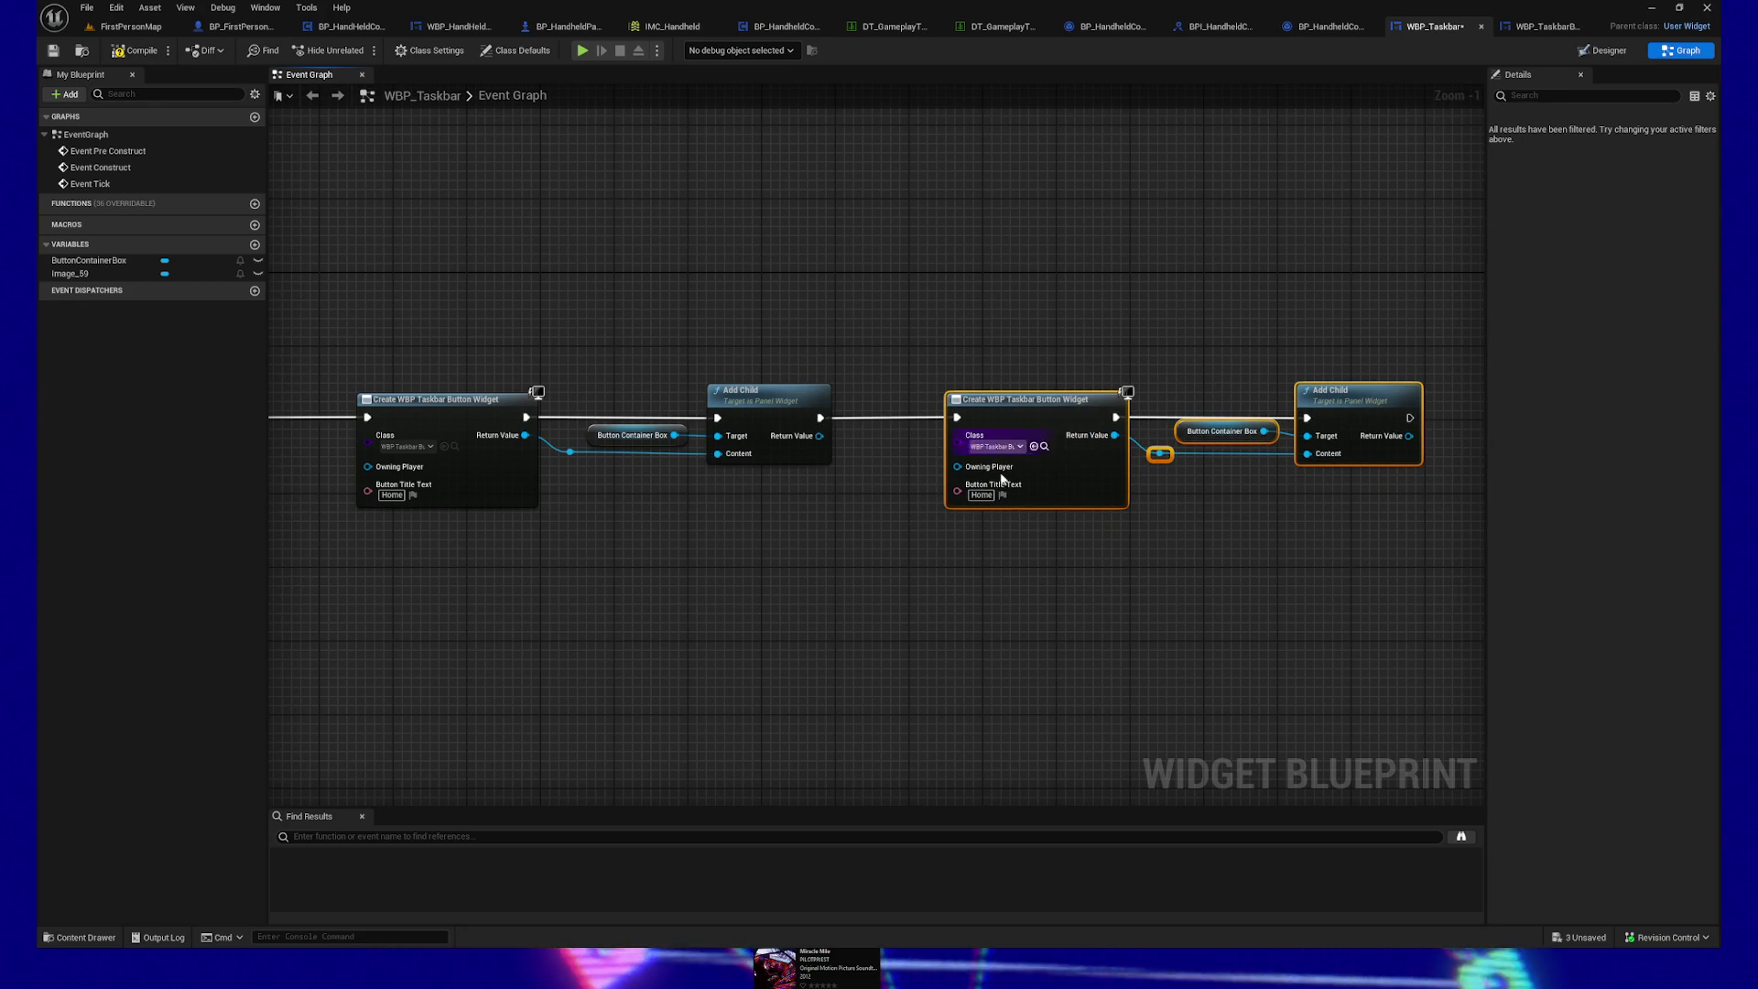
pyautogui.click(986, 495)
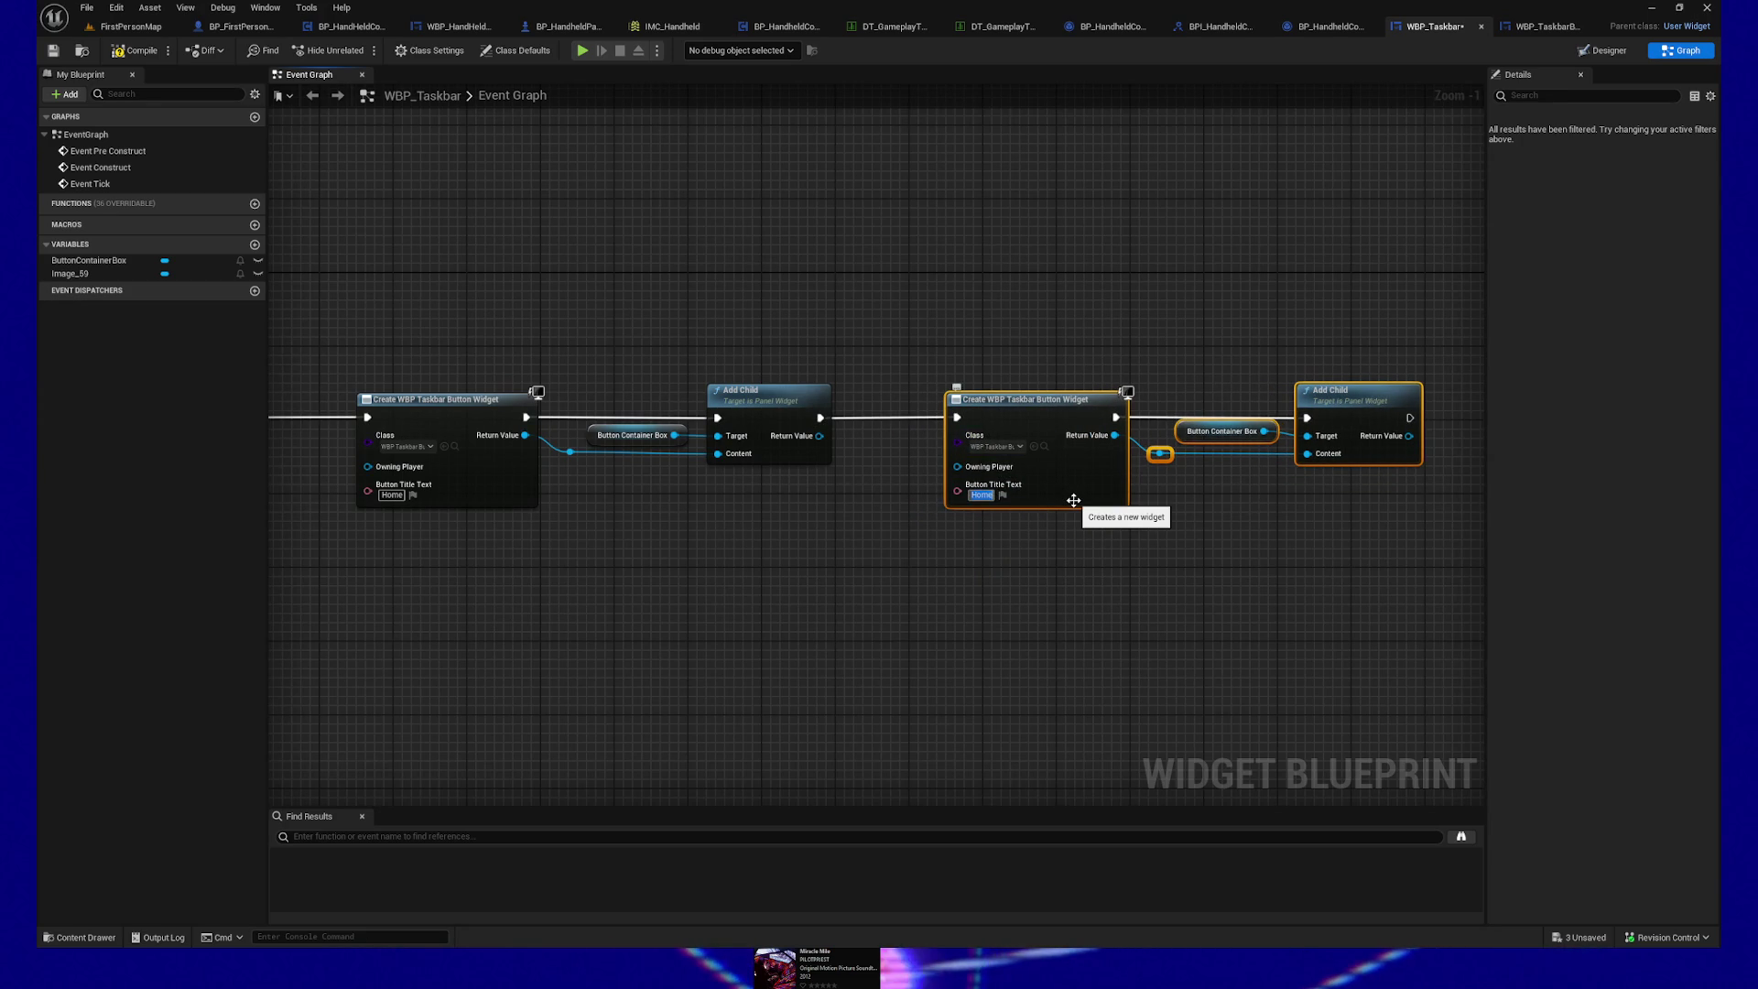
pyautogui.write('Email')
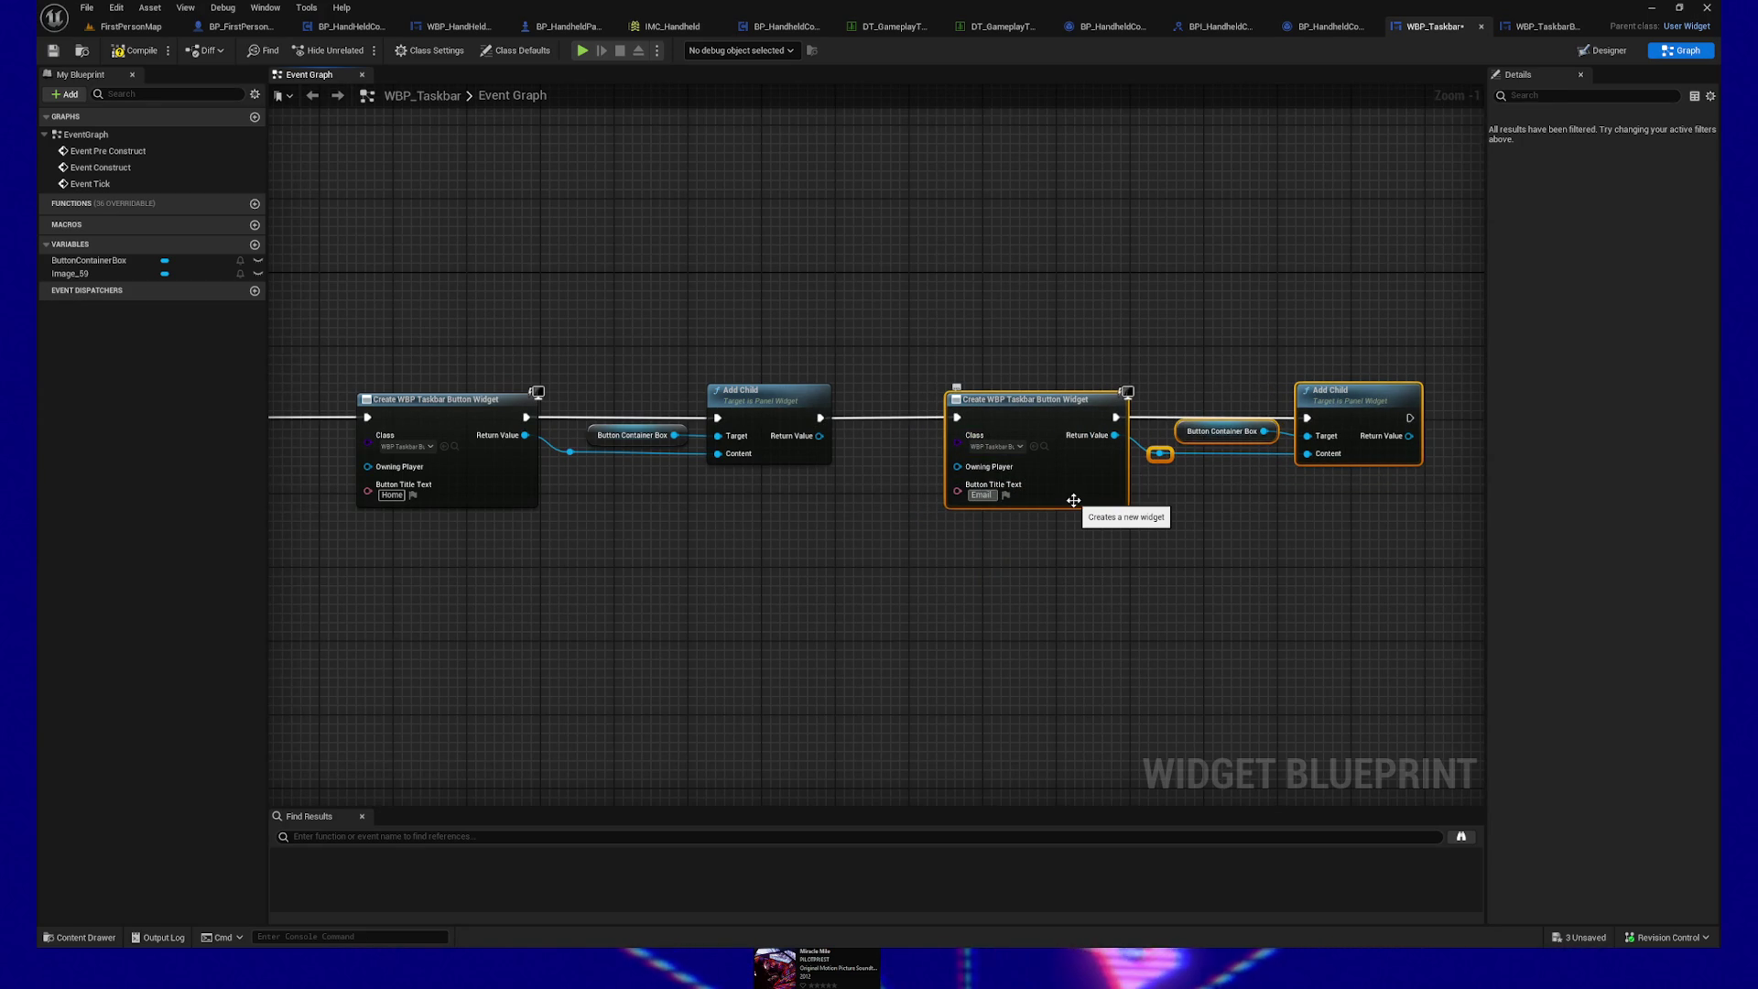
pyautogui.click(1153, 583)
# Step: Paste another copy chained after the Email nodes and title it Store
pyautogui.hotkey('ctrl', 'v')
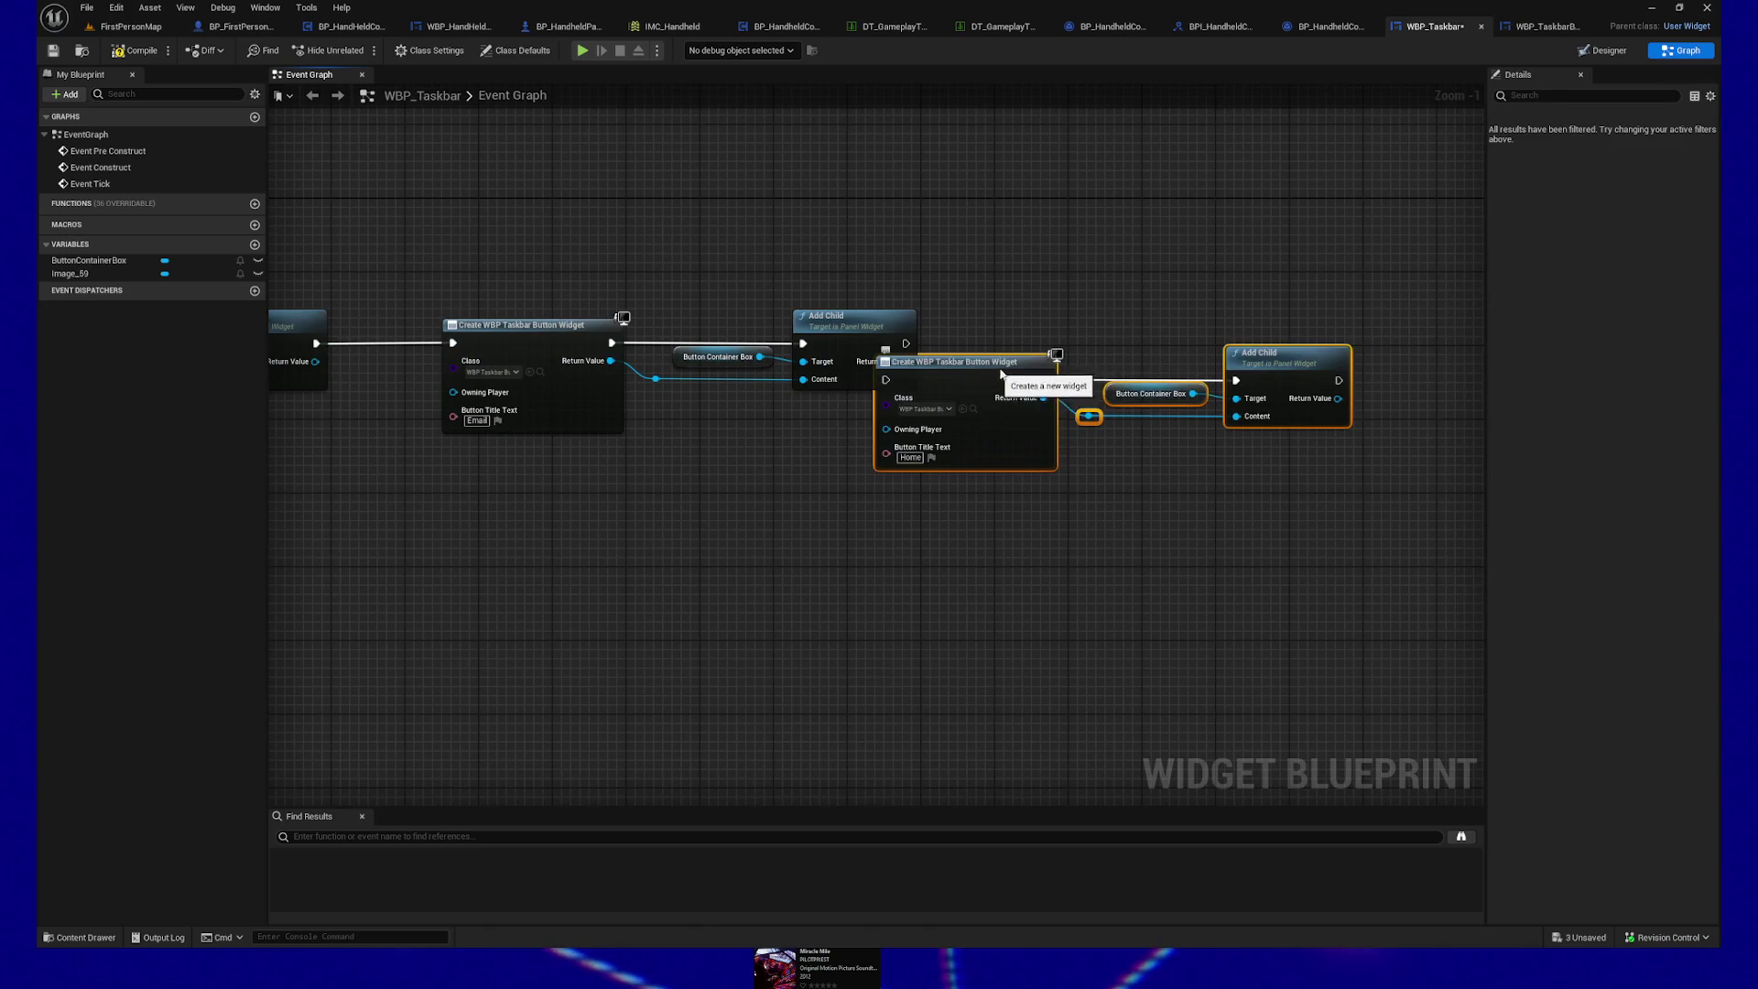
pyautogui.moveTo(931, 360); pyautogui.dragTo(1137, 341)
pyautogui.moveTo(906, 343)
pyautogui.mouseDown()
pyautogui.moveTo(1051, 342)
pyautogui.moveTo(1132, 385)
pyautogui.mouseUp()
pyautogui.click(1112, 420)
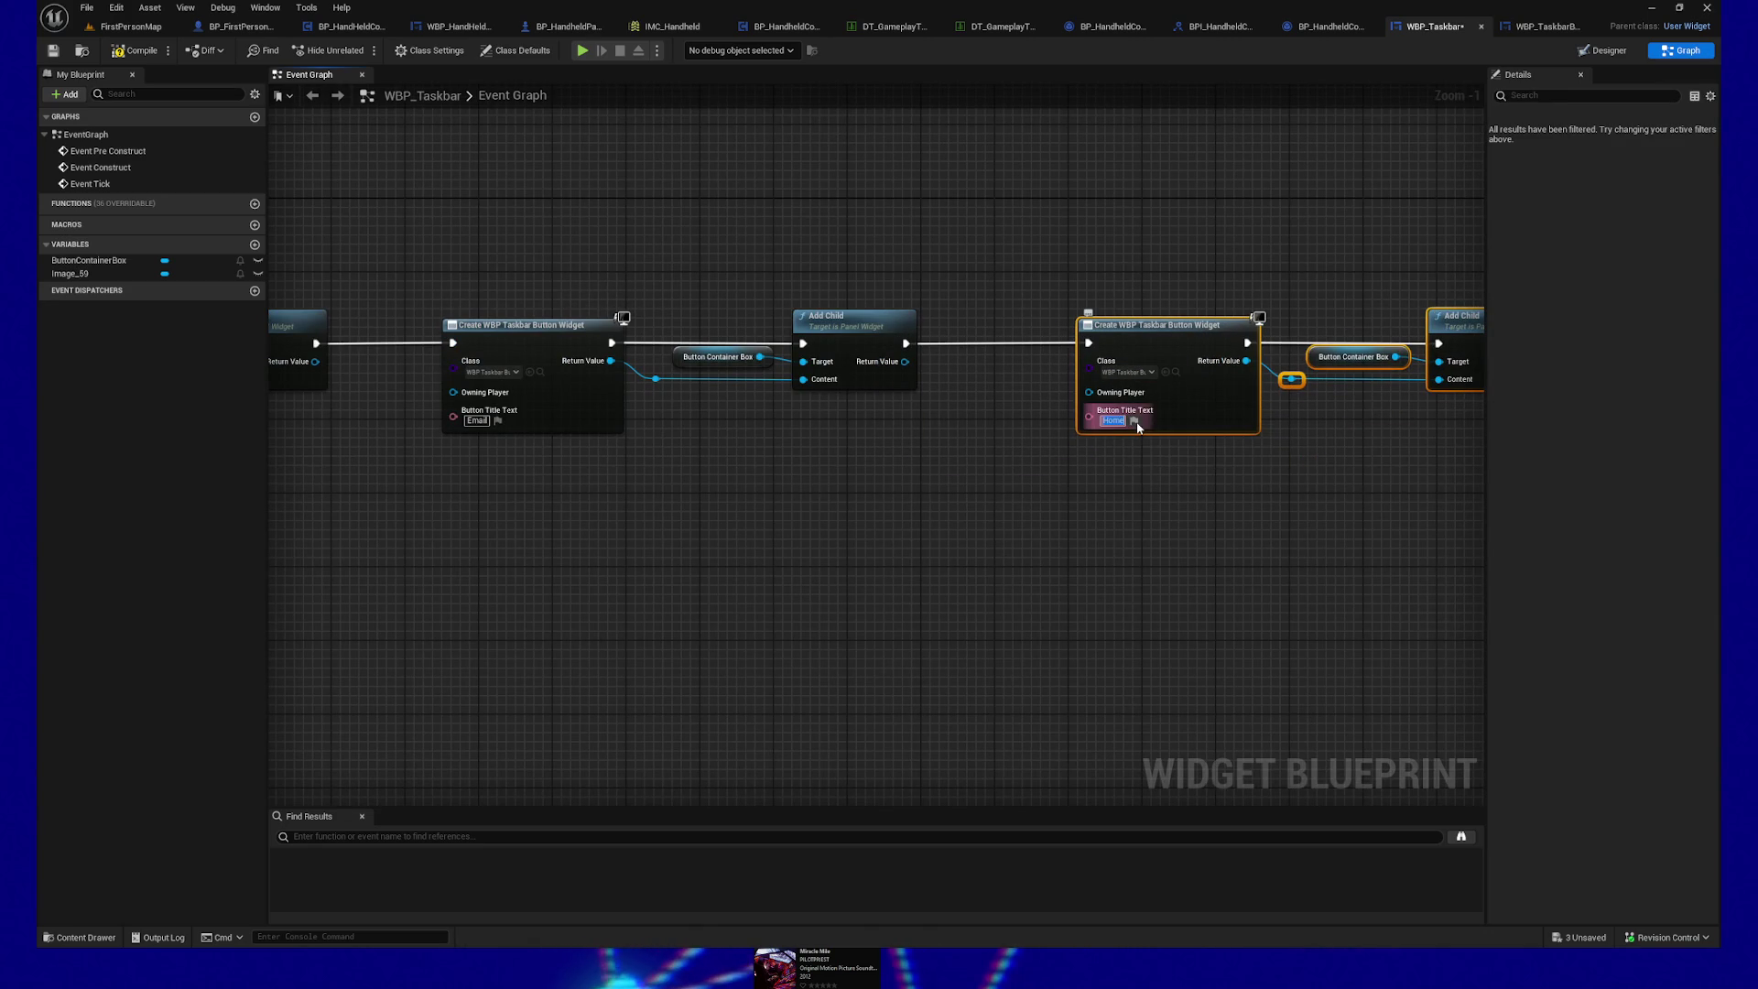
pyautogui.click(1279, 525)
pyautogui.moveTo(1279, 526); pyautogui.dragTo(605, 520)
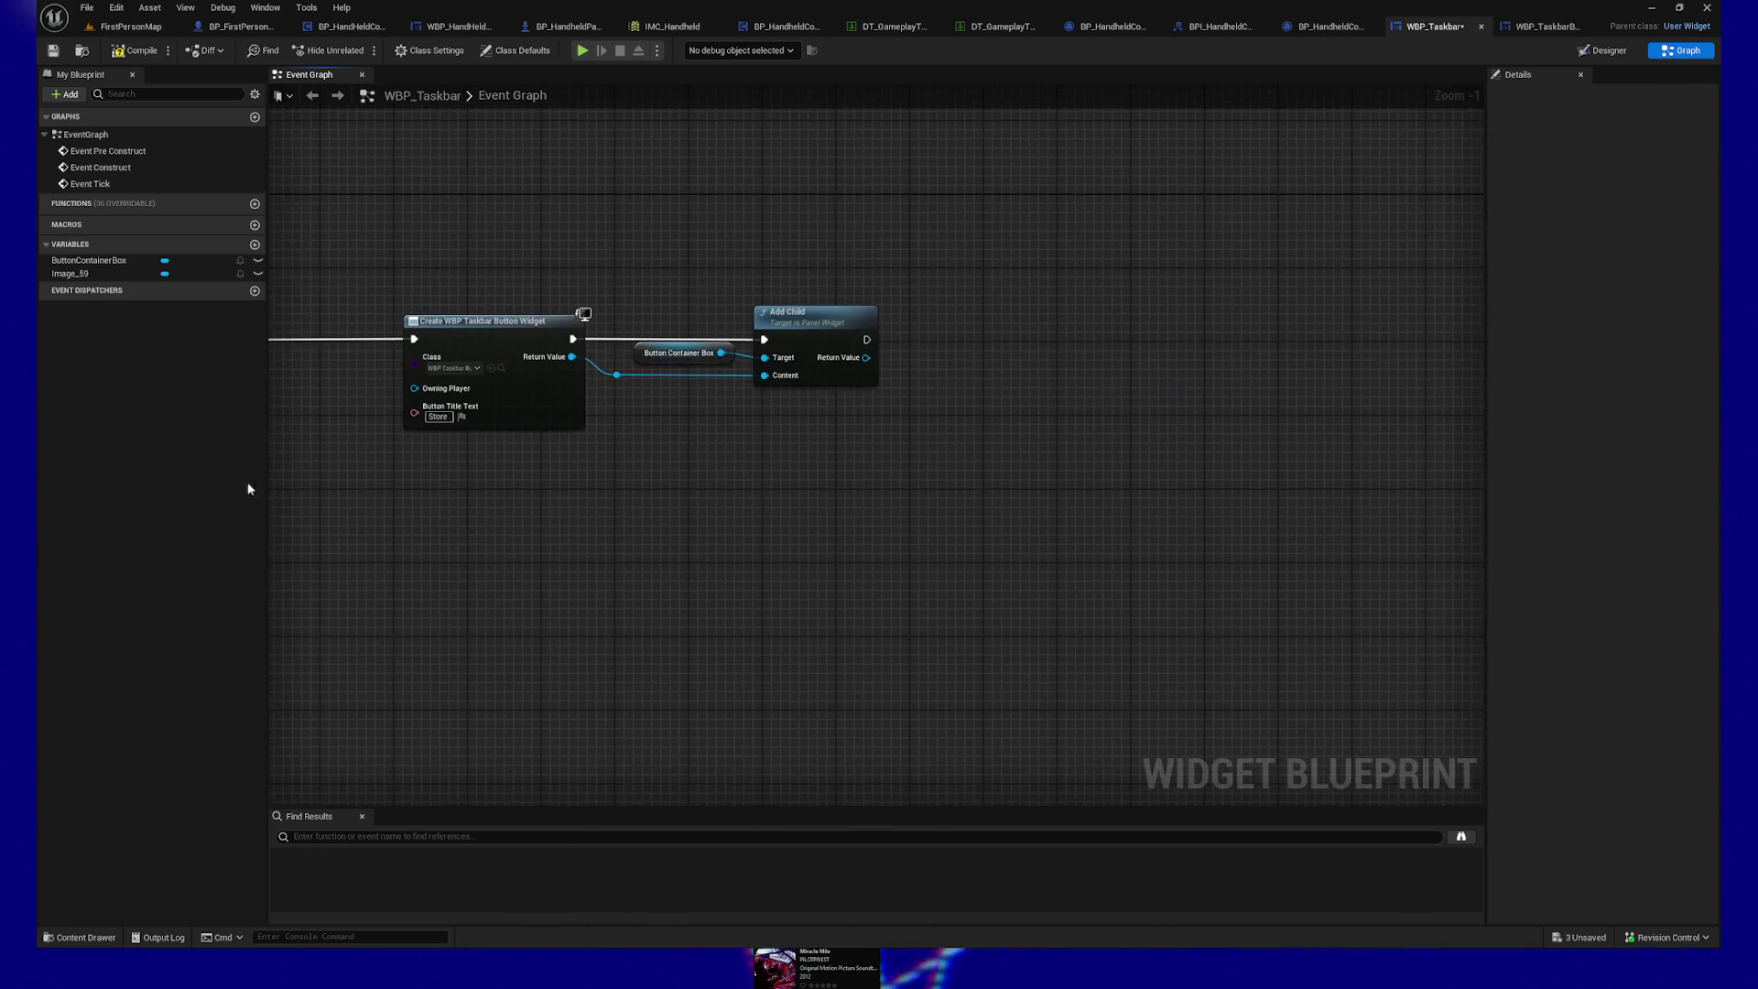
pyautogui.moveTo(1035, 374)
pyautogui.mouseDown()
pyautogui.moveTo(1119, 329)
pyautogui.moveTo(1050, 346)
pyautogui.moveTo(1064, 339)
pyautogui.mouseUp()
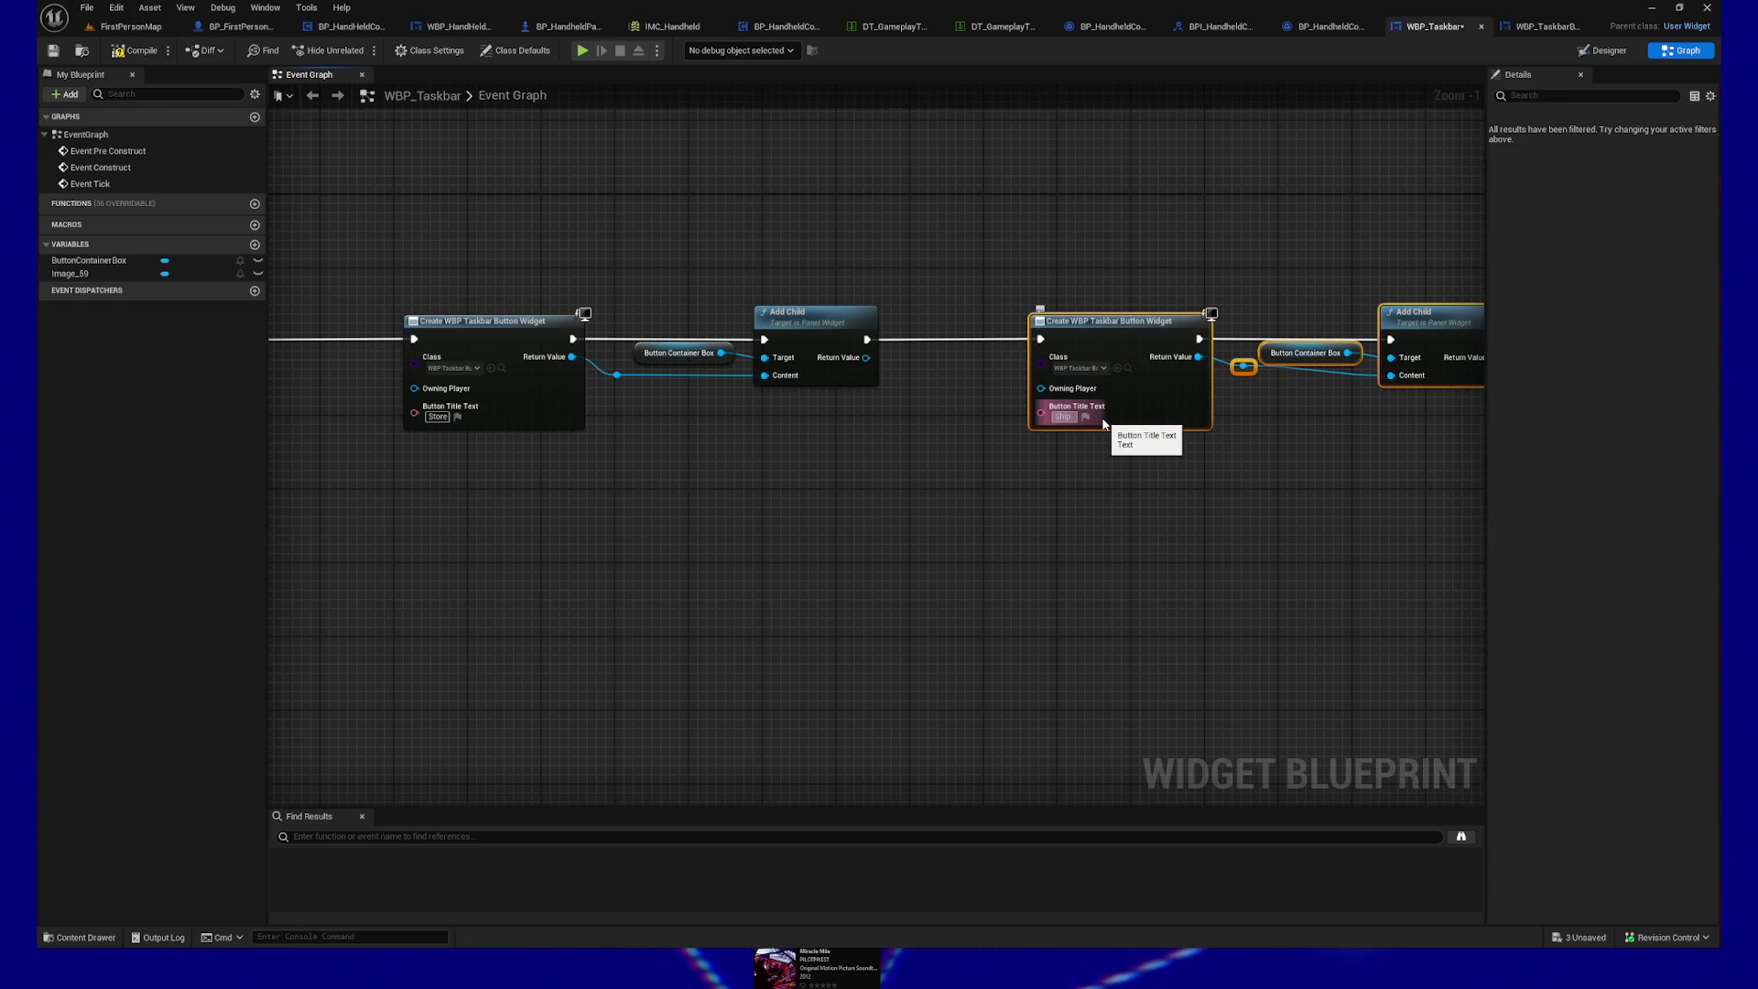
pyautogui.press('BackSpace')
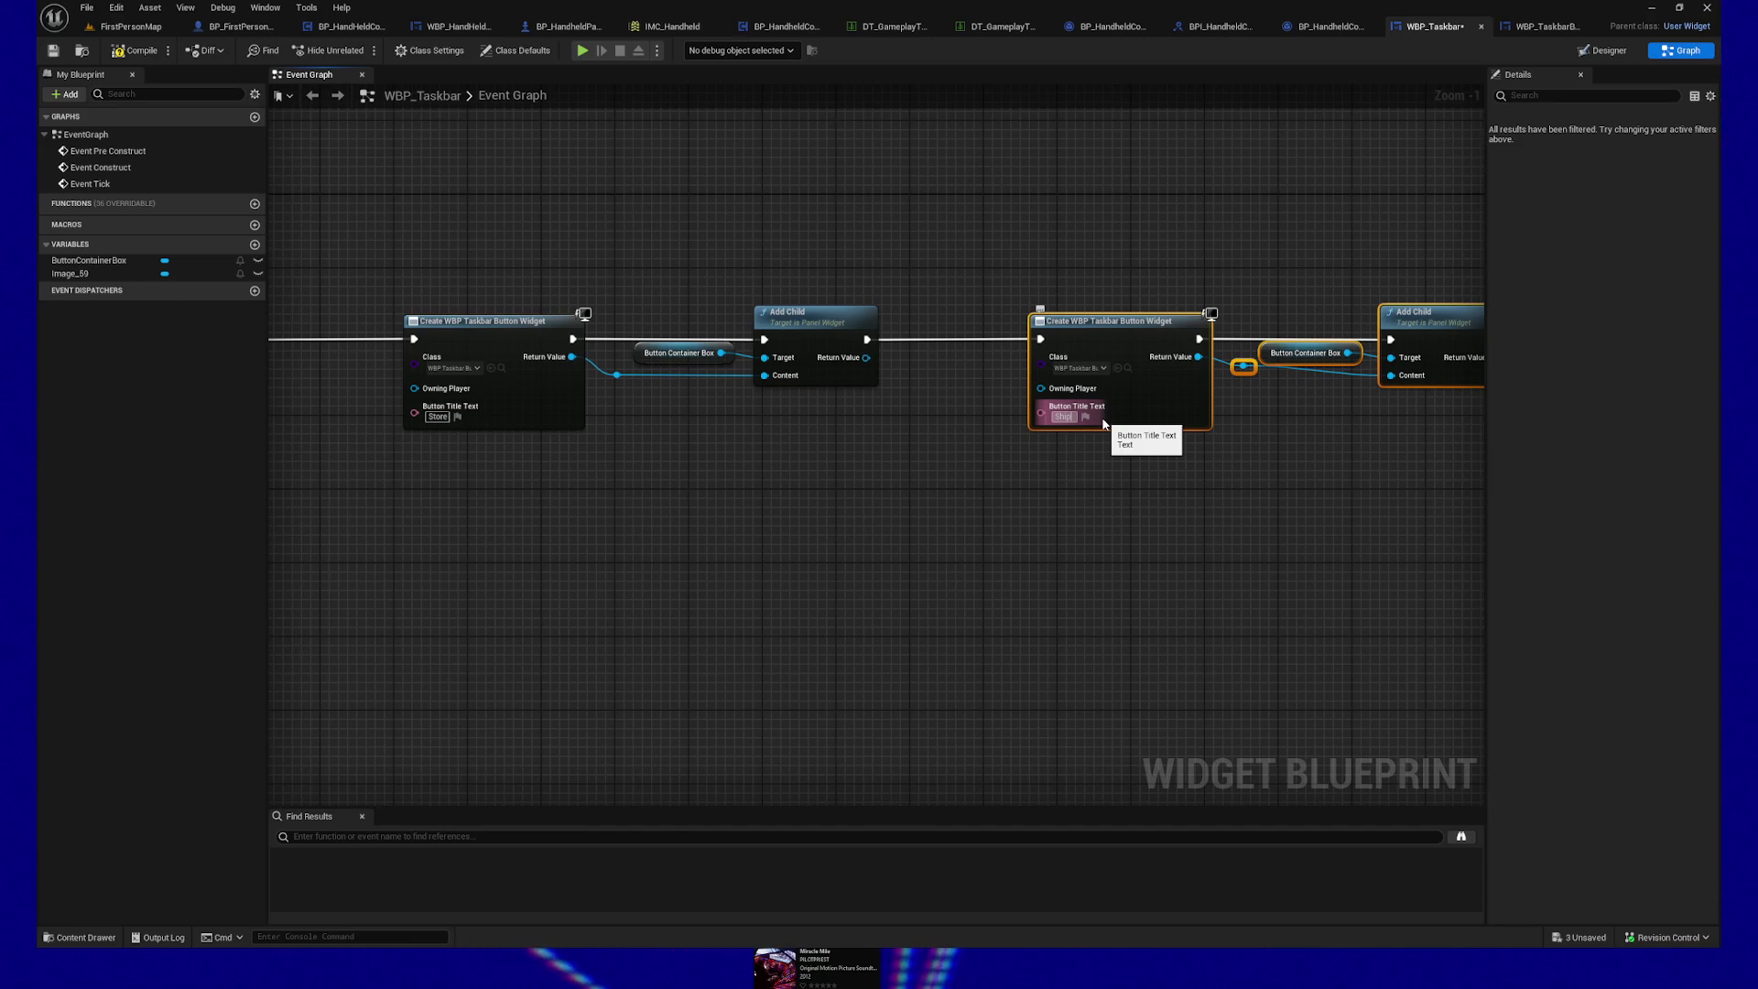
# Step: Chain a final copy after the Ship nodes titled FIG, then compile and play-test
pyautogui.moveTo(1089, 411)
pyautogui.mouseDown()
pyautogui.moveTo(1126, 510)
pyautogui.moveTo(939, 463)
pyautogui.moveTo(1312, 359)
pyautogui.mouseUp()
pyautogui.hotkey('ctrl', 'v')
pyautogui.moveTo(991, 352); pyautogui.dragTo(1251, 351)
pyautogui.click(1235, 430)
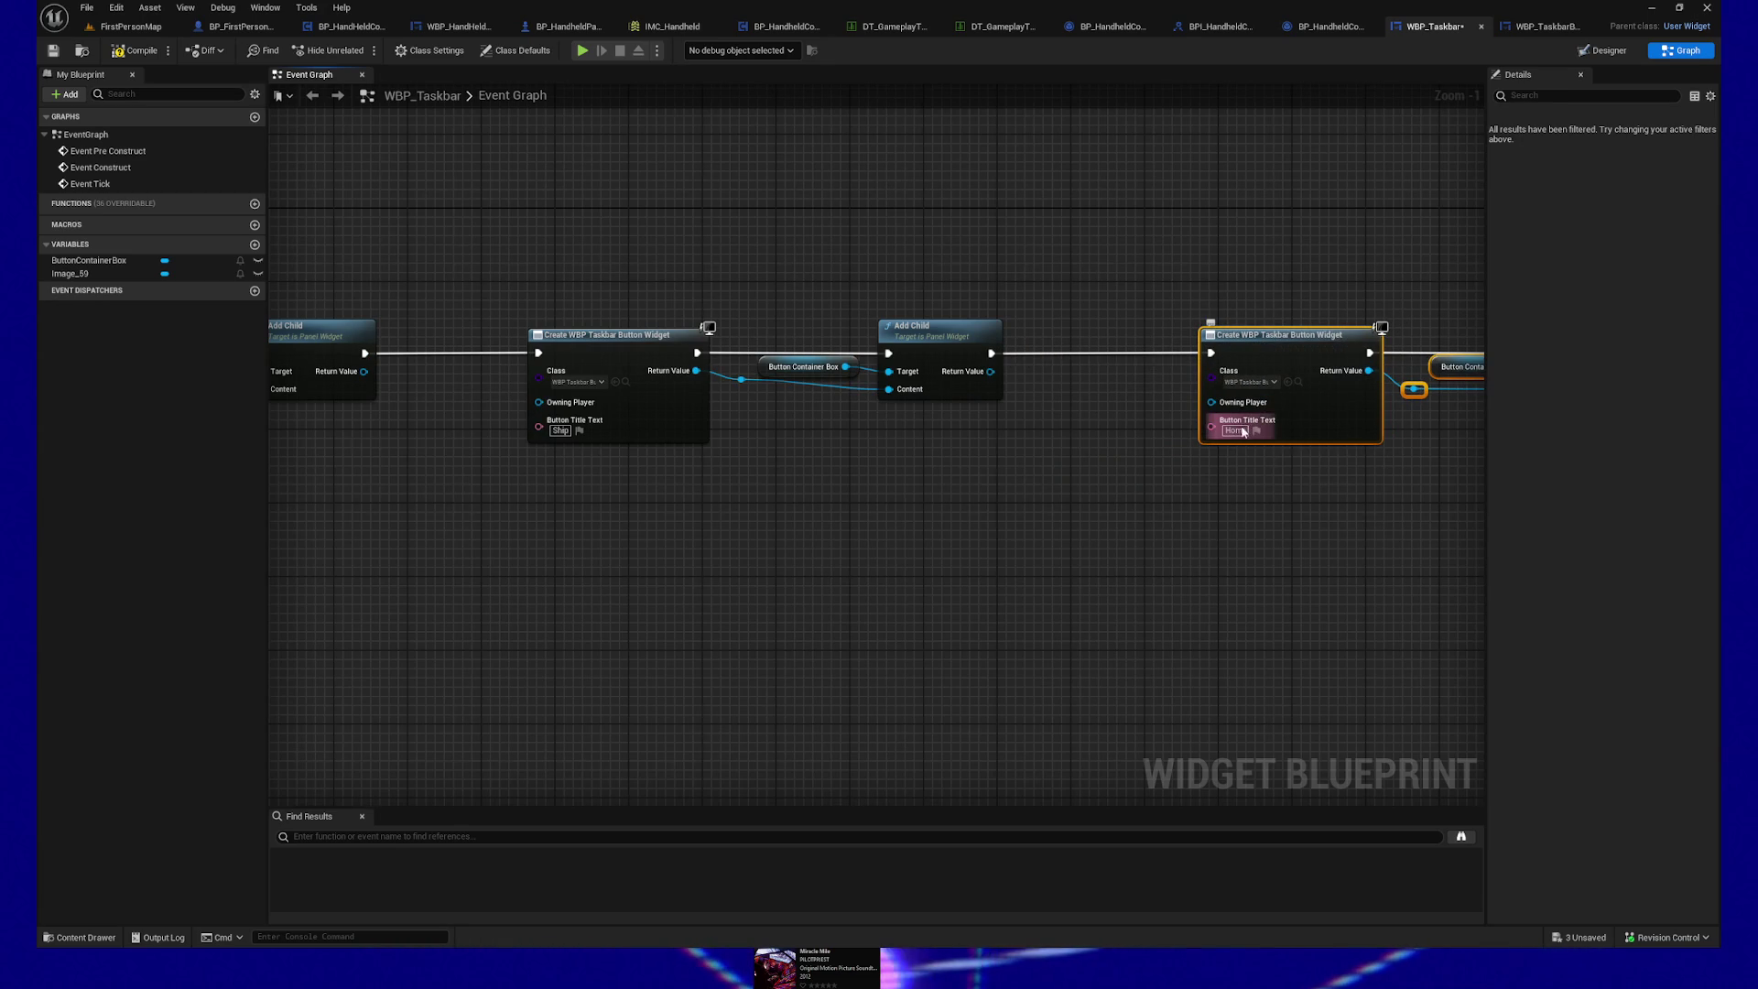
pyautogui.write('FIG')
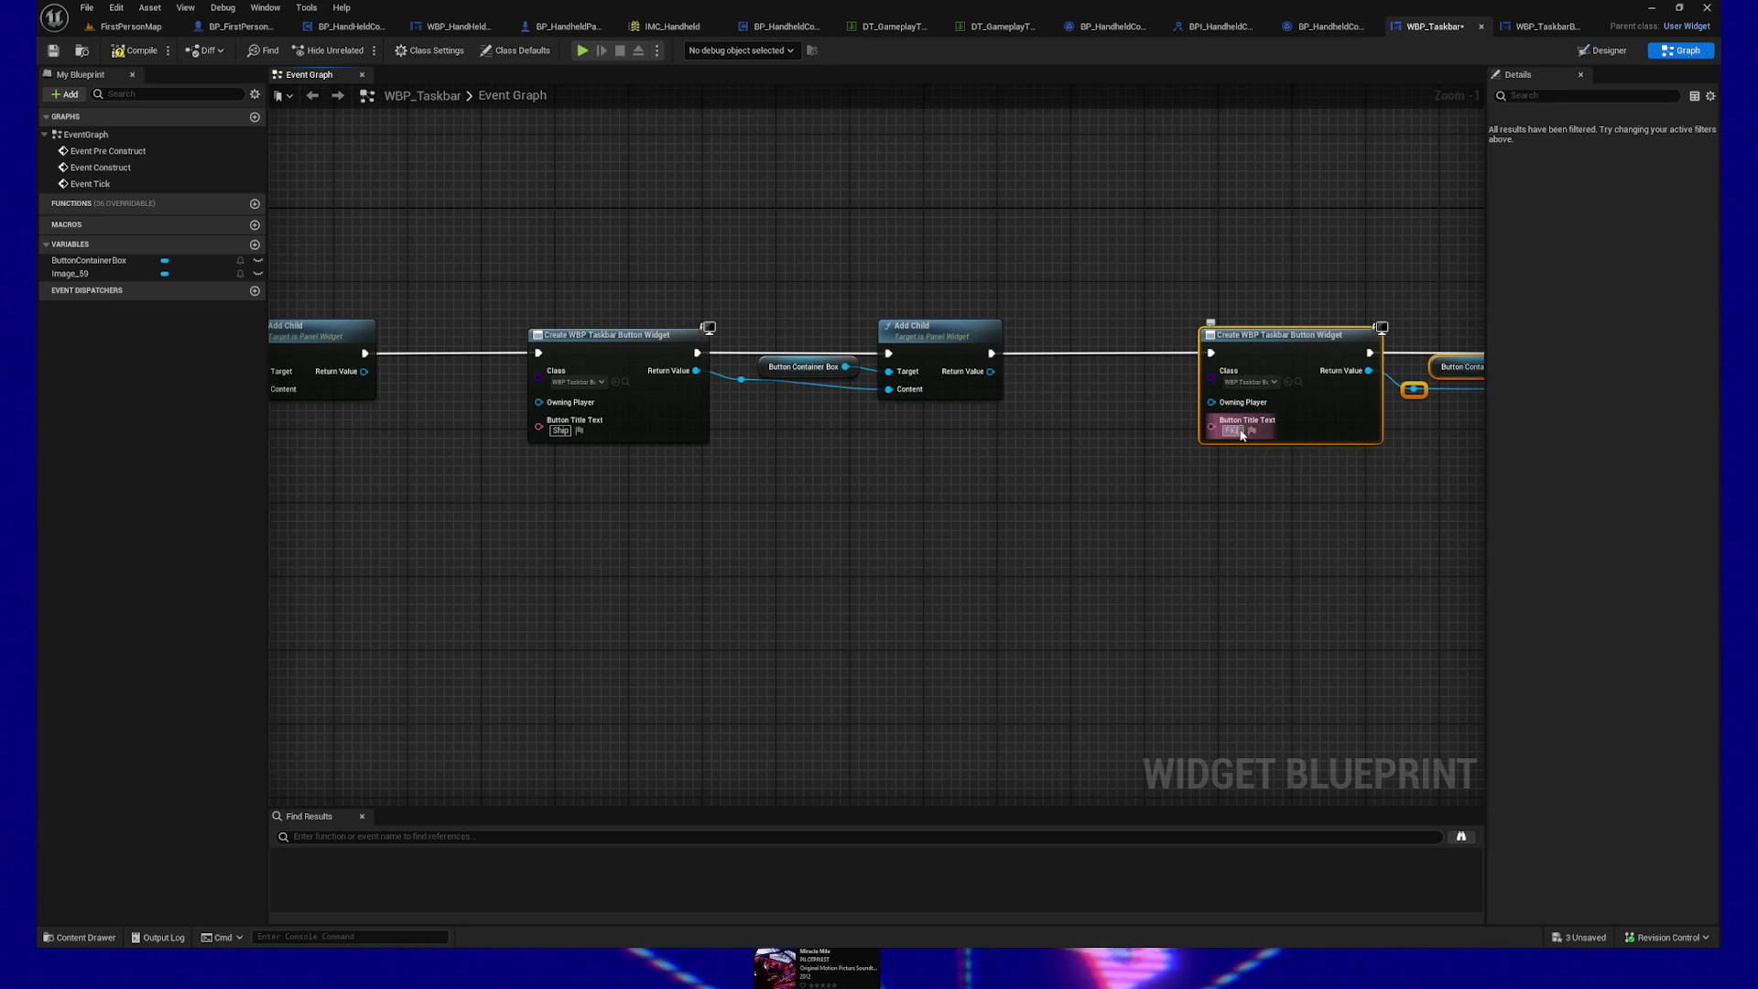
pyautogui.click(1103, 536)
pyautogui.click(138, 50)
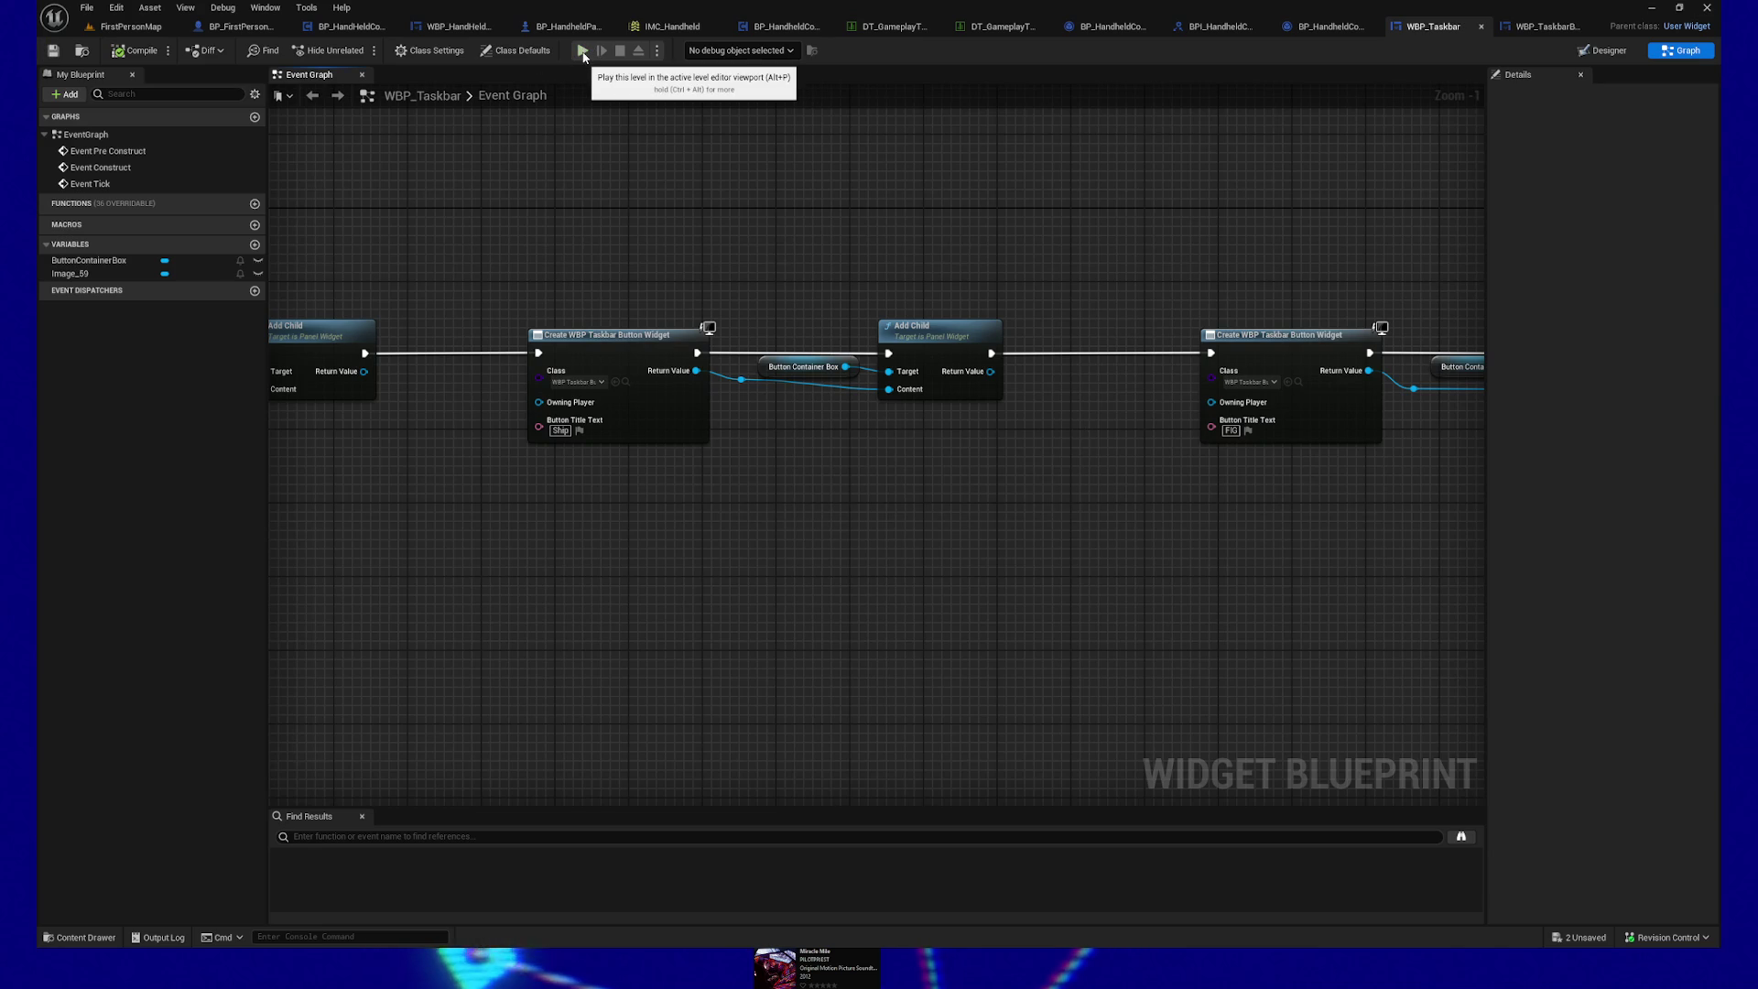
pyautogui.click(582, 51)
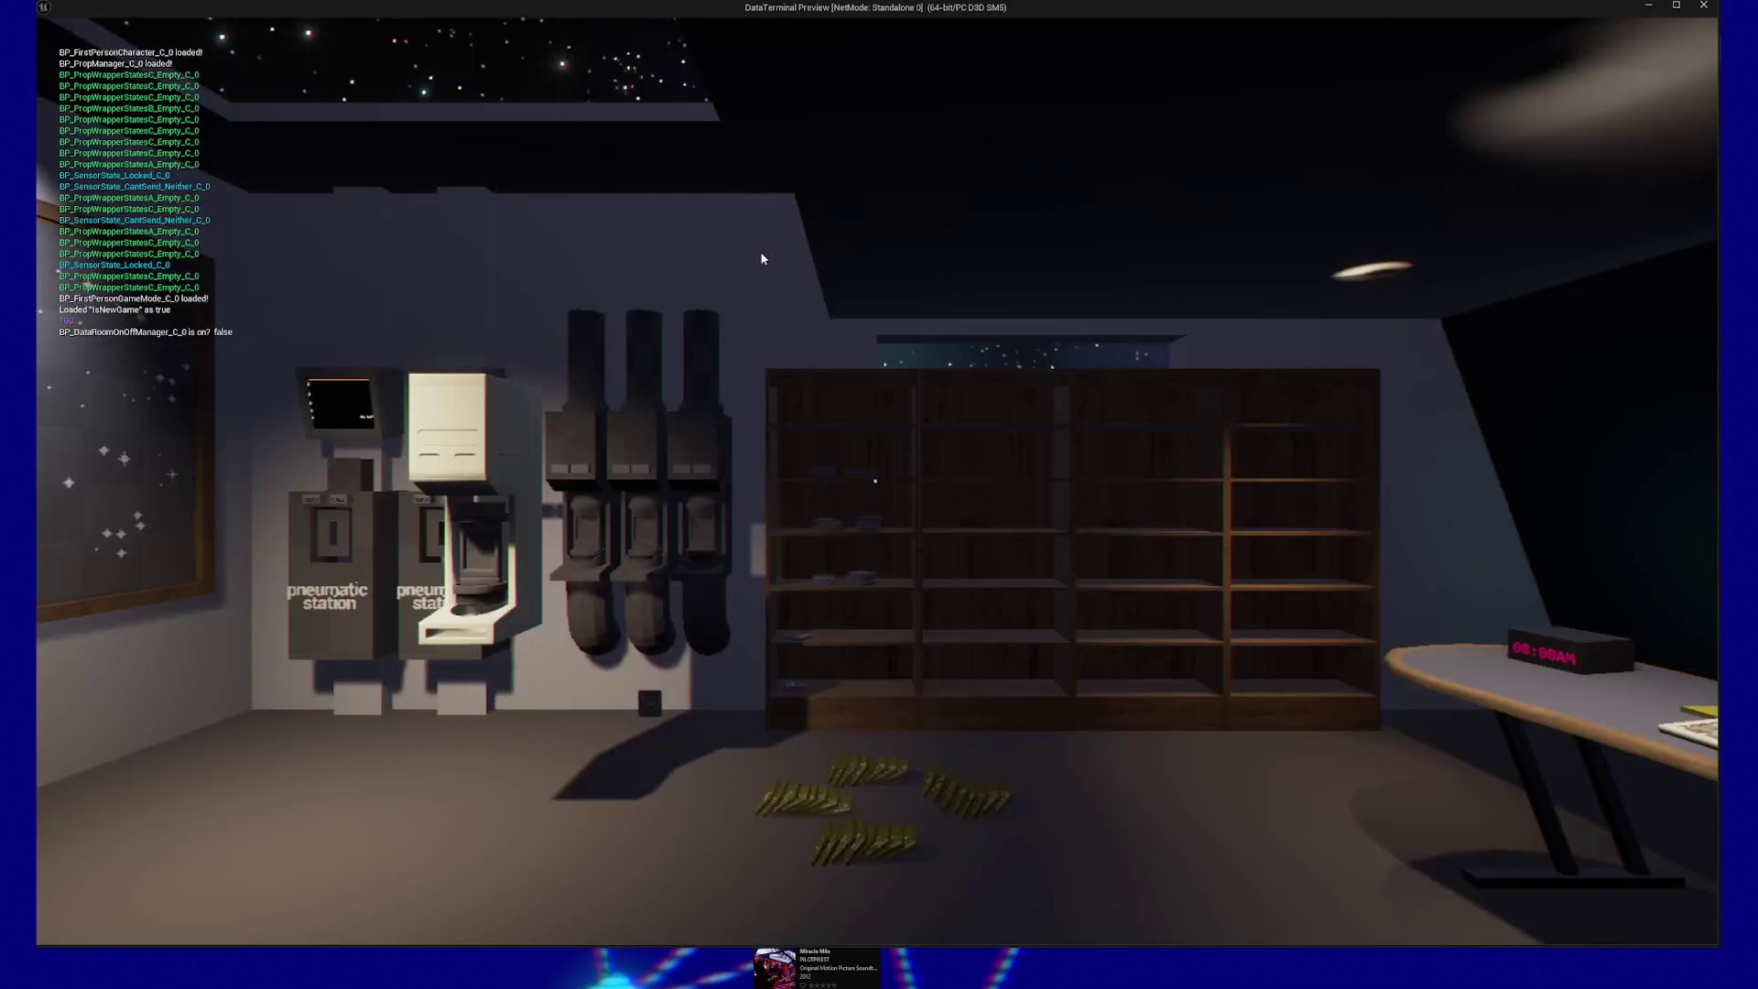
pyautogui.press('e')
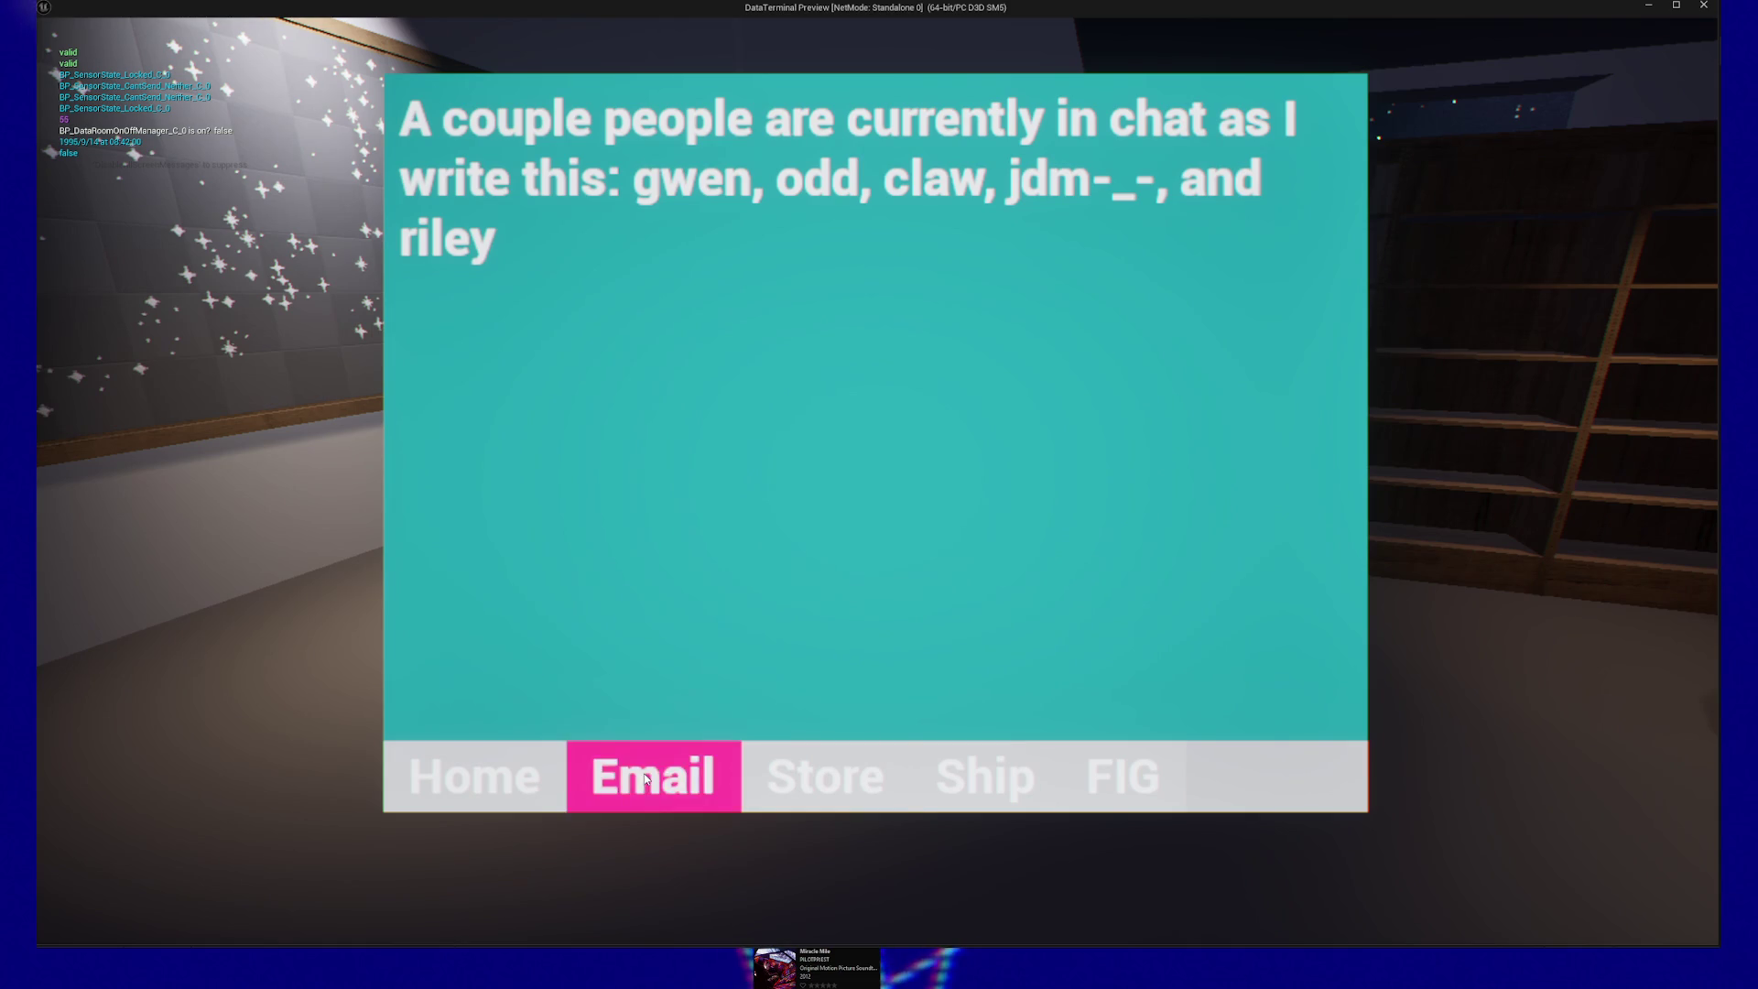
pyautogui.press('Escape')
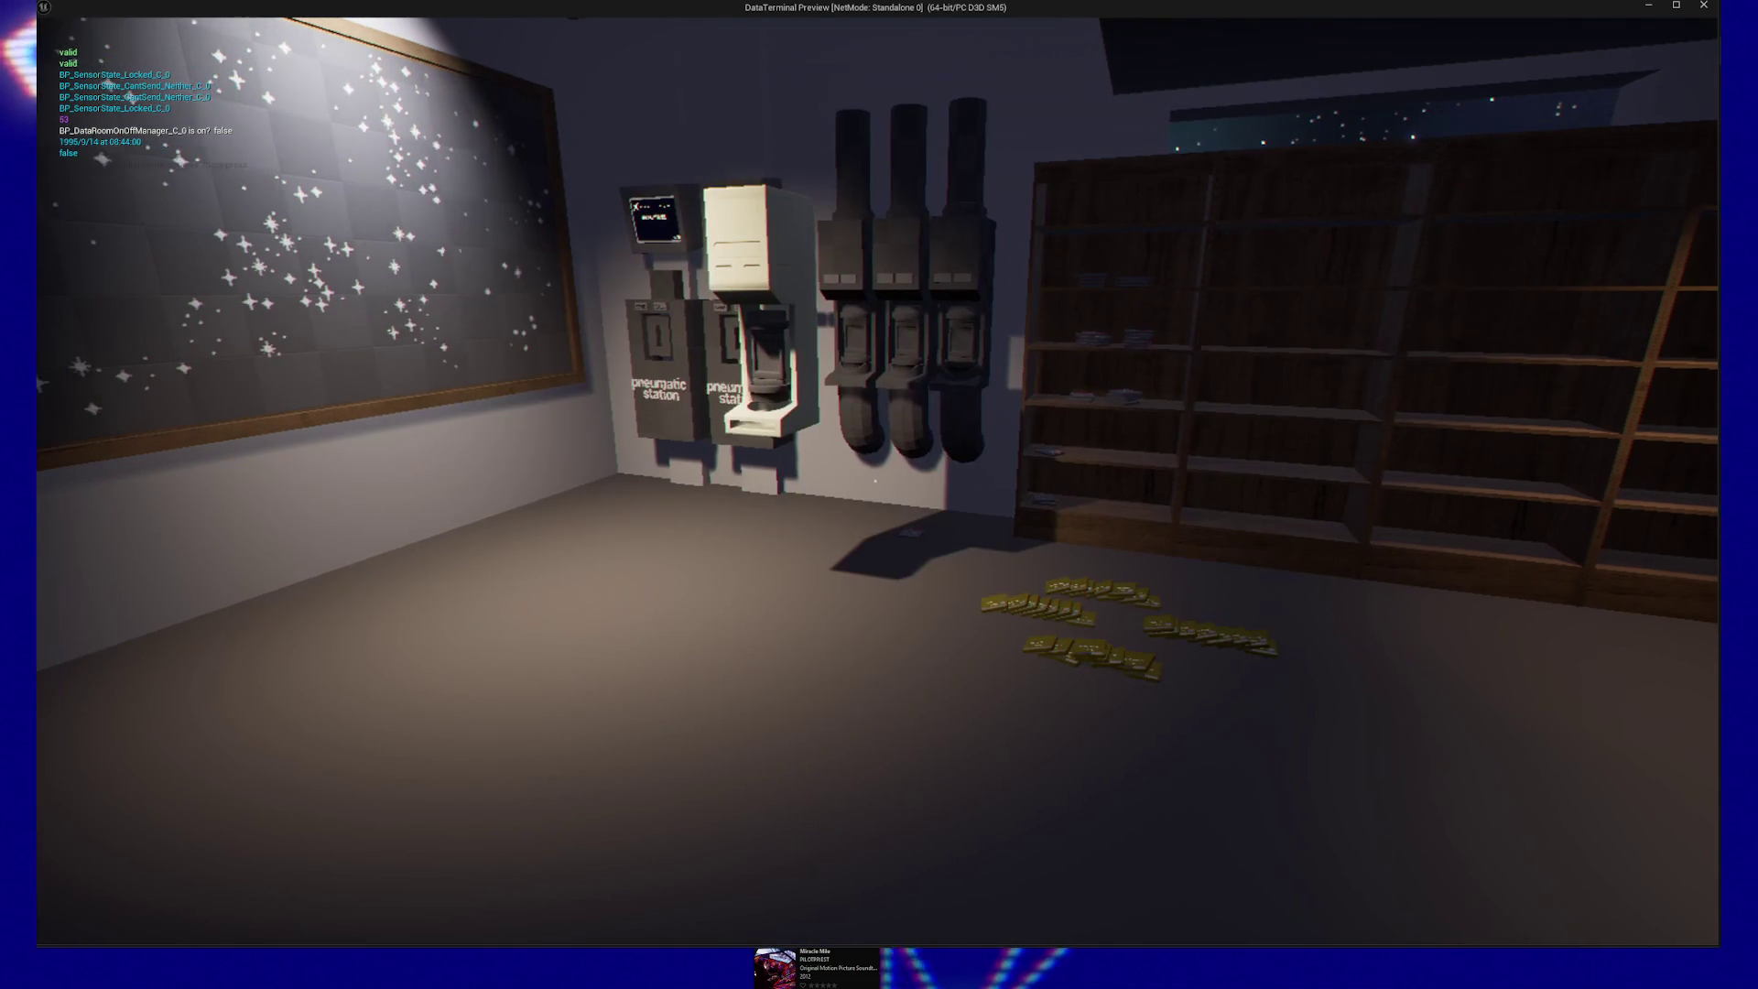
pyautogui.press('e')
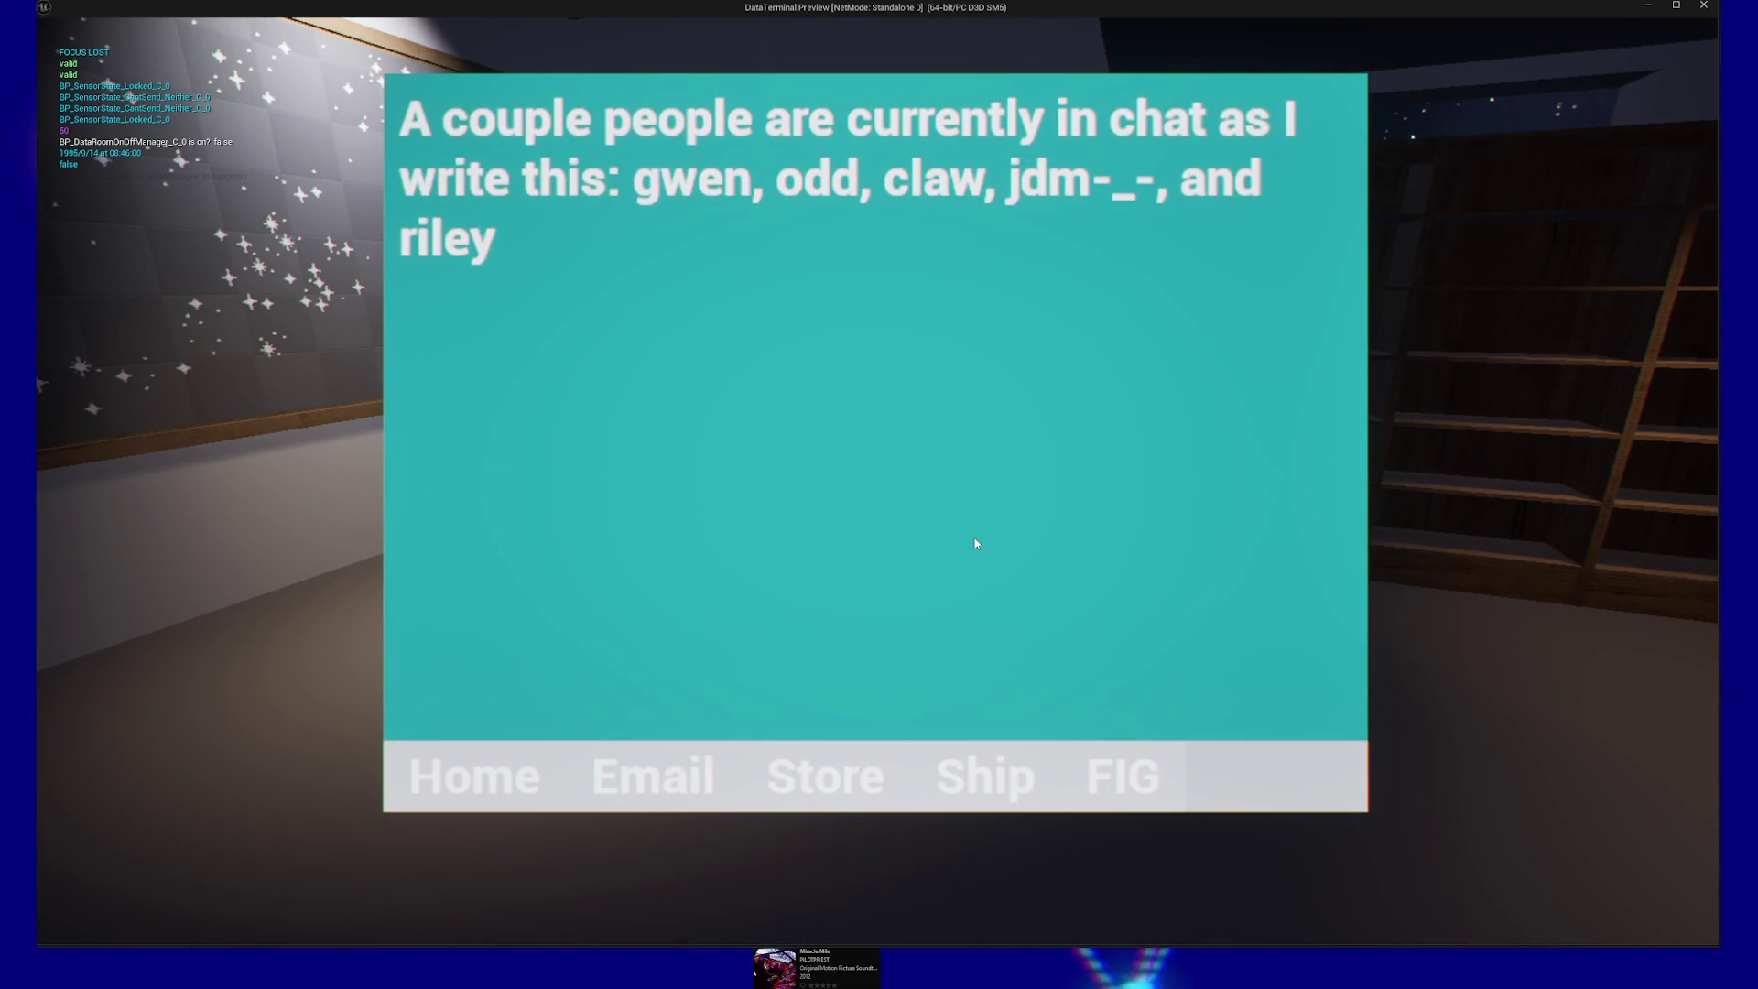
pyautogui.press('Escape')
pyautogui.press('Escape')
pyautogui.click(876, 753)
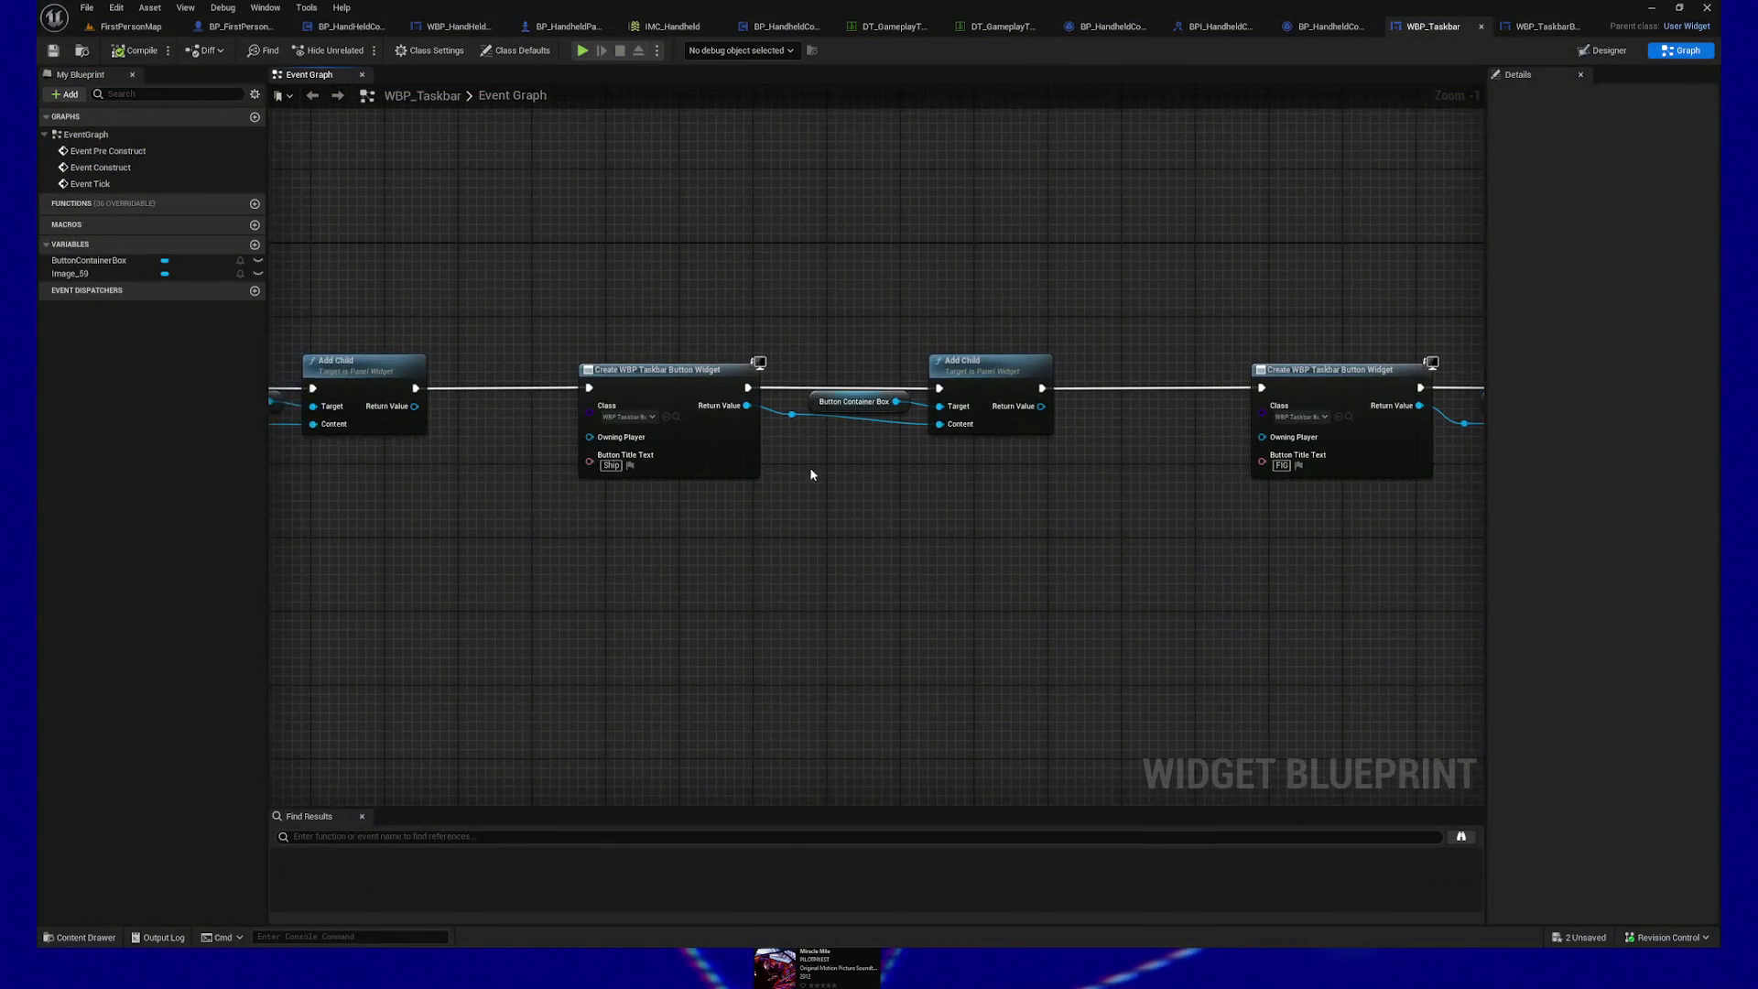
# Step: Save WBP_Taskbar and bring up WBP_TaskbarButton's Designer layout
pyautogui.click(979, 371)
pyautogui.moveTo(808, 393); pyautogui.dragTo(1001, 488)
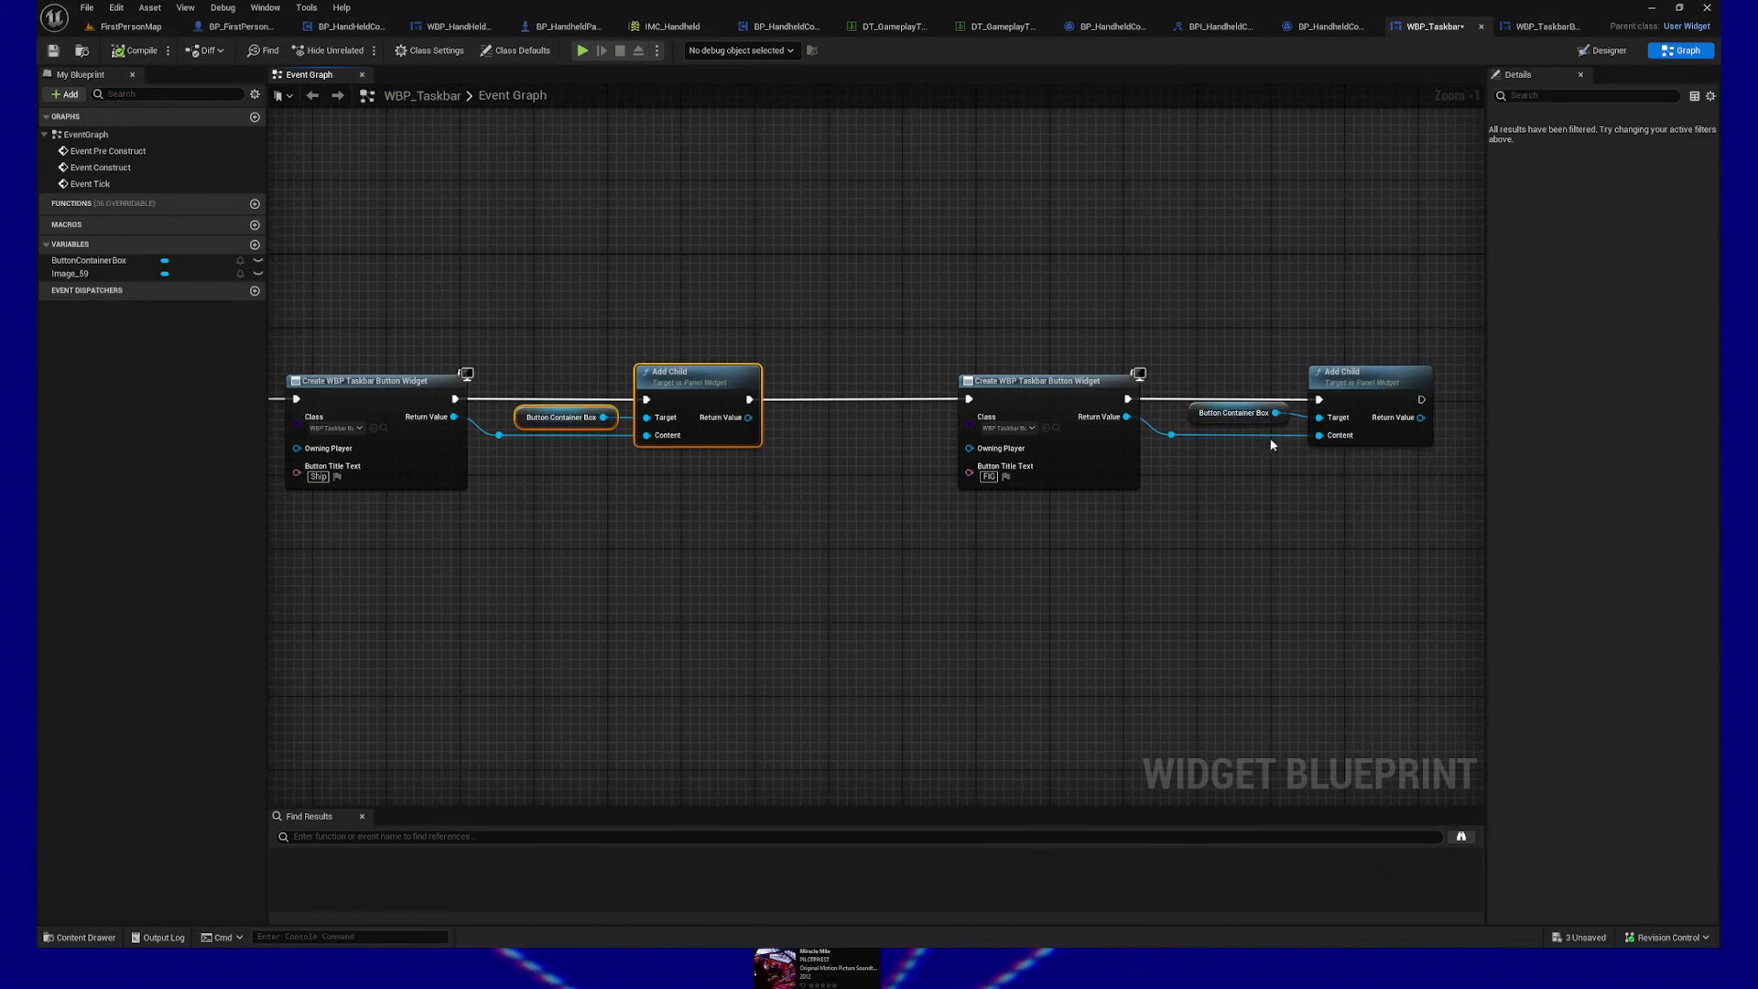
pyautogui.hotkey('ctrl', 's')
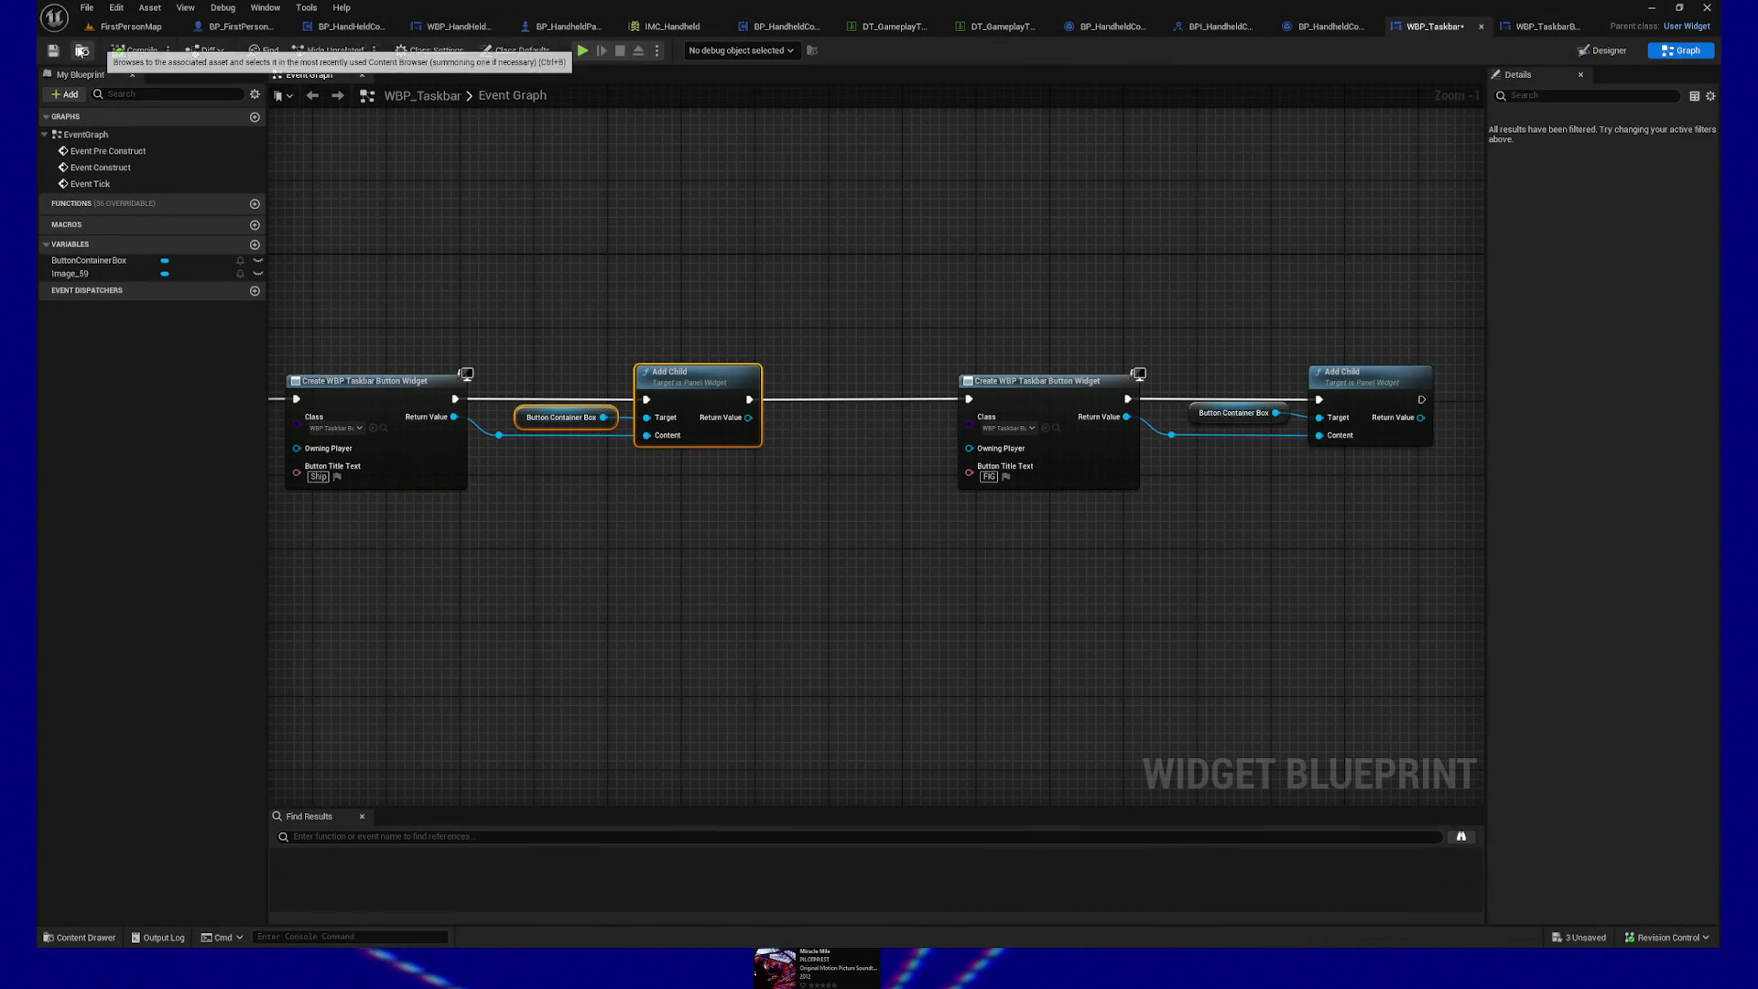
pyautogui.click(1520, 27)
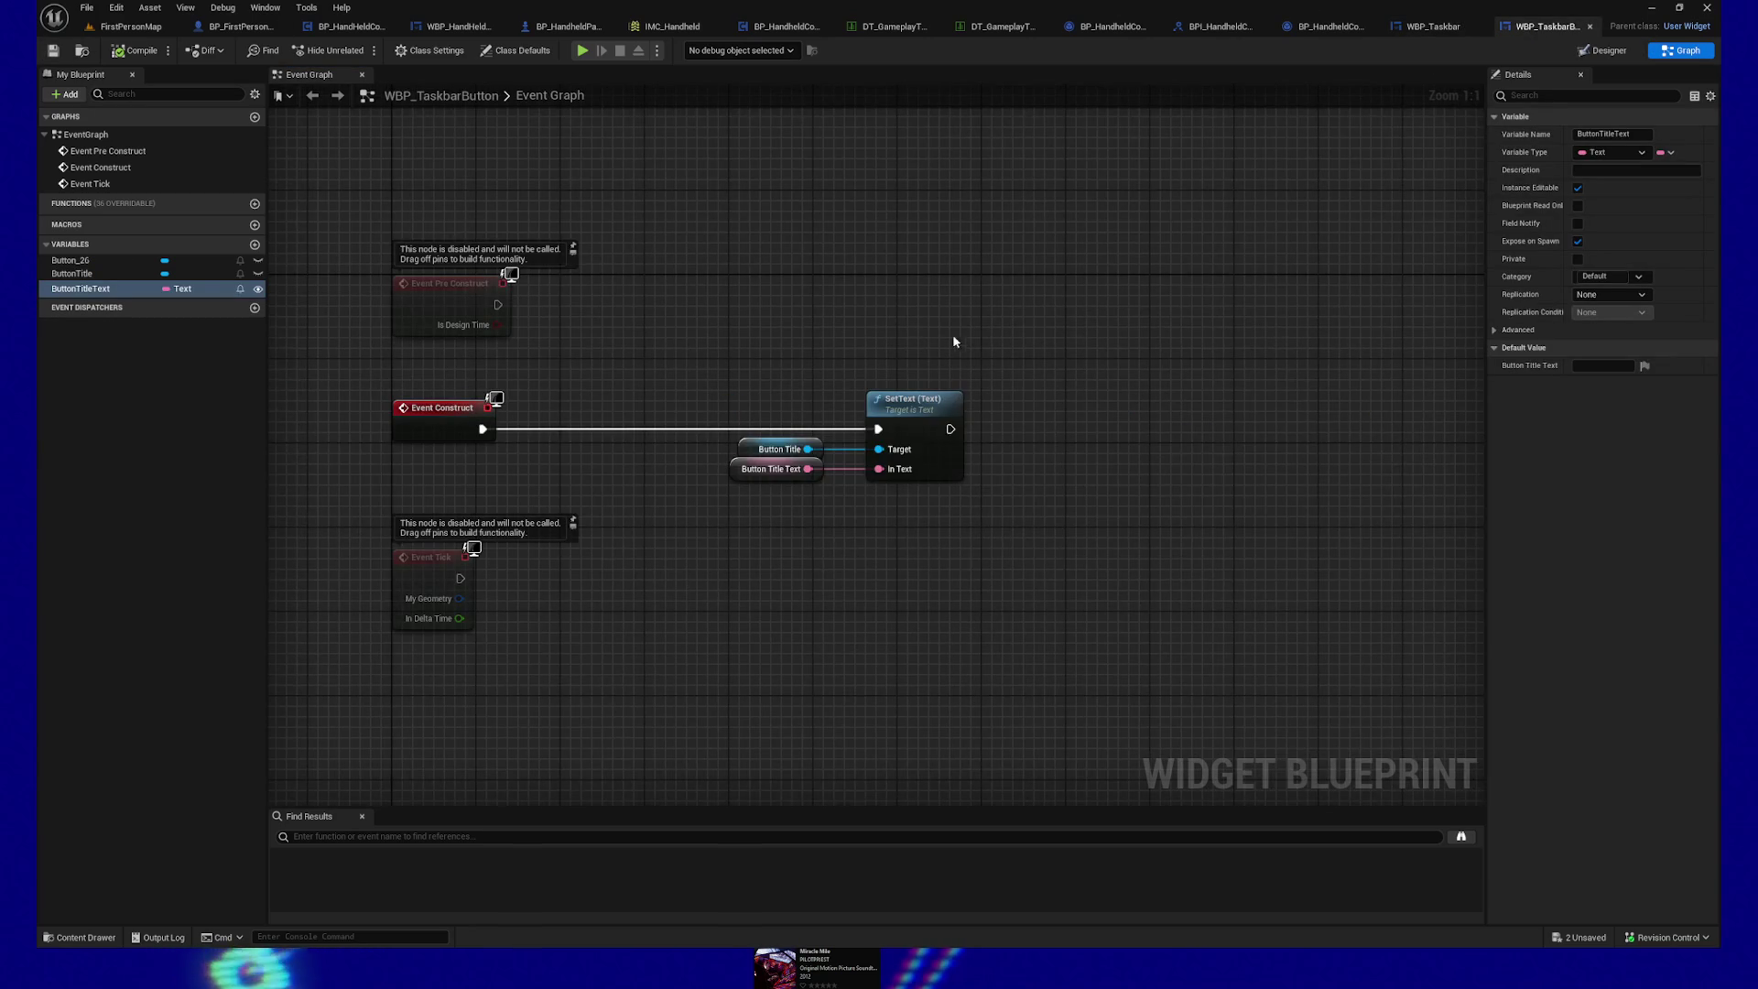
pyautogui.click(1623, 52)
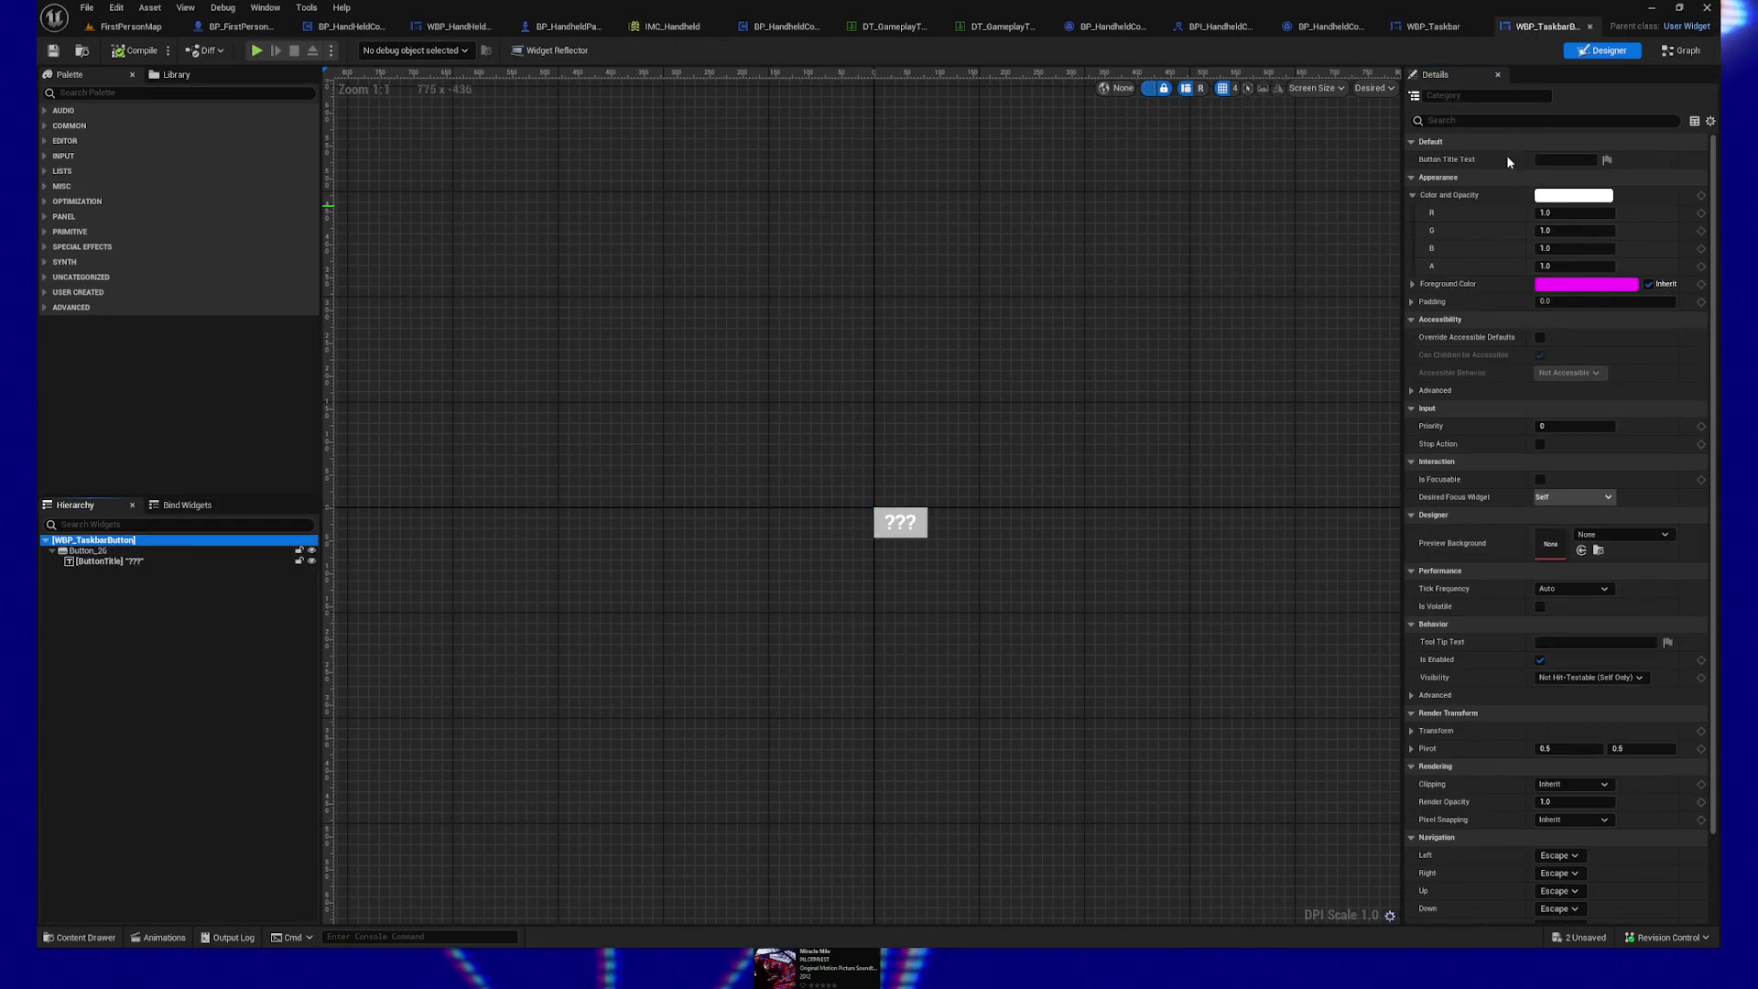
# Step: Uncheck Is Focusable on Button_26 and save the taskbar button blueprint
pyautogui.click(1467, 94)
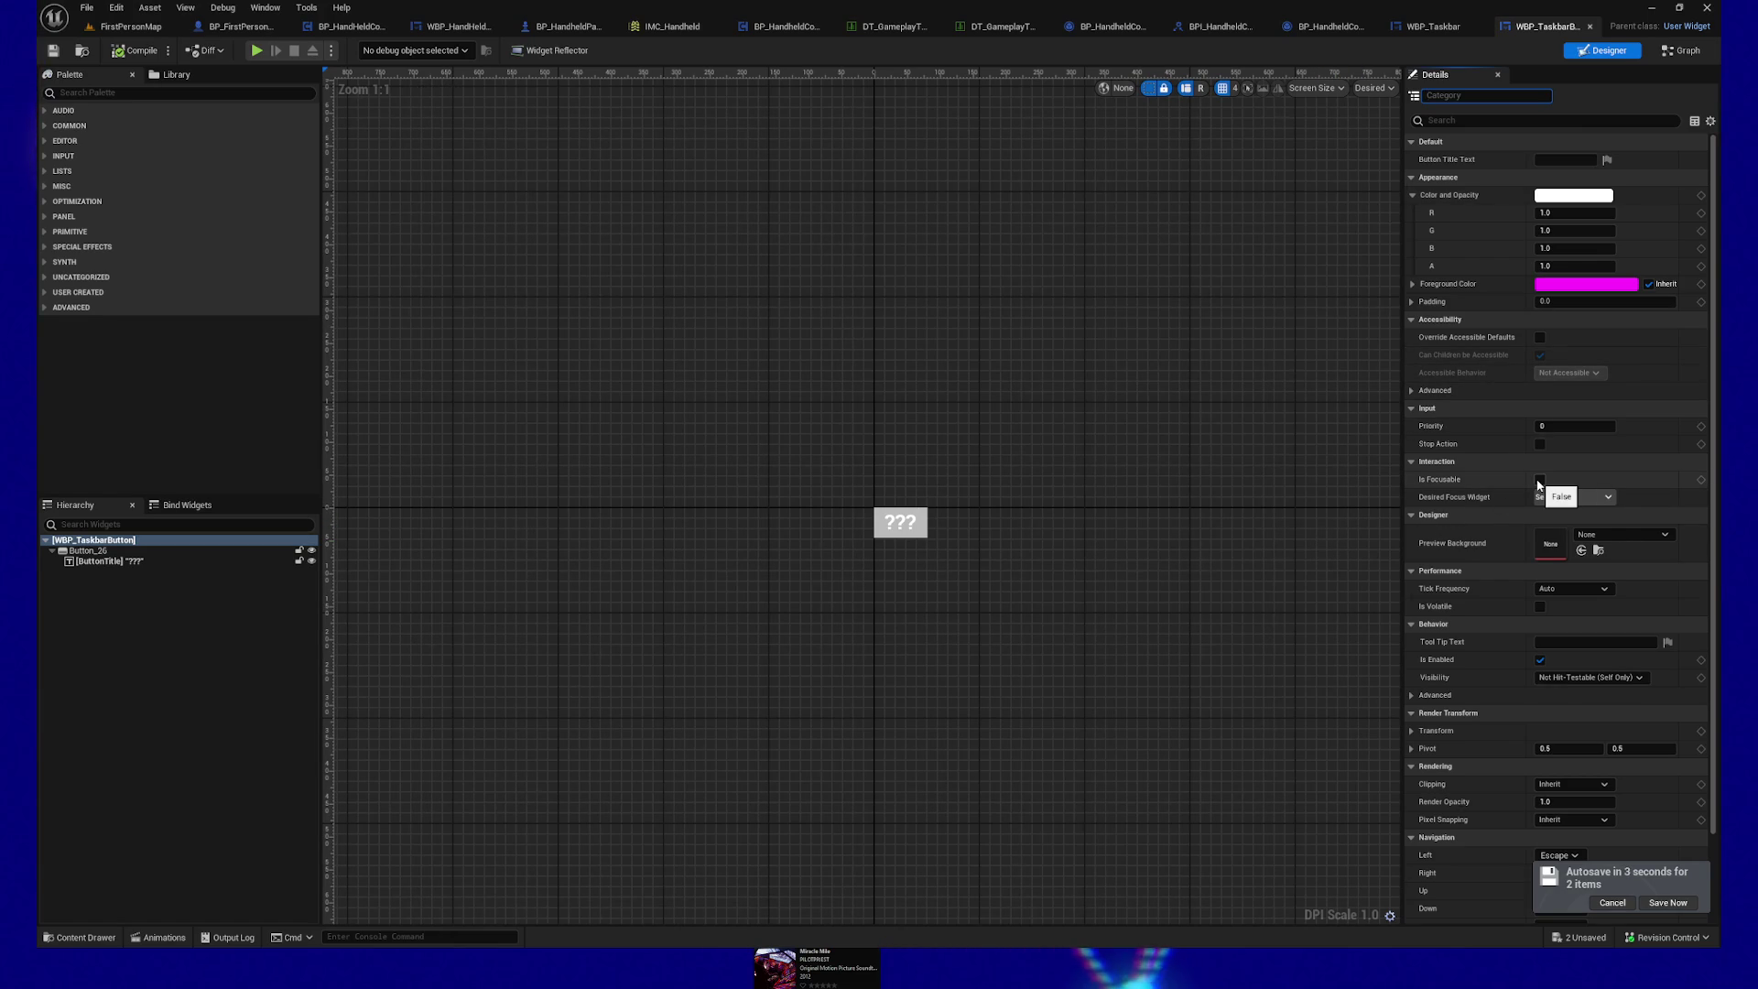
pyautogui.click(1566, 499)
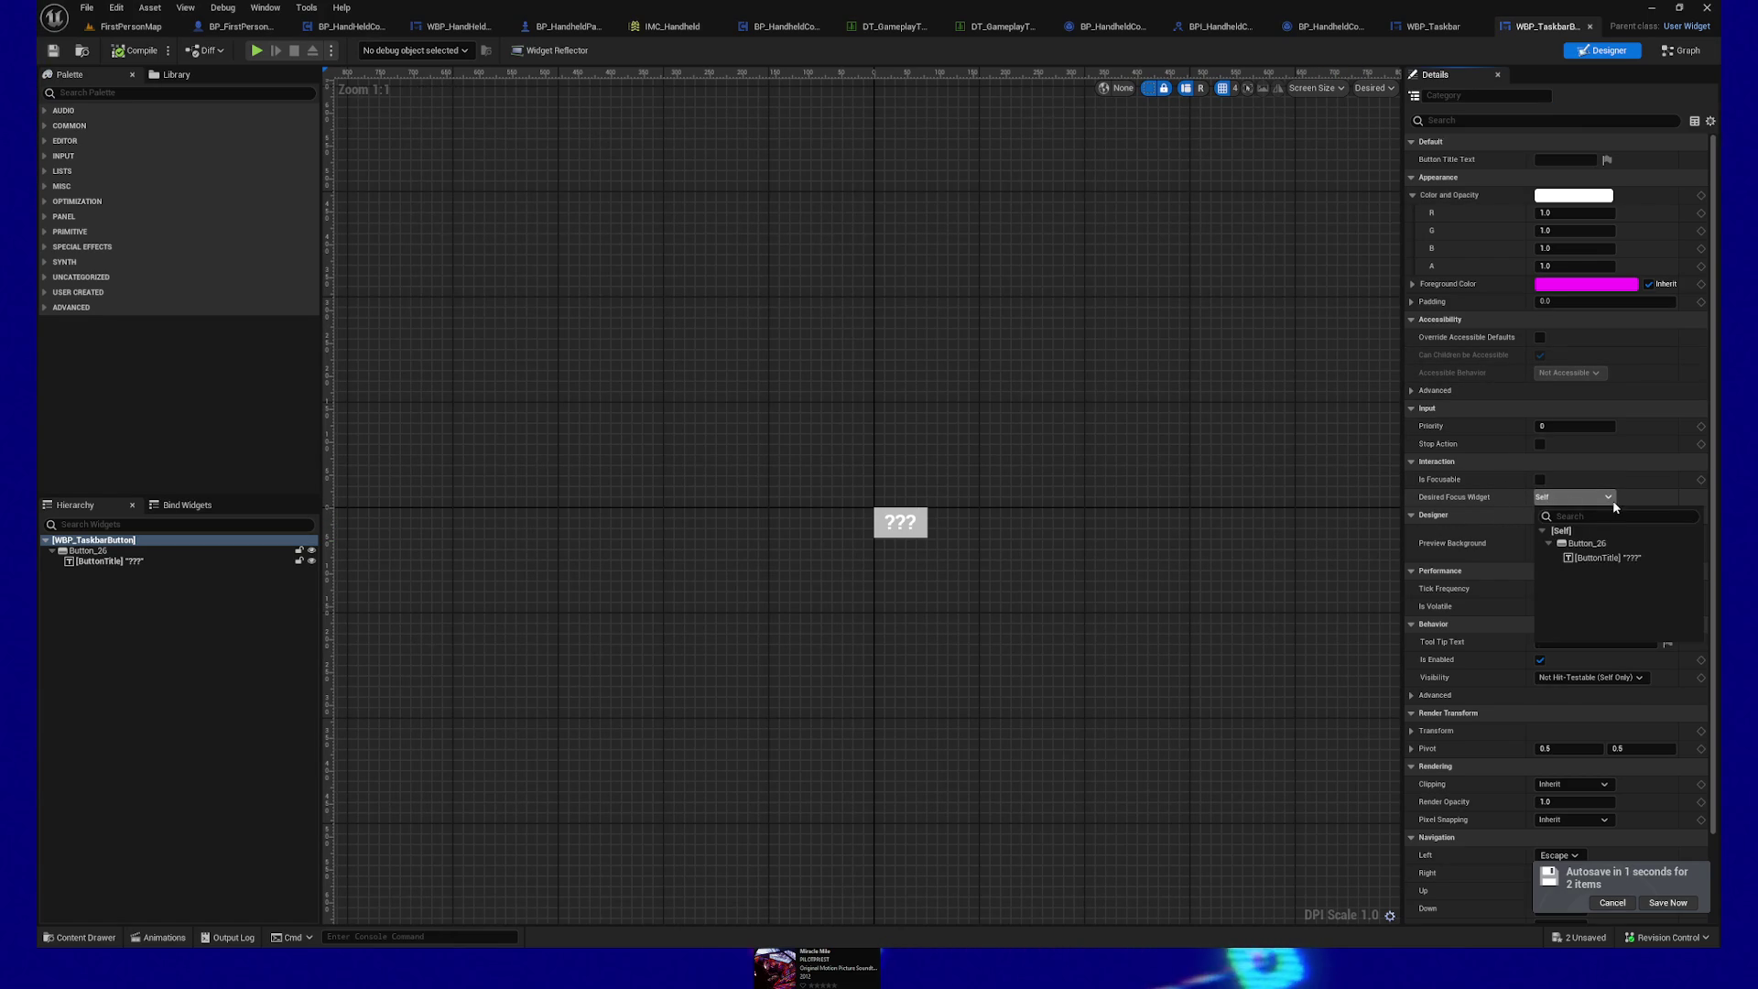
pyautogui.click(1248, 494)
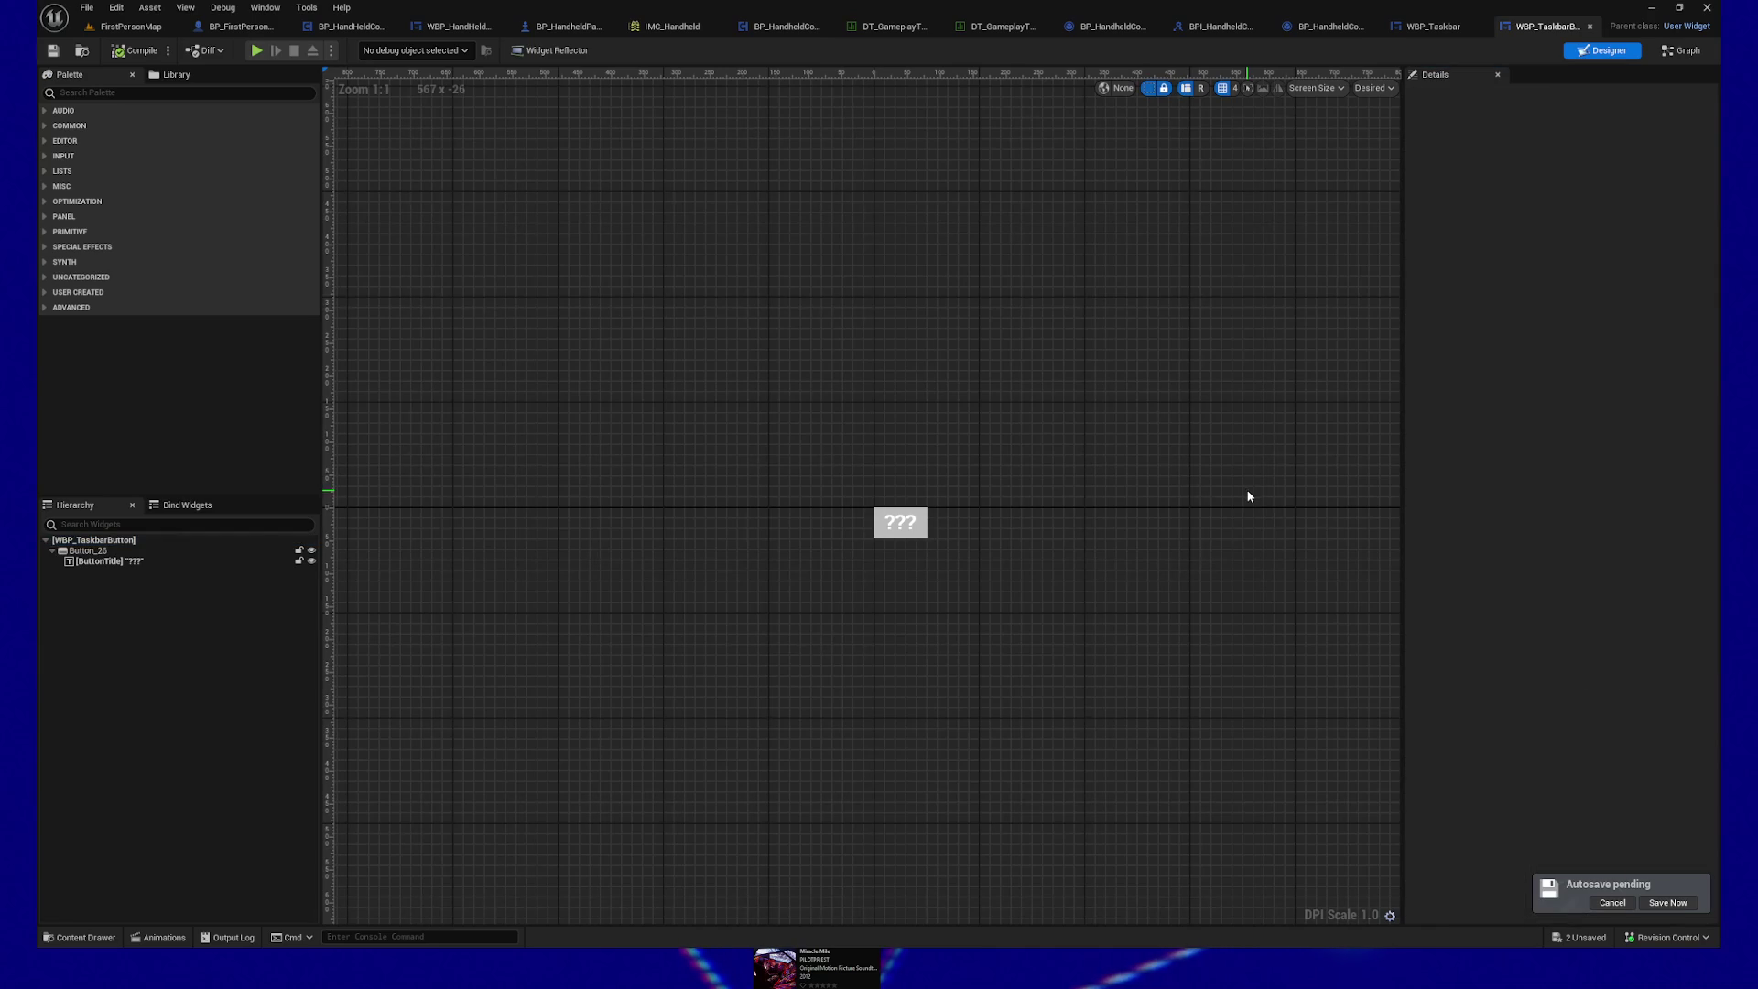
pyautogui.click(119, 542)
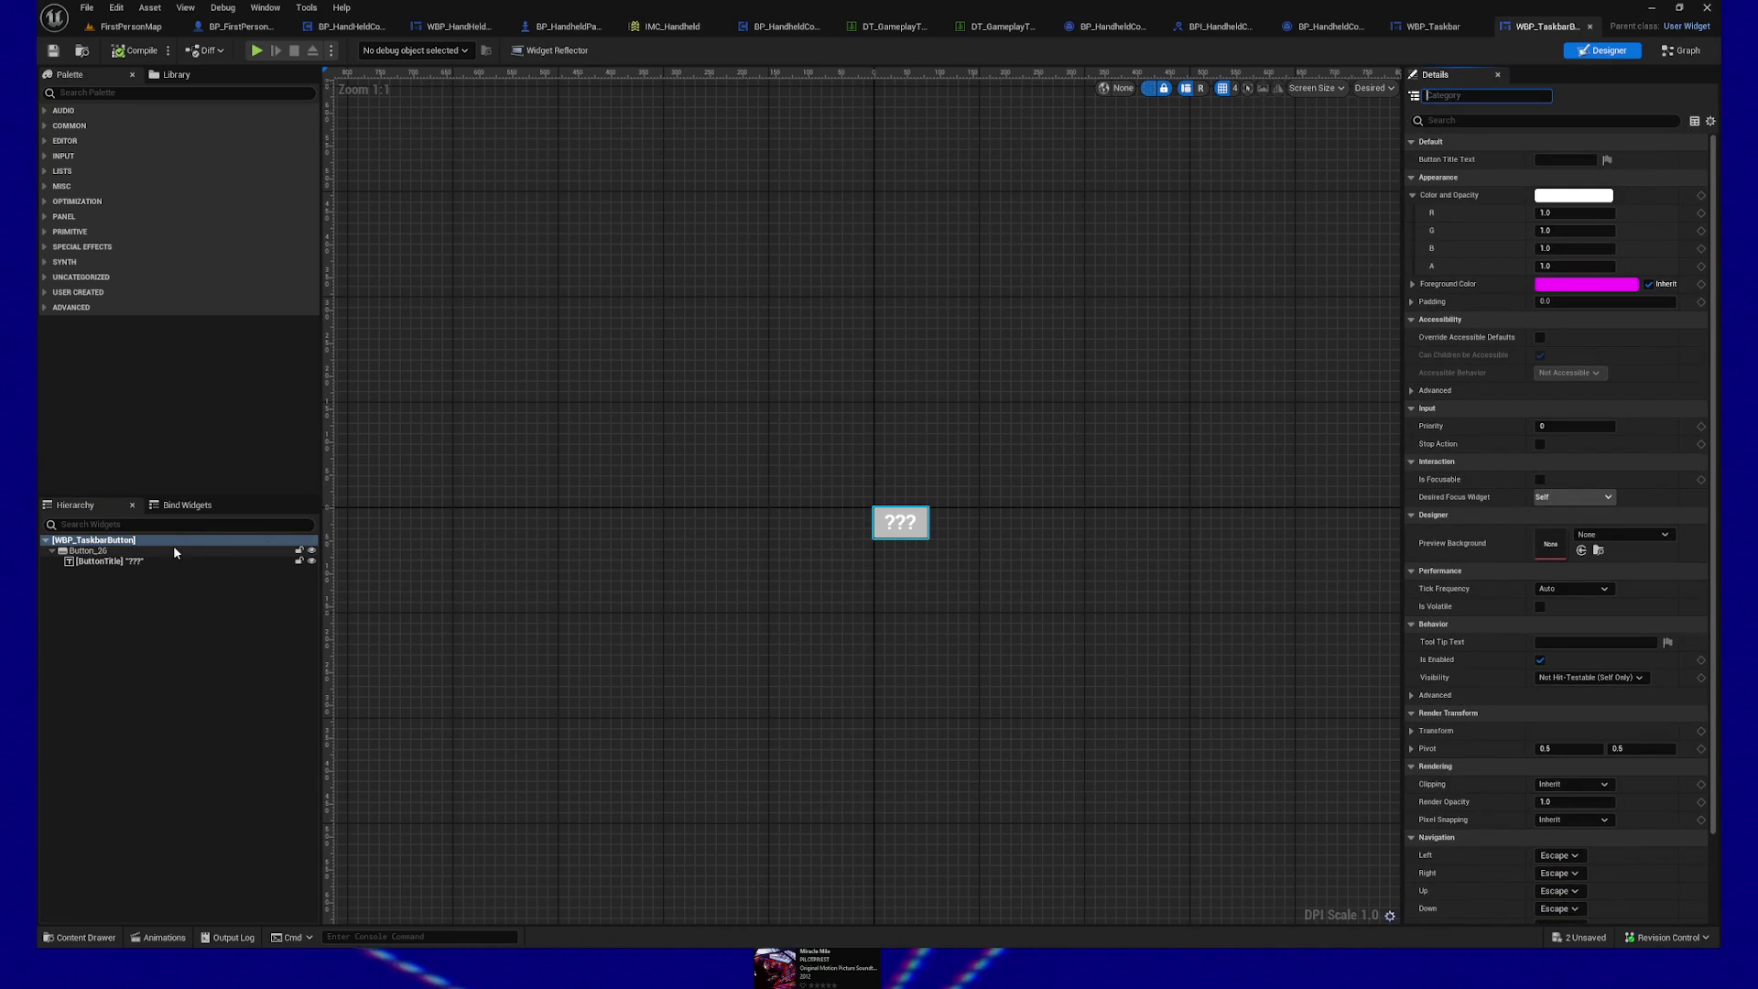
pyautogui.click(104, 552)
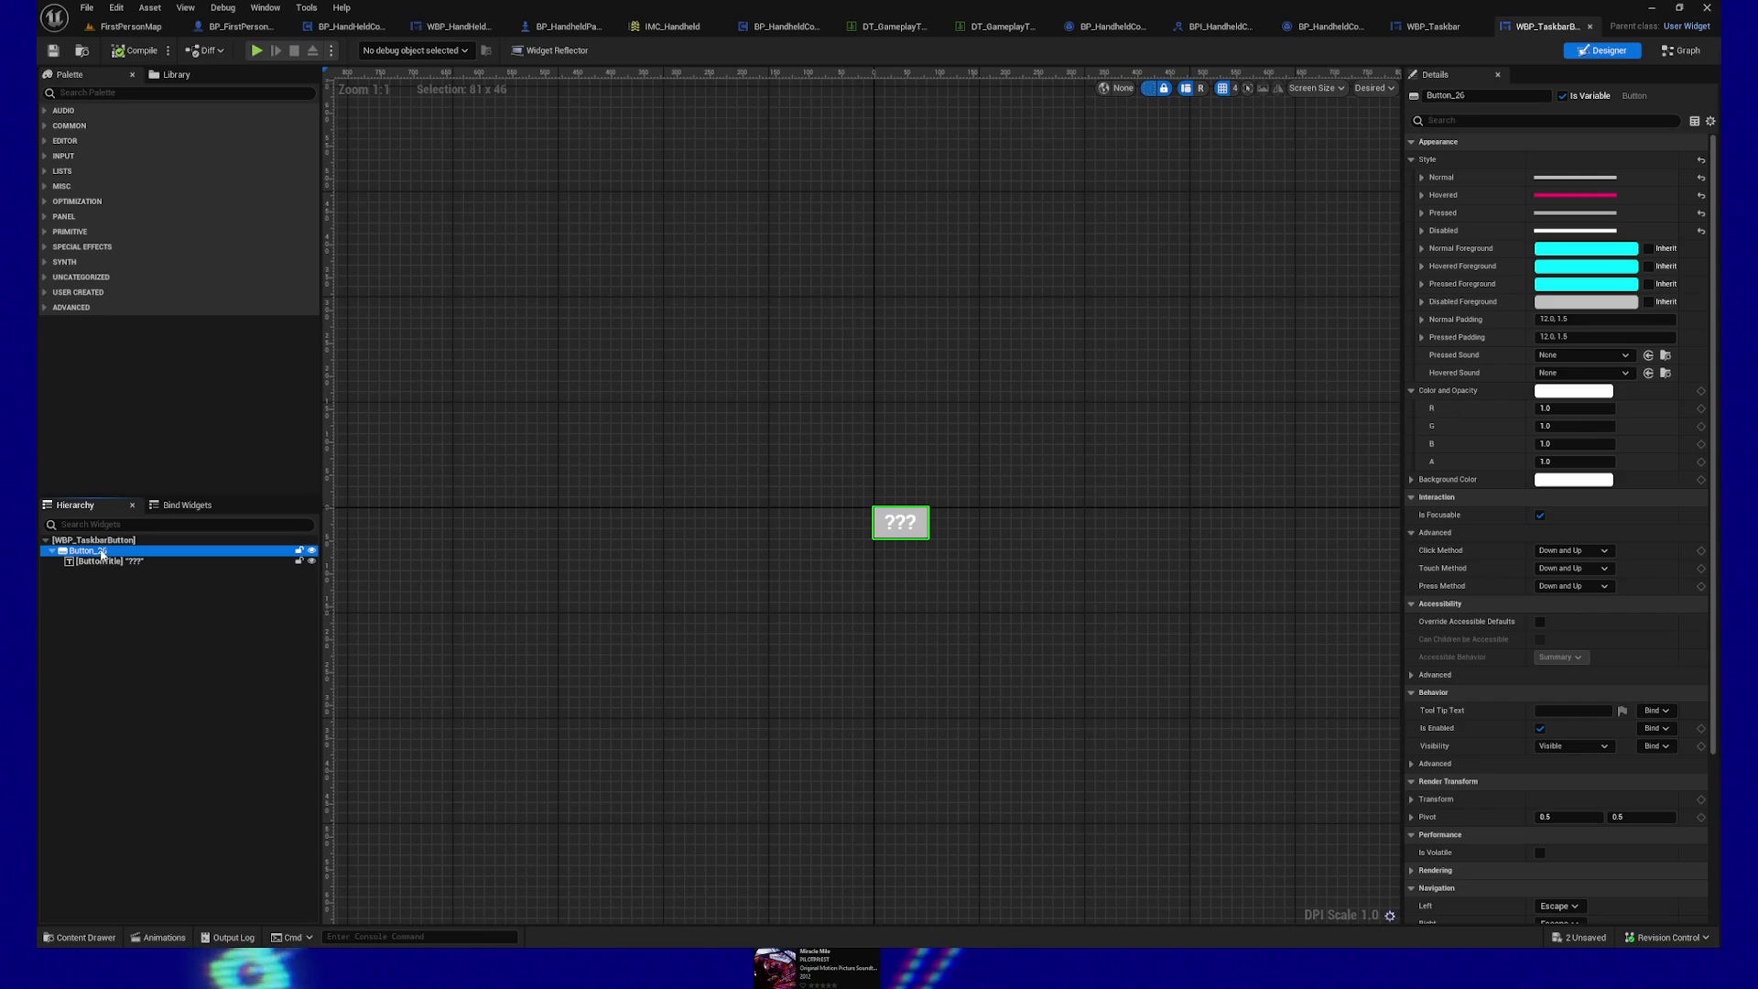
pyautogui.click(1540, 514)
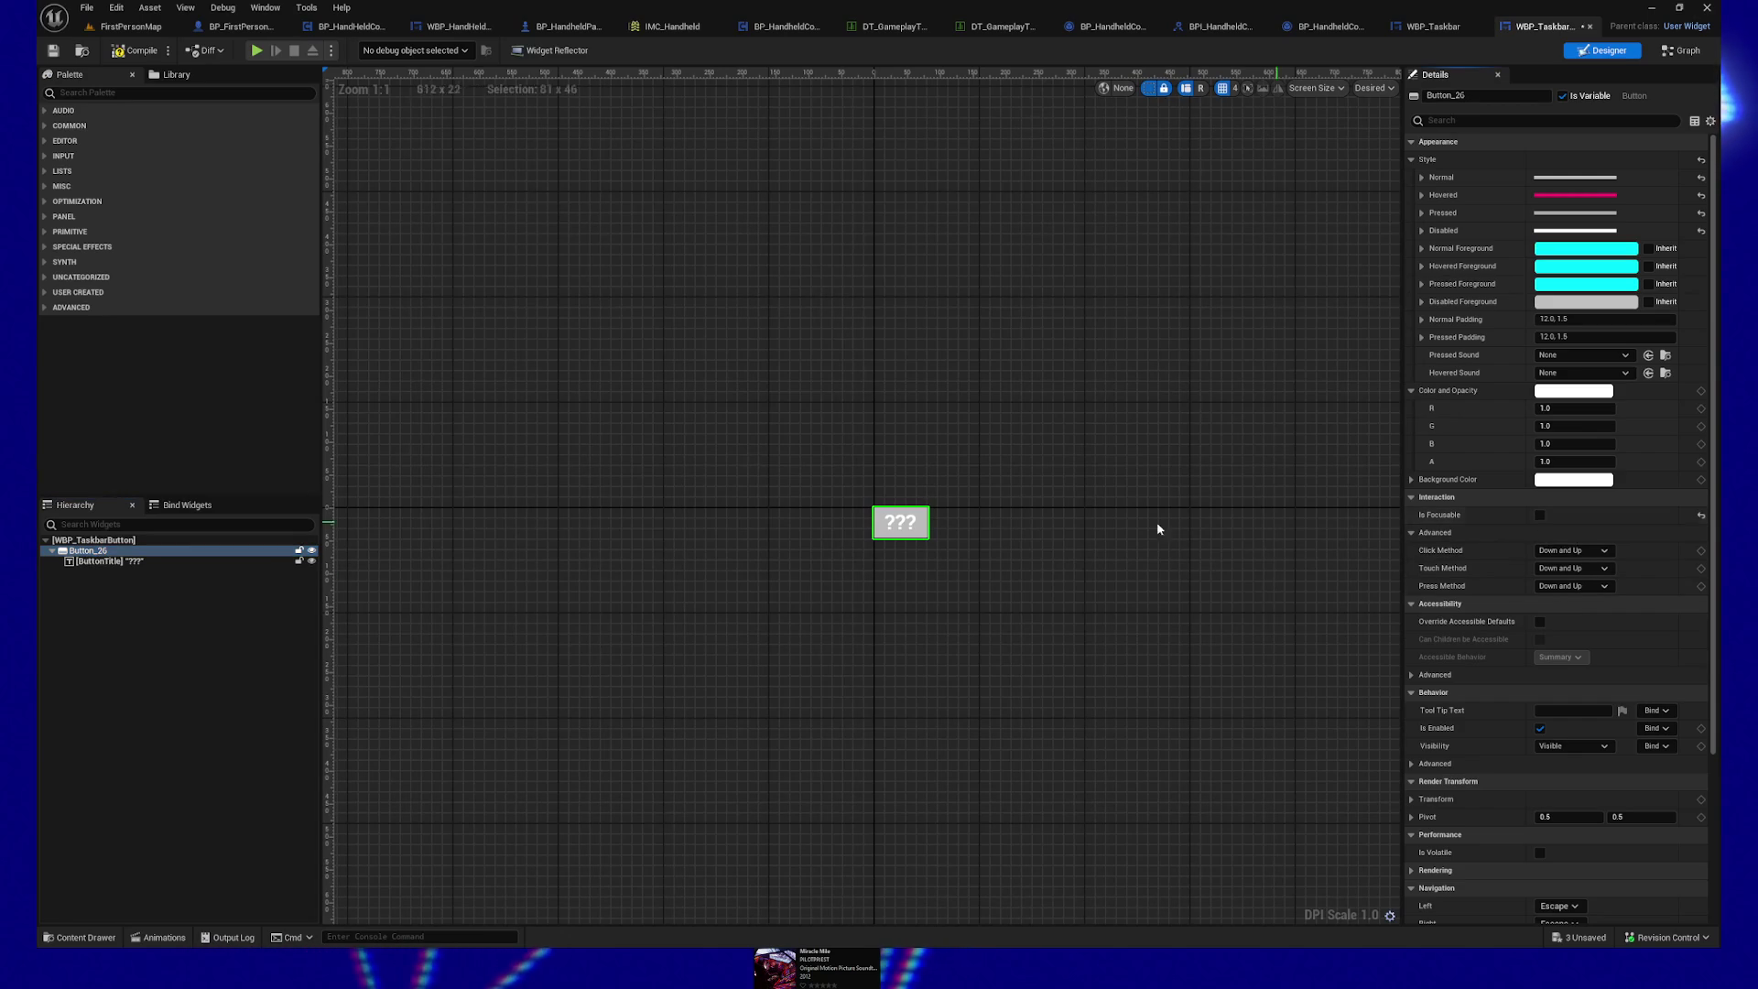
pyautogui.click(110, 561)
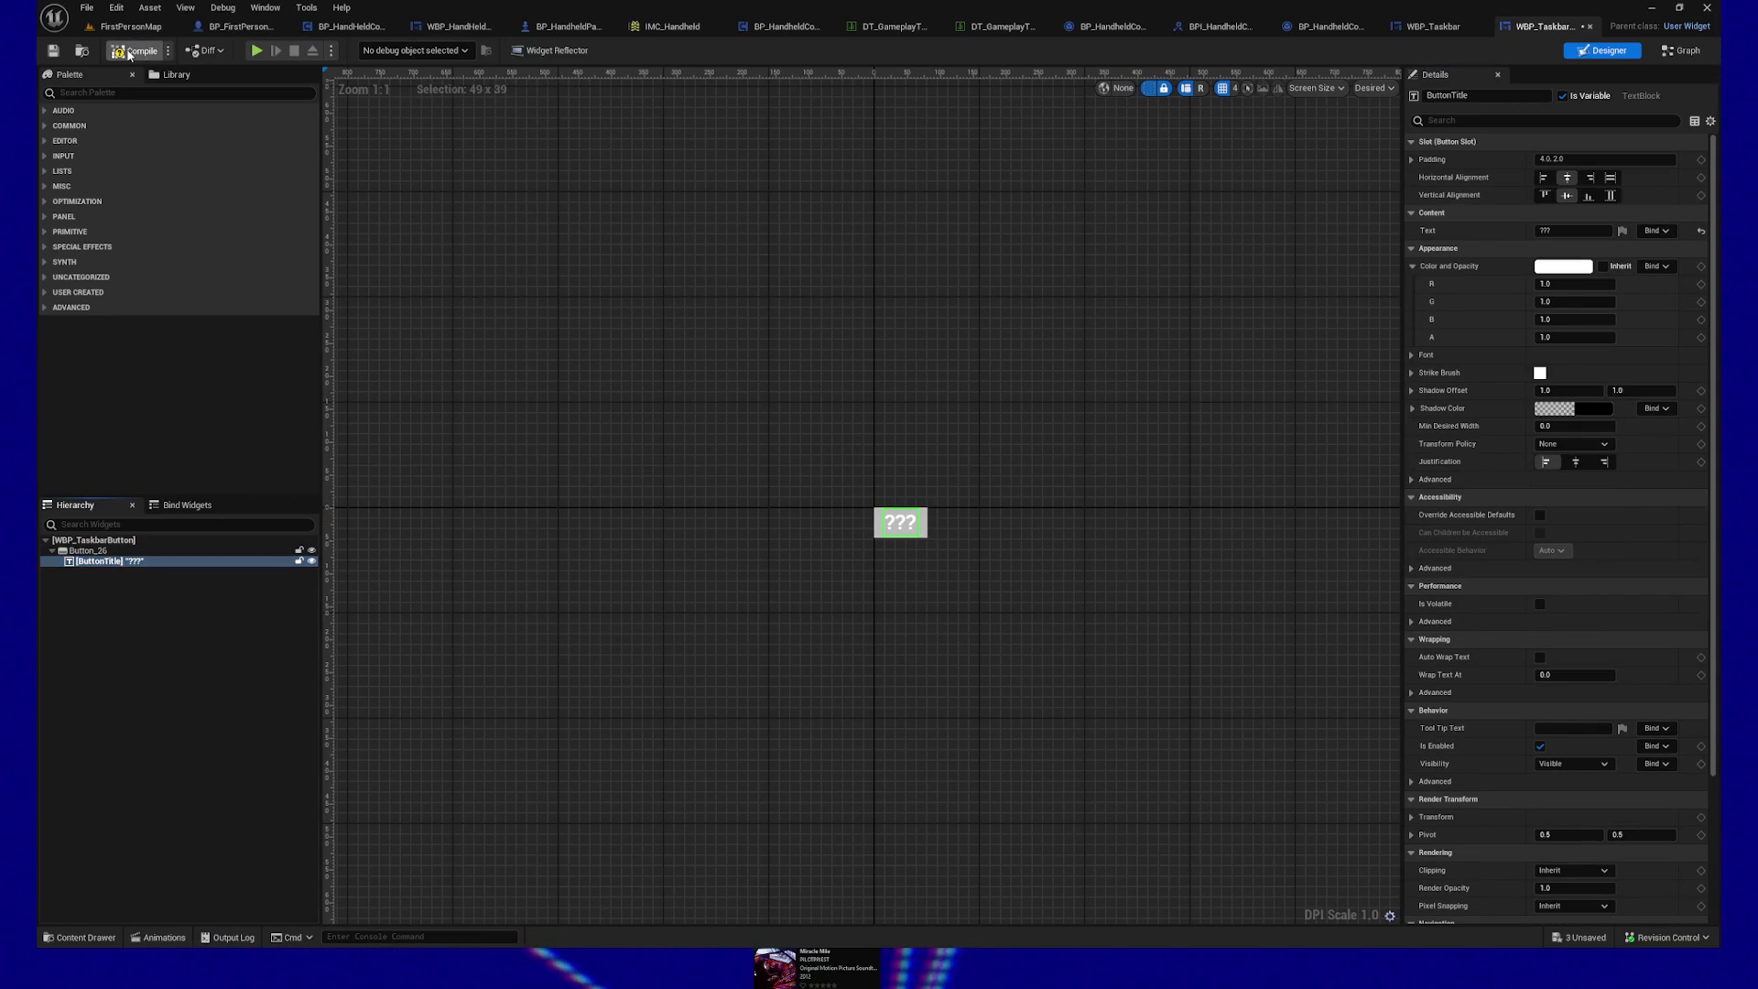
pyautogui.click(54, 52)
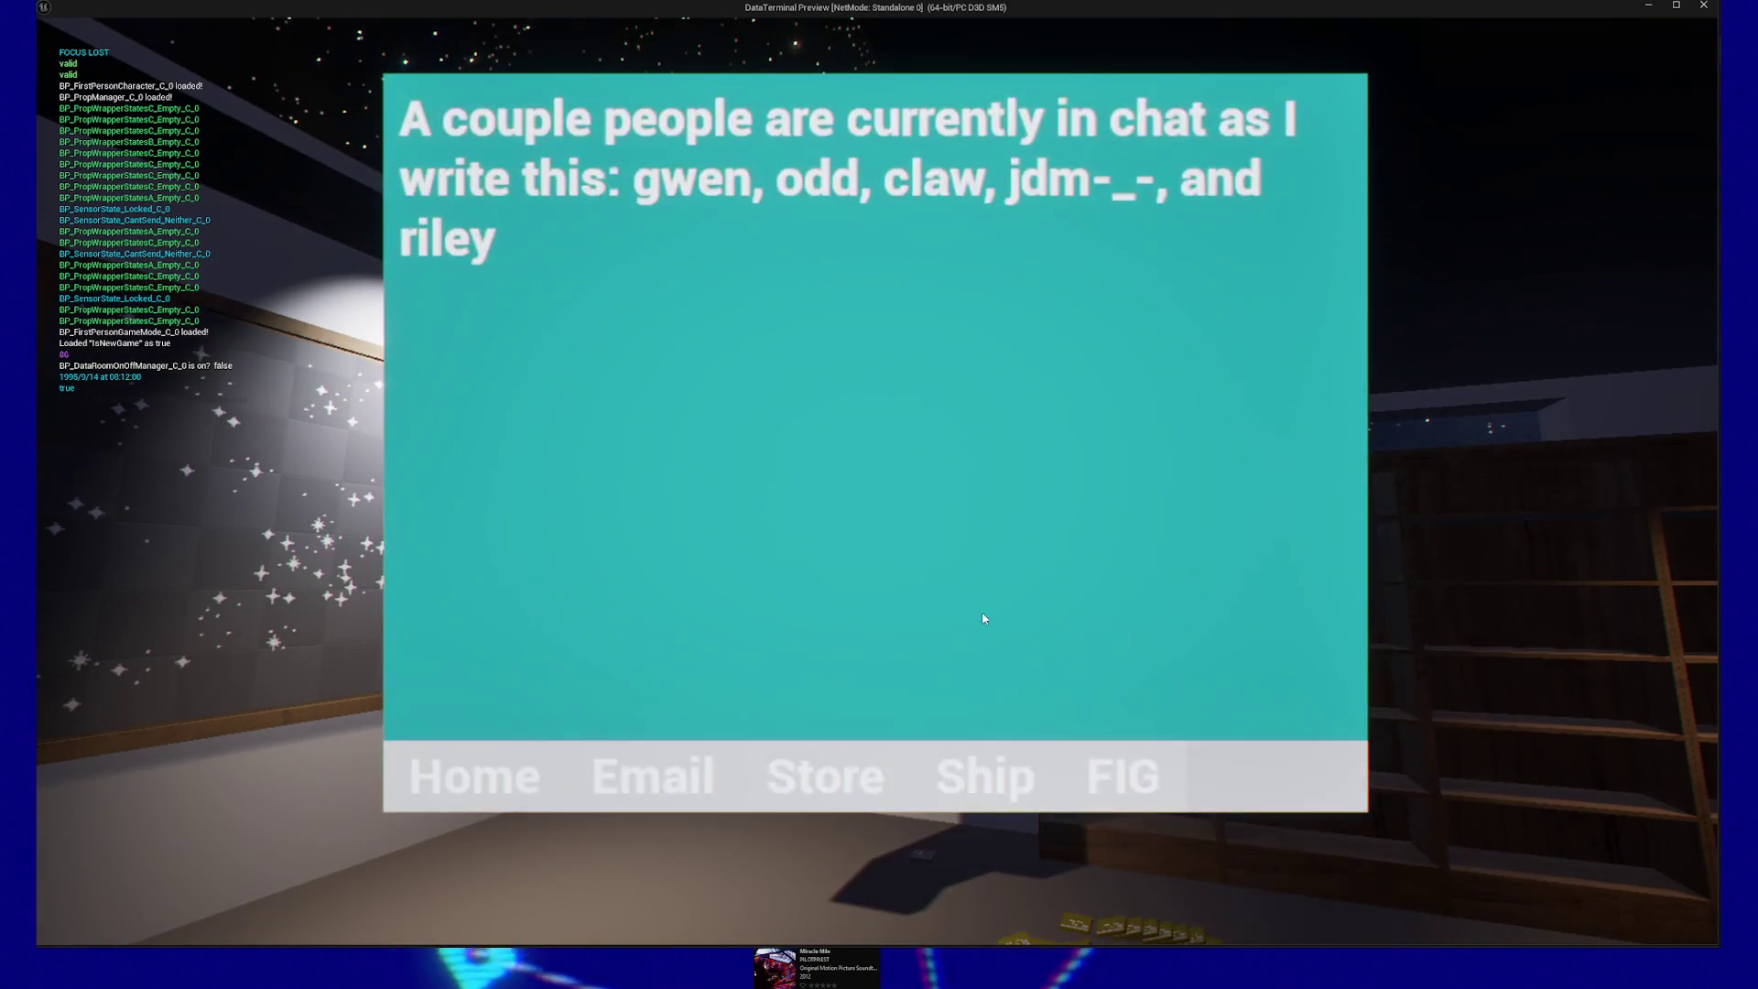
# Step: Close the terminal screen and choose QUIT from the pause menu to end the preview
pyautogui.press('Escape')
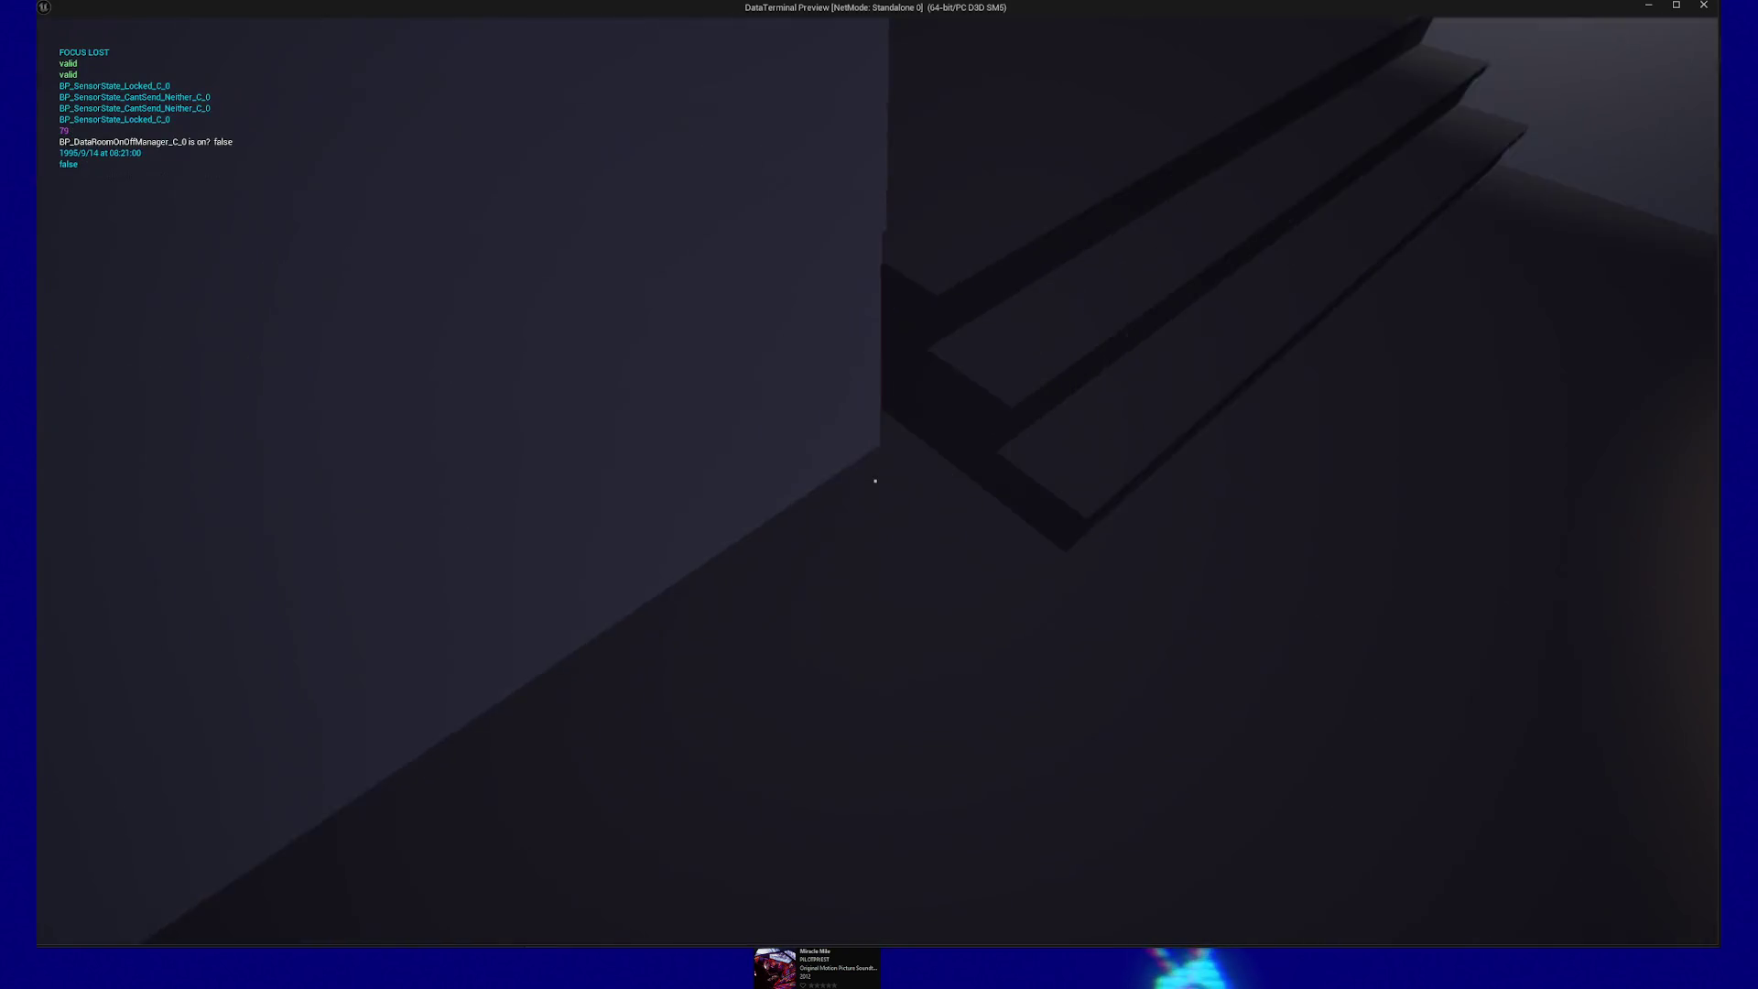
pyautogui.press('Escape')
pyautogui.click(880, 755)
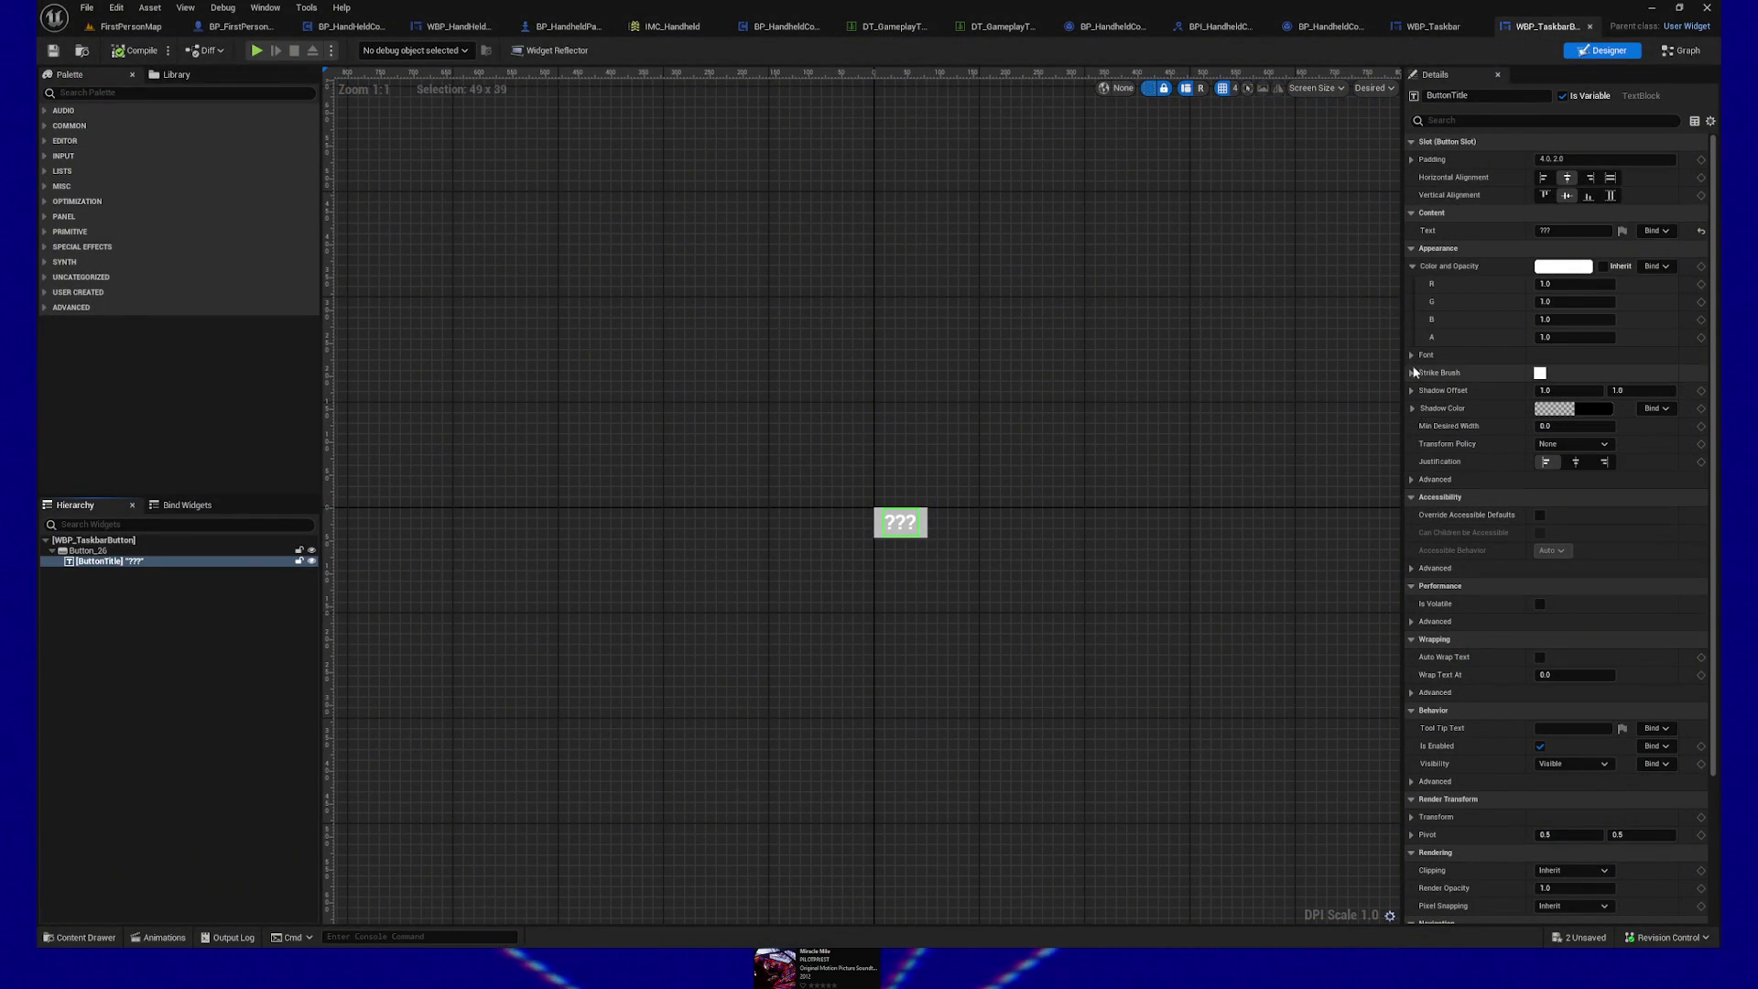
# Step: Change the ButtonTitle text colour from white to black
pyautogui.click(1563, 266)
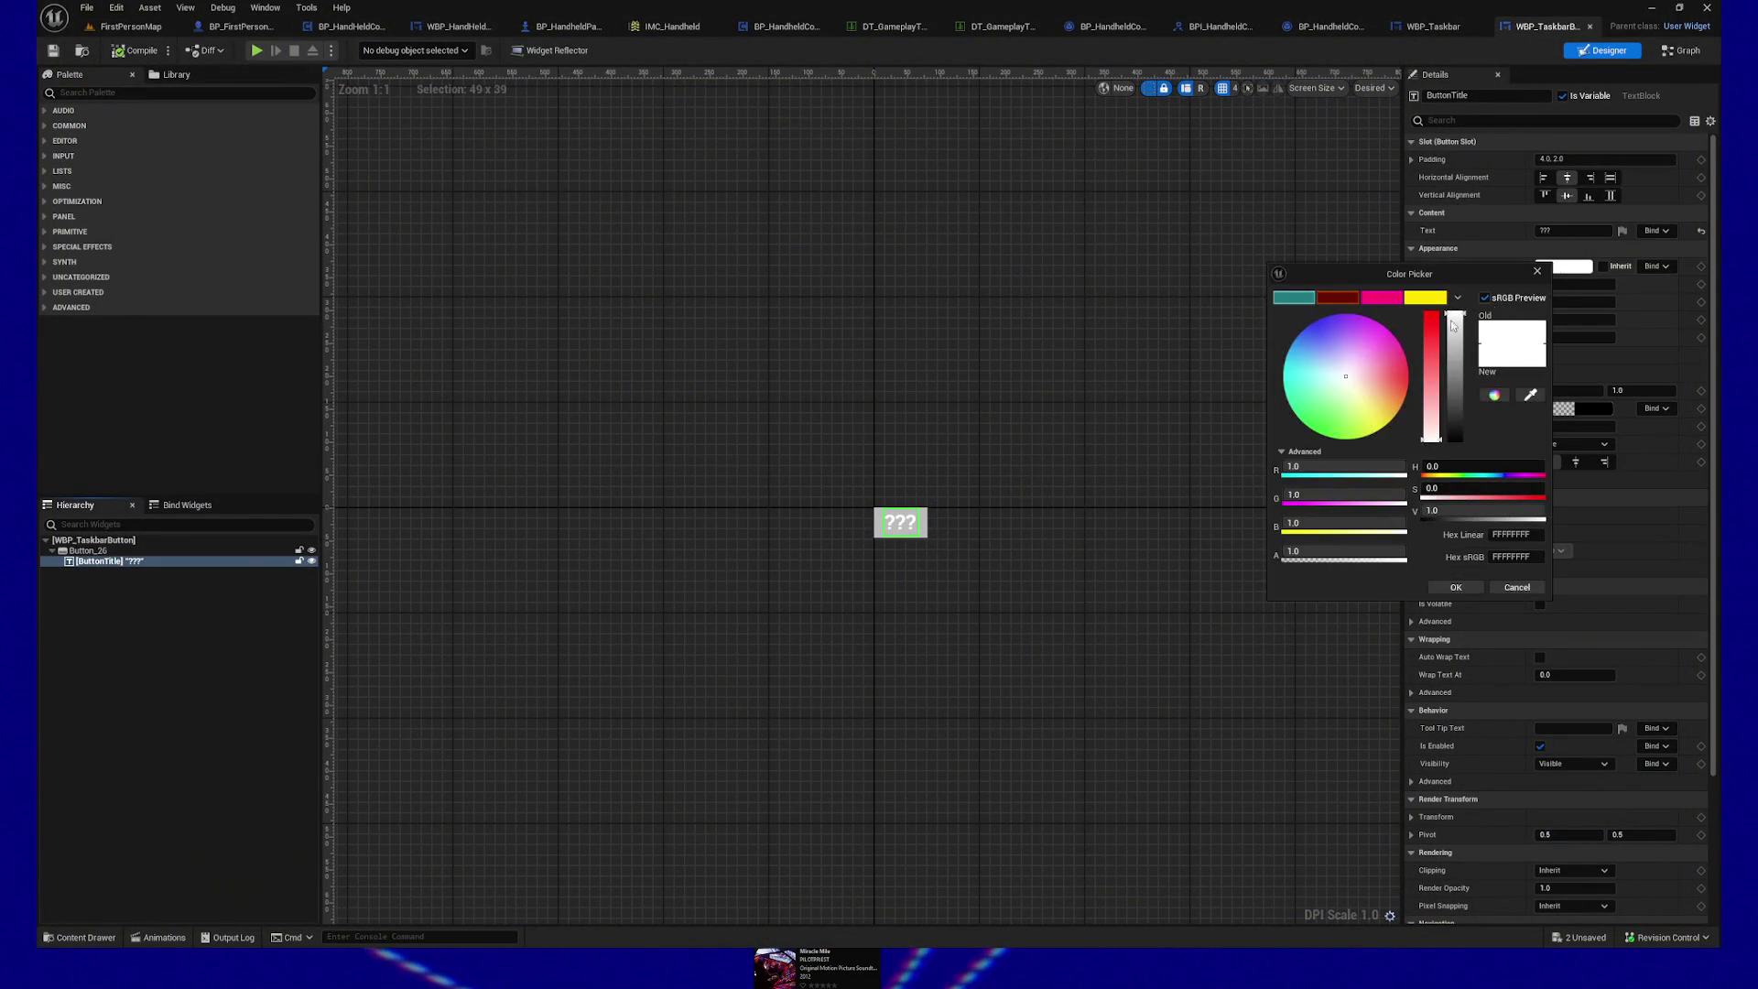
pyautogui.moveTo(1444, 375); pyautogui.dragTo(1451, 458)
pyautogui.click(1454, 588)
# Step: Try several font families for the title, settling on GUGI-REGULAR_Font
pyautogui.click(1413, 354)
pyautogui.click(1586, 372)
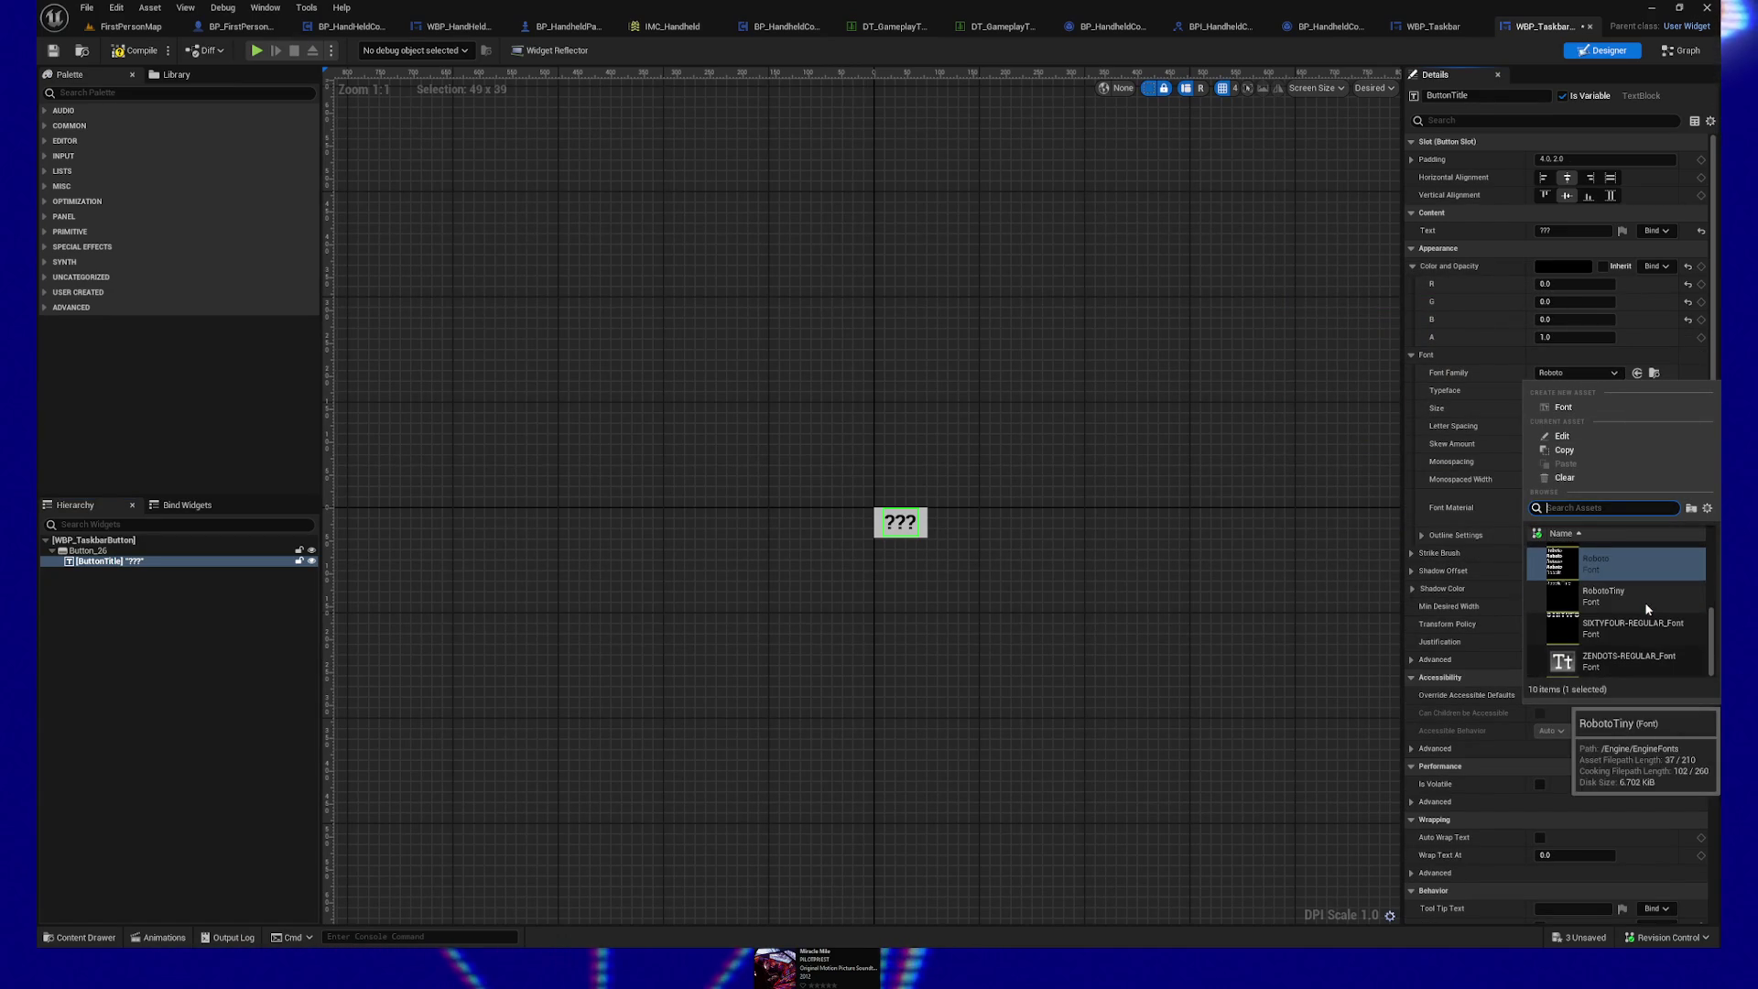
pyautogui.click(1640, 655)
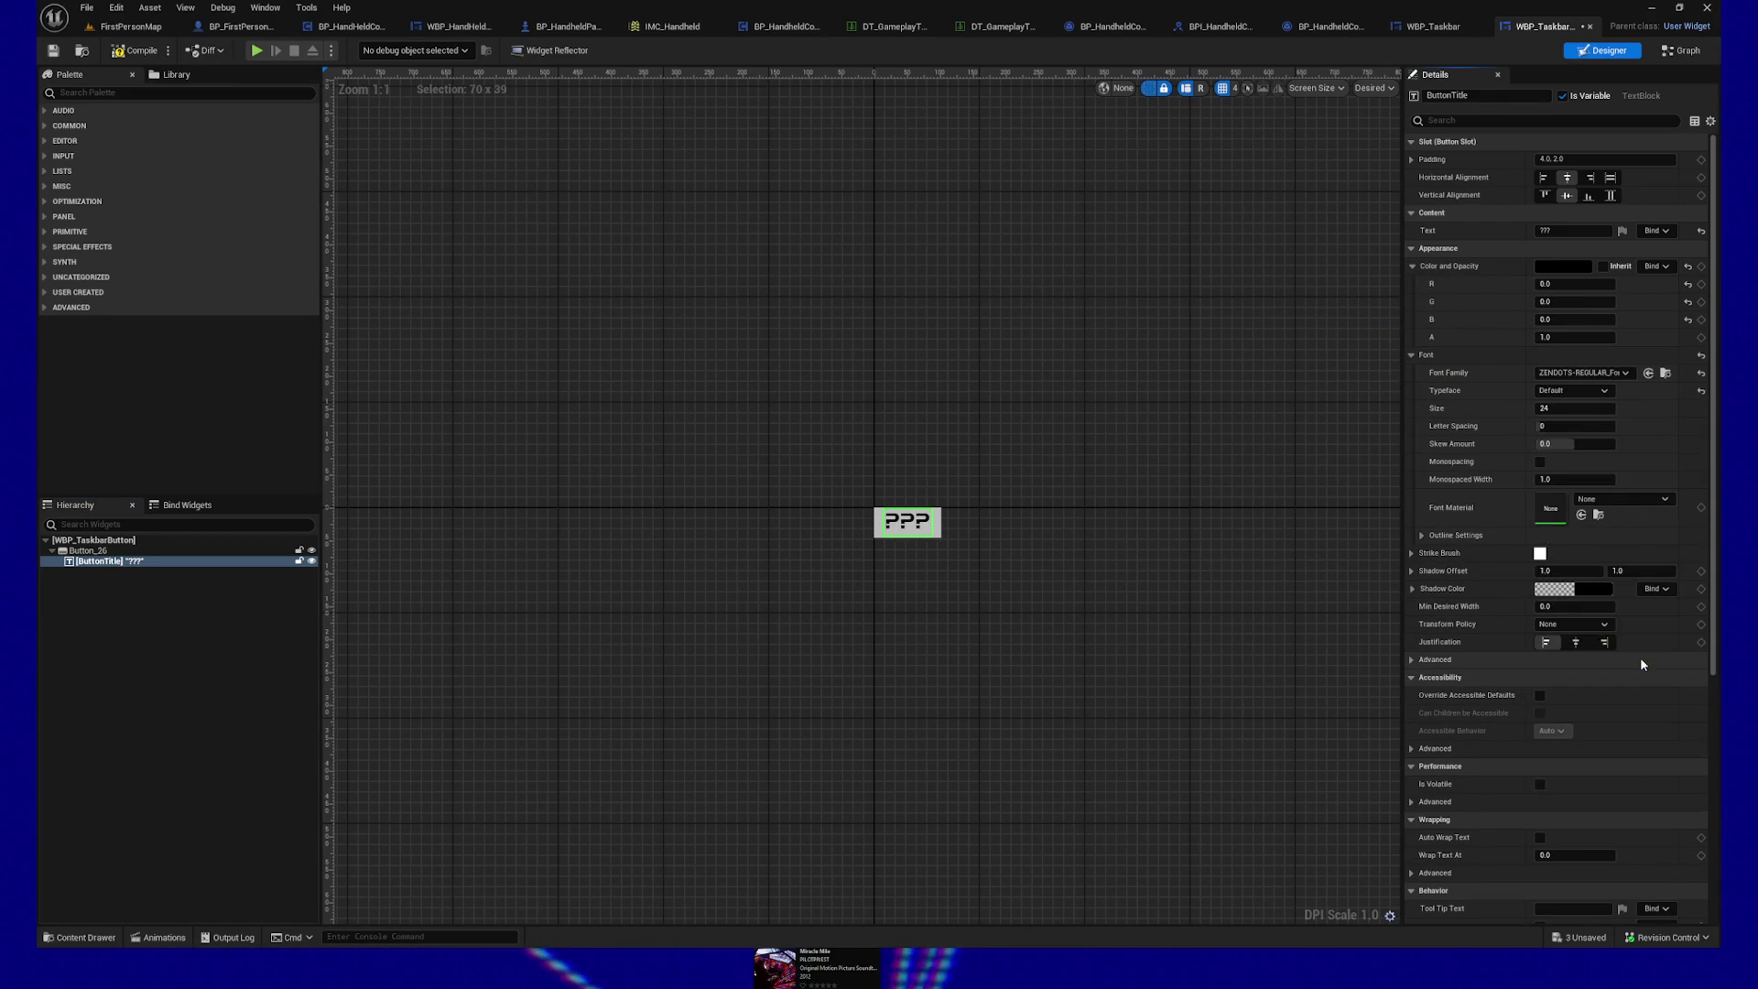
pyautogui.click(1593, 372)
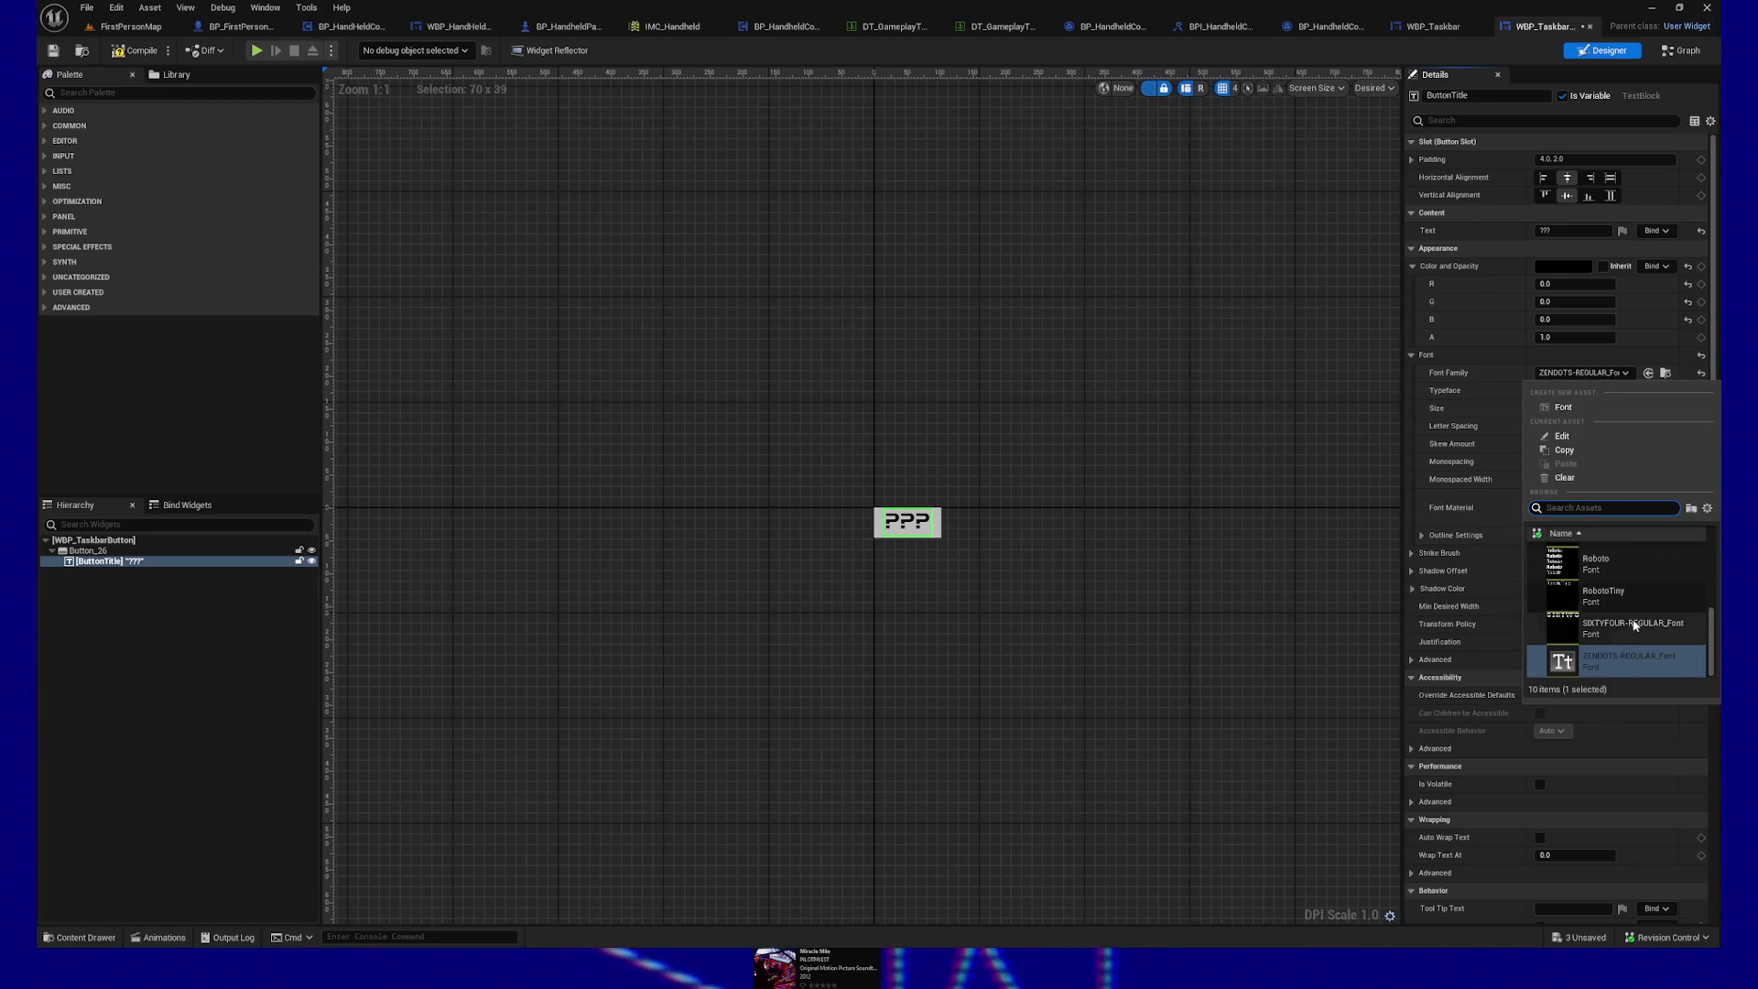
pyautogui.scroll(1, 1624, 615)
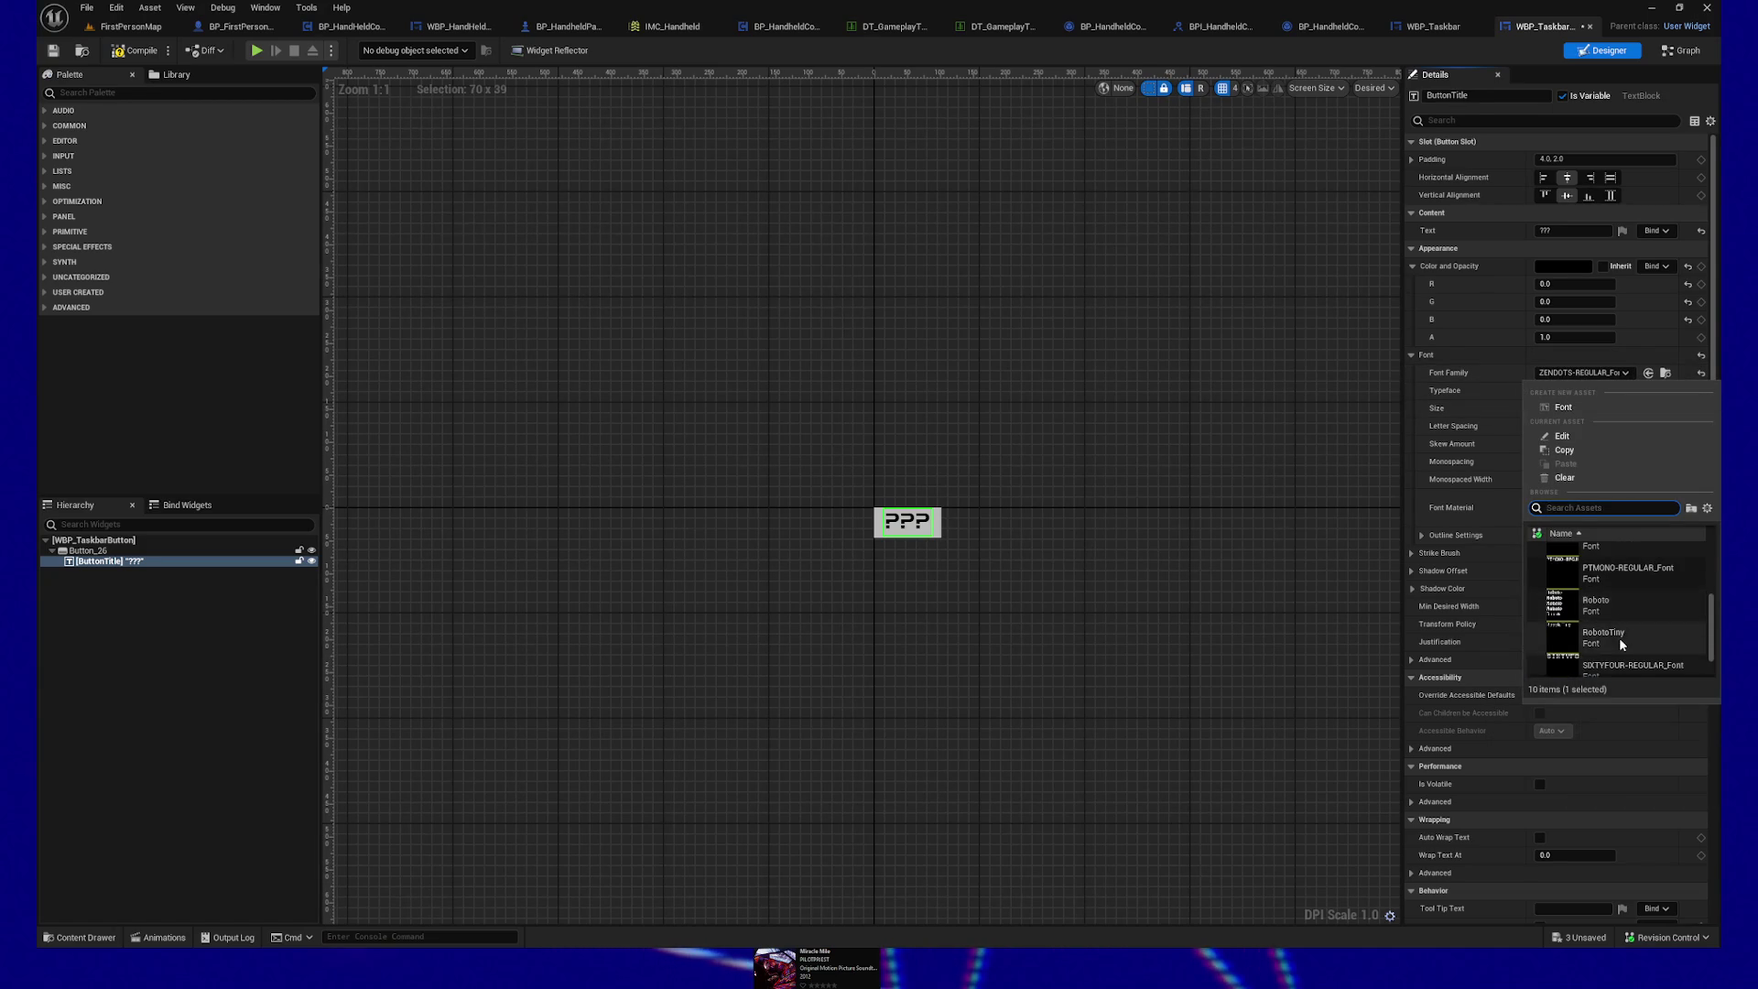
pyautogui.click(1621, 641)
pyautogui.click(1597, 372)
pyautogui.scroll(5, 1626, 586)
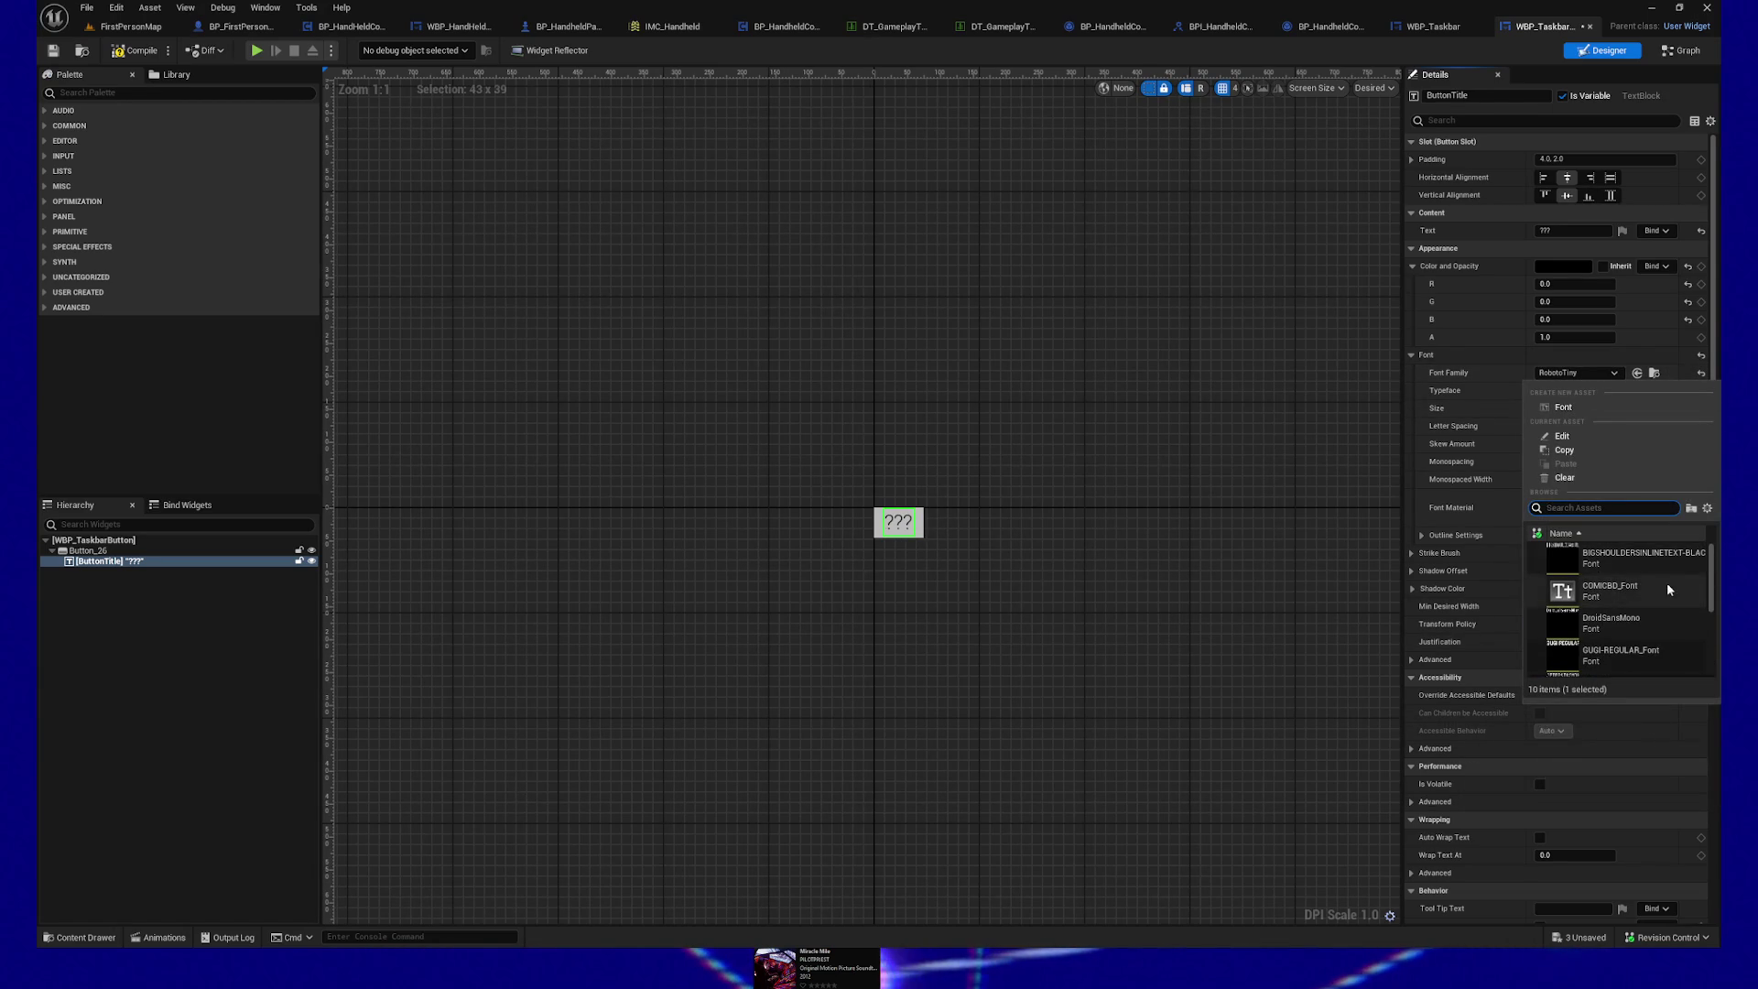
pyautogui.click(1624, 591)
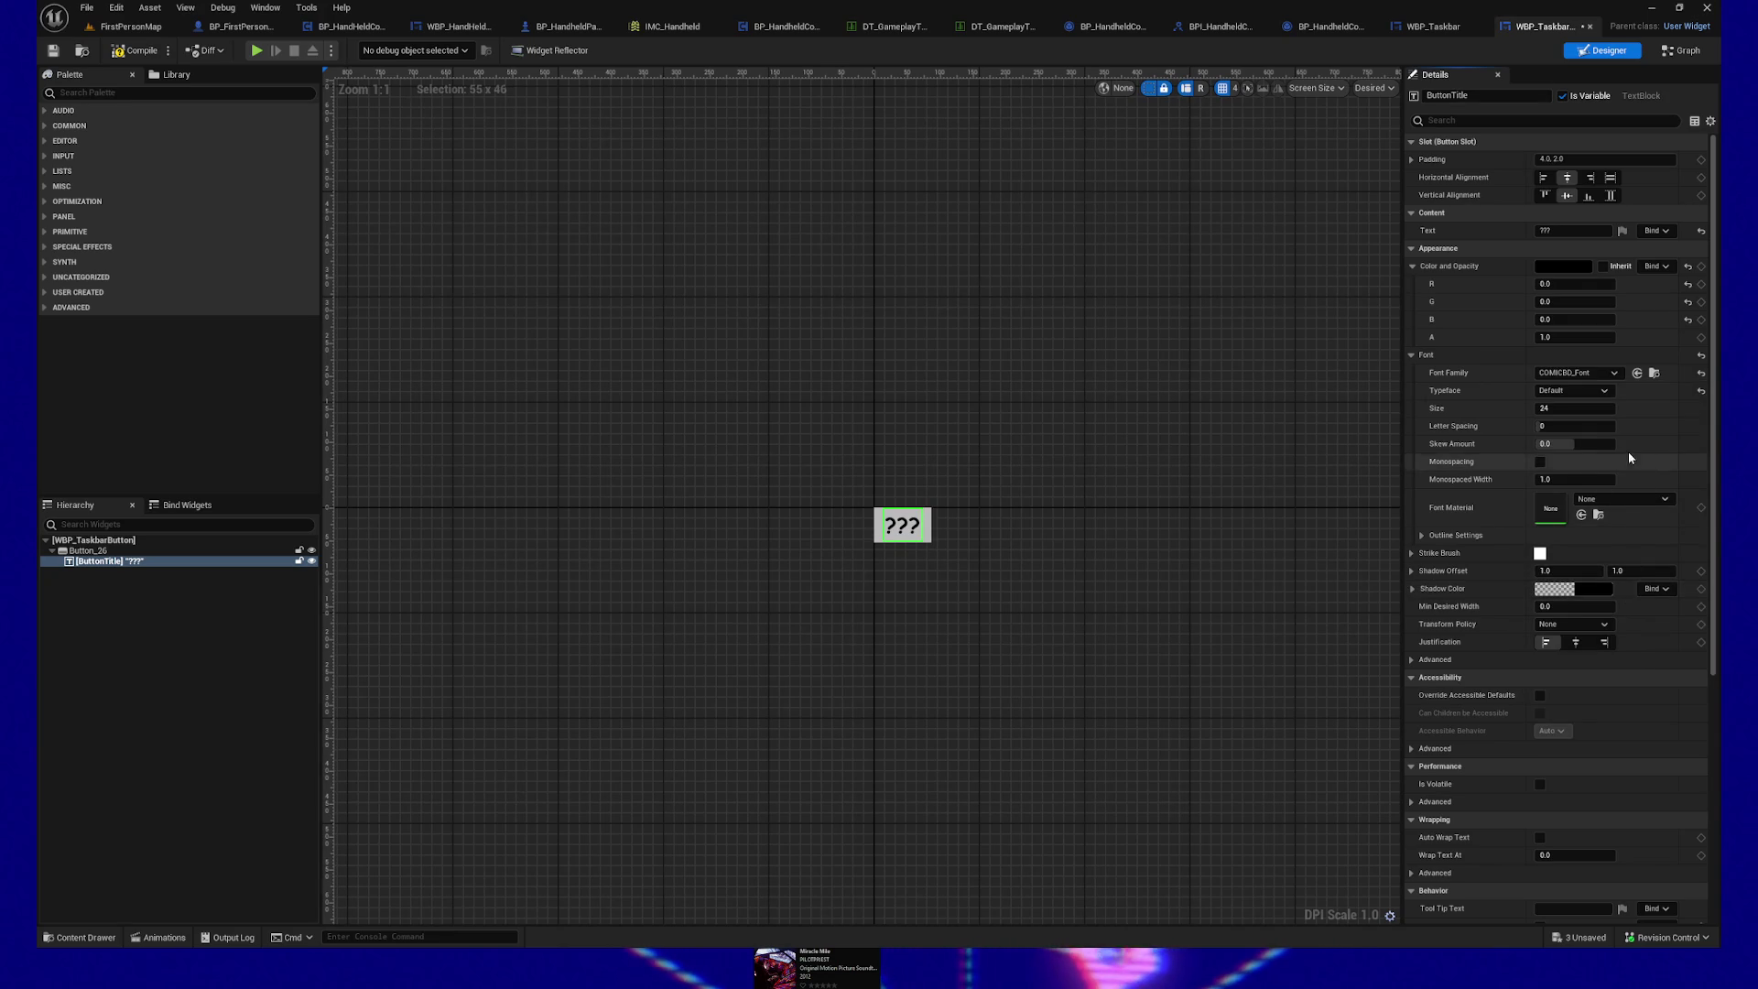
pyautogui.click(1597, 373)
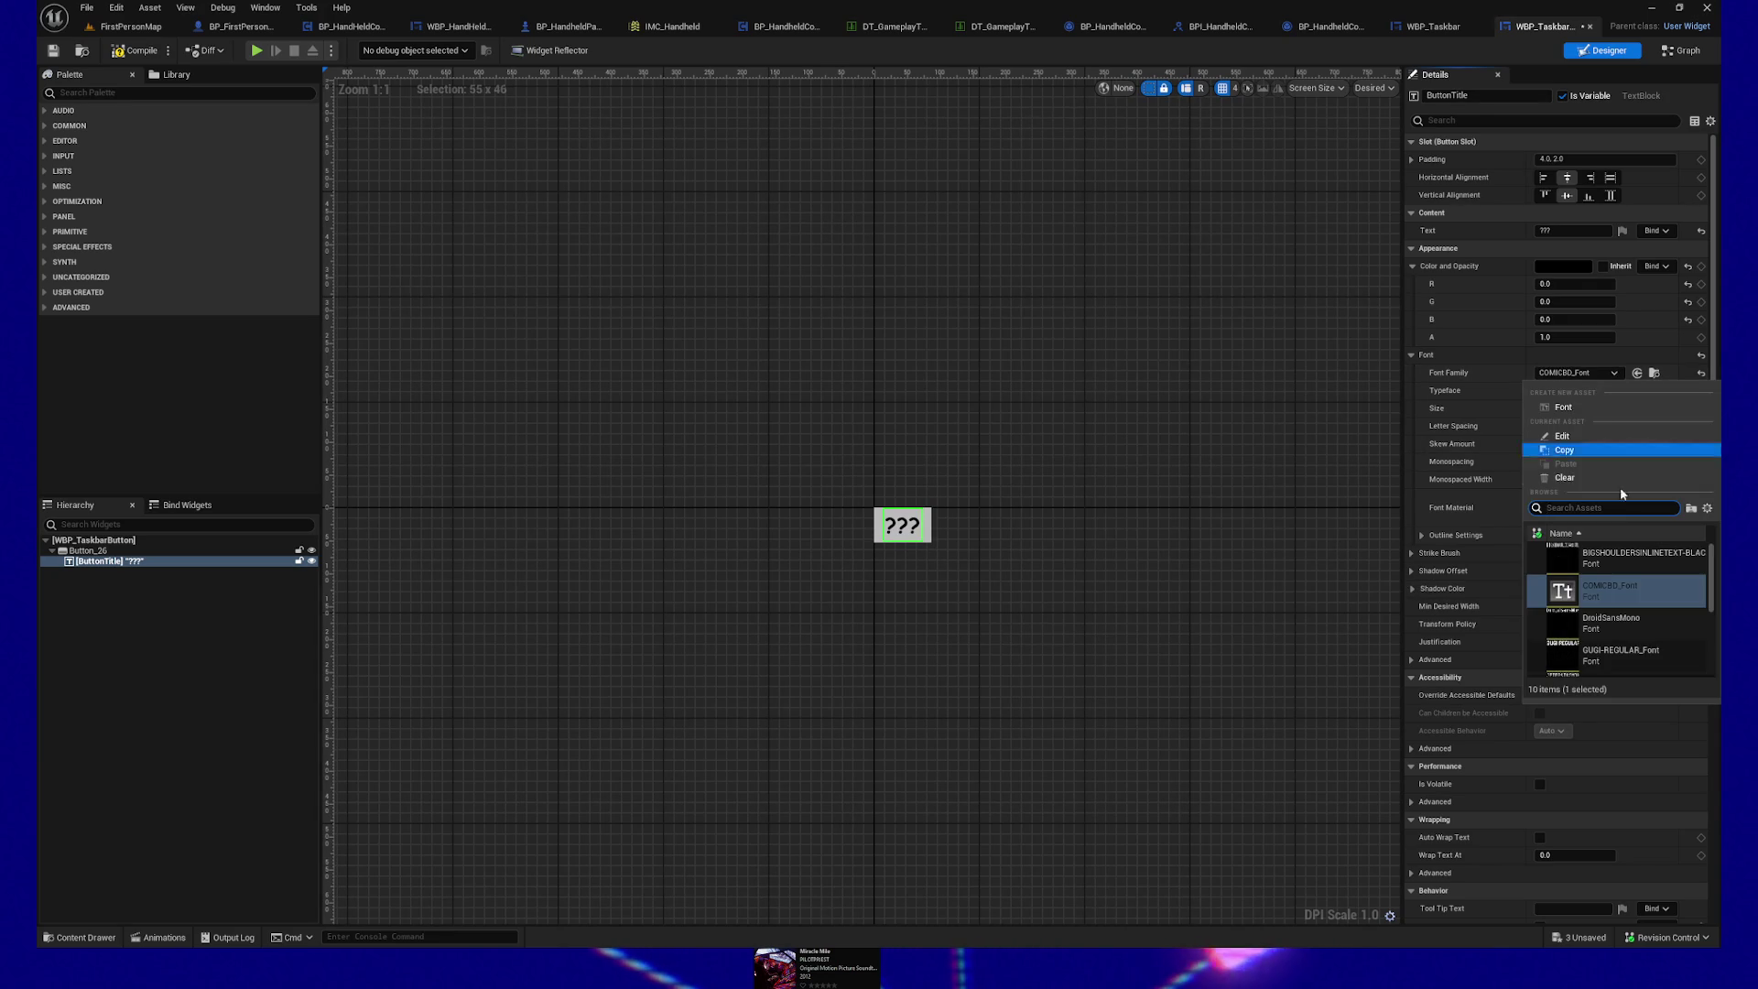
pyautogui.click(1628, 631)
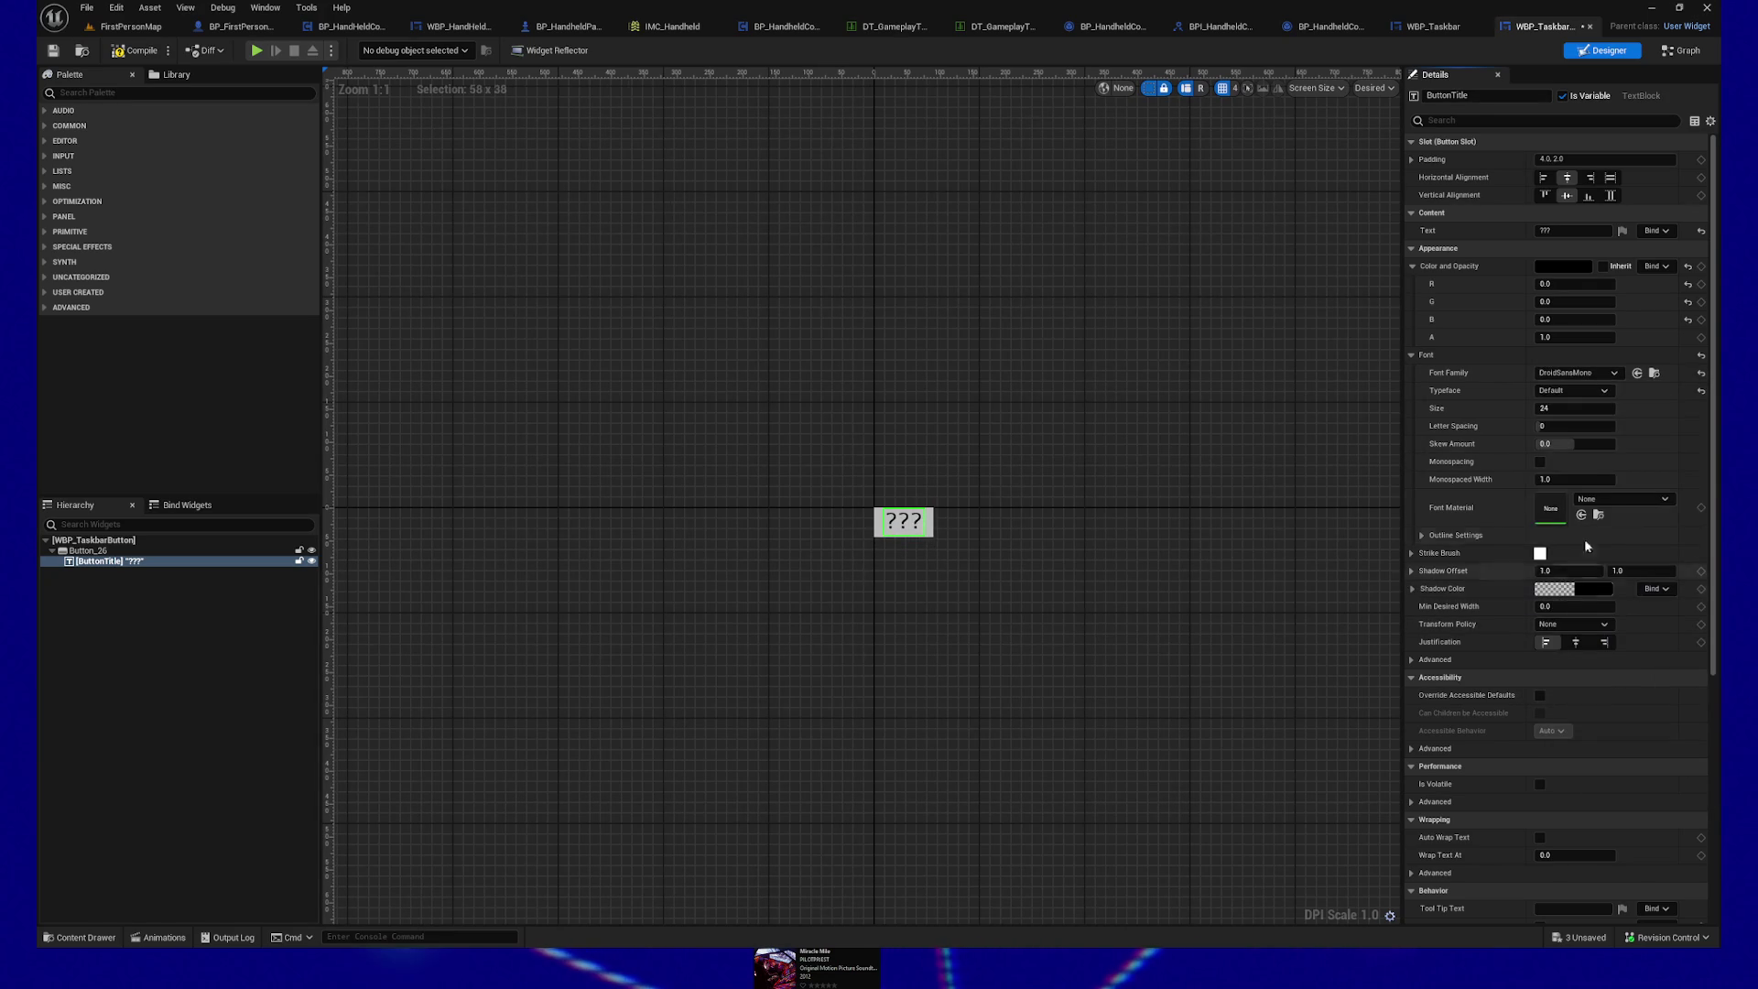
pyautogui.click(1596, 371)
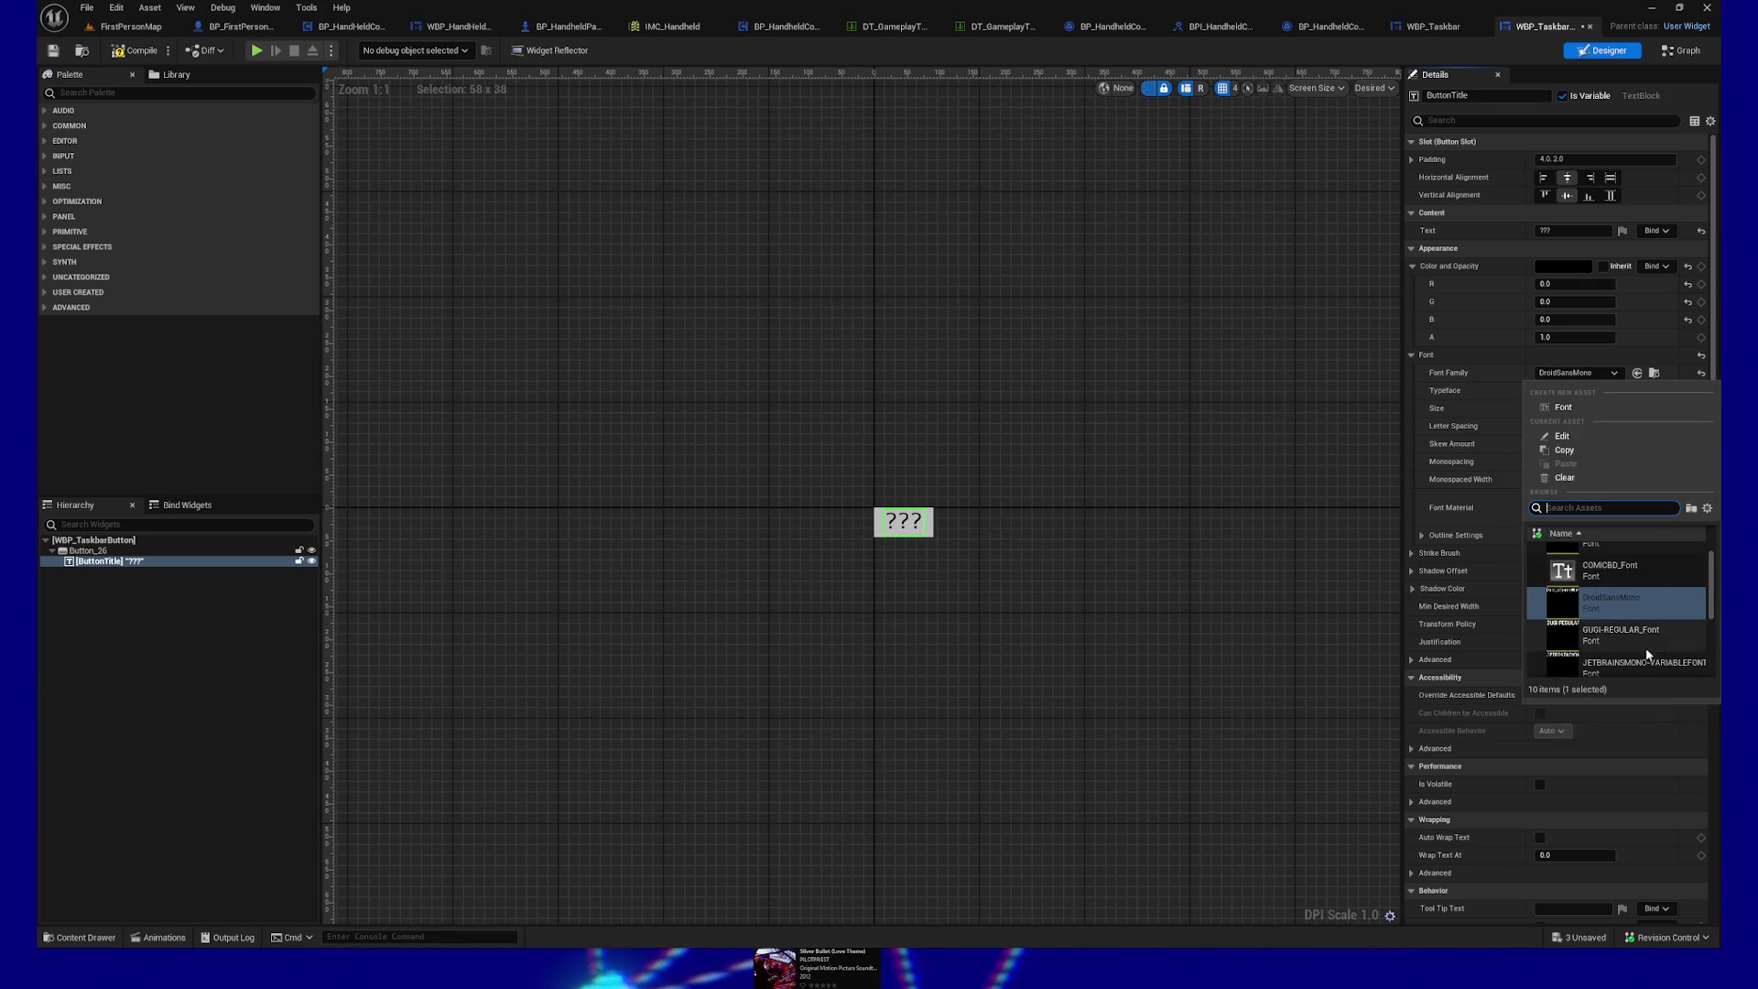
pyautogui.click(1643, 641)
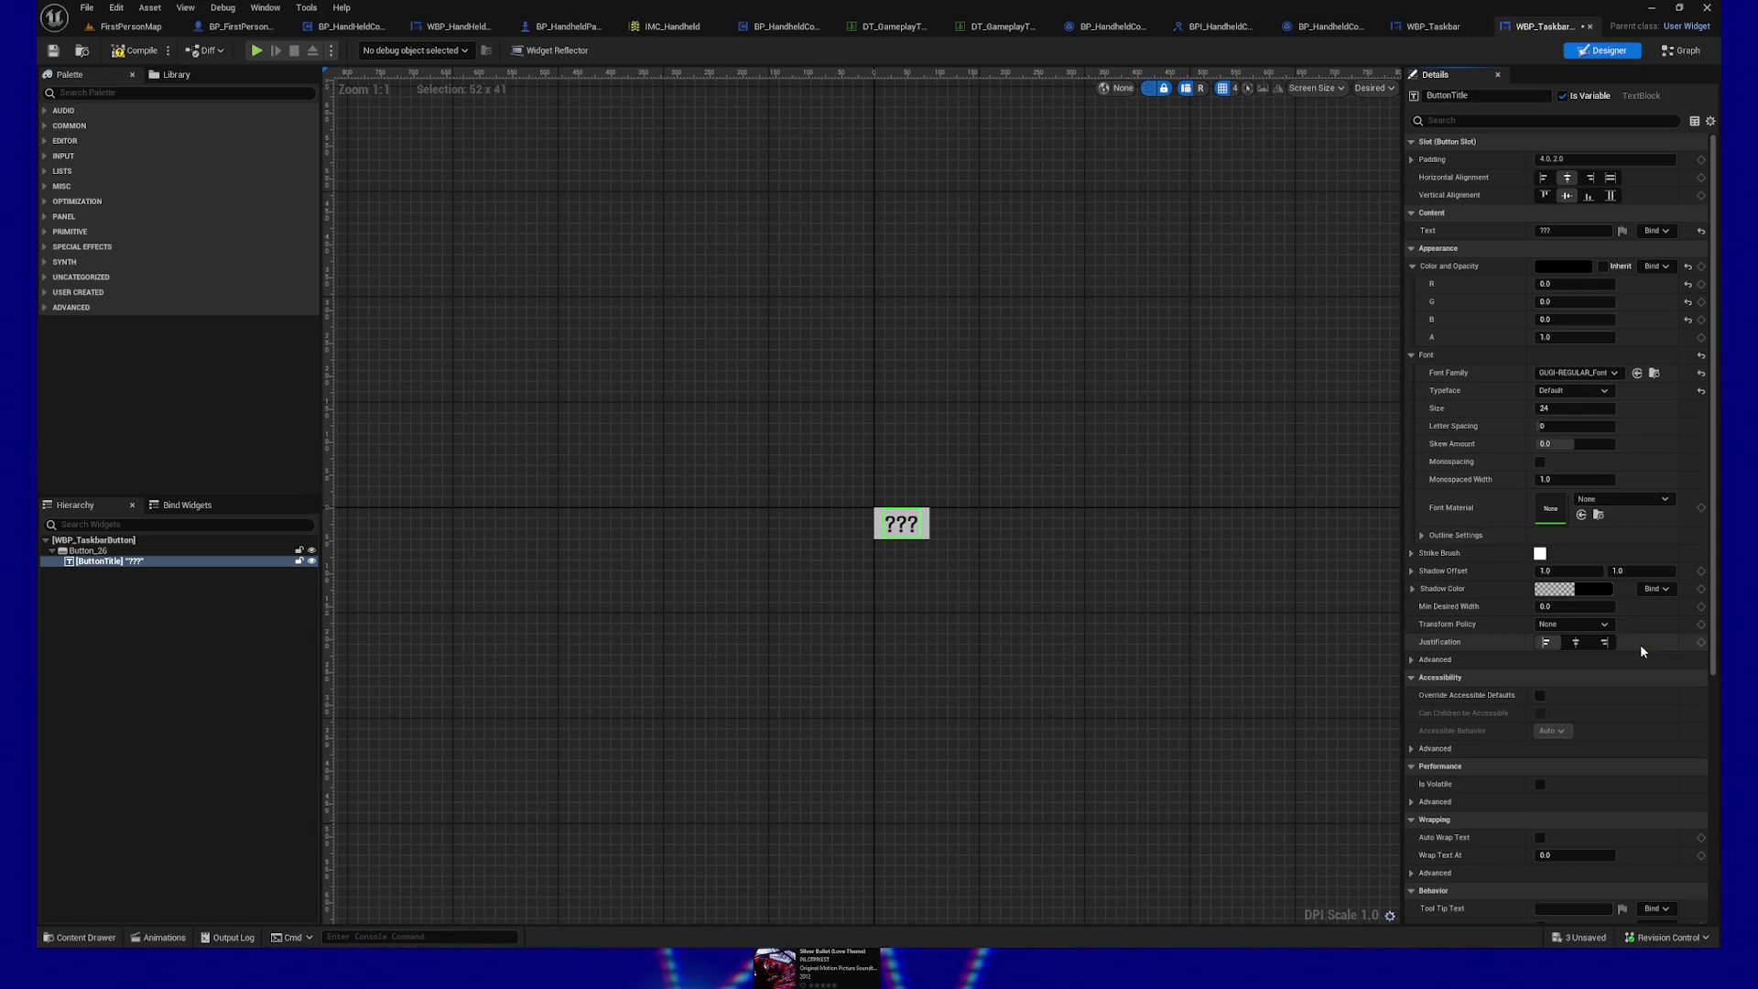
# Step: Set the title font size to 12 and launch a play preview
pyautogui.click(1576, 406)
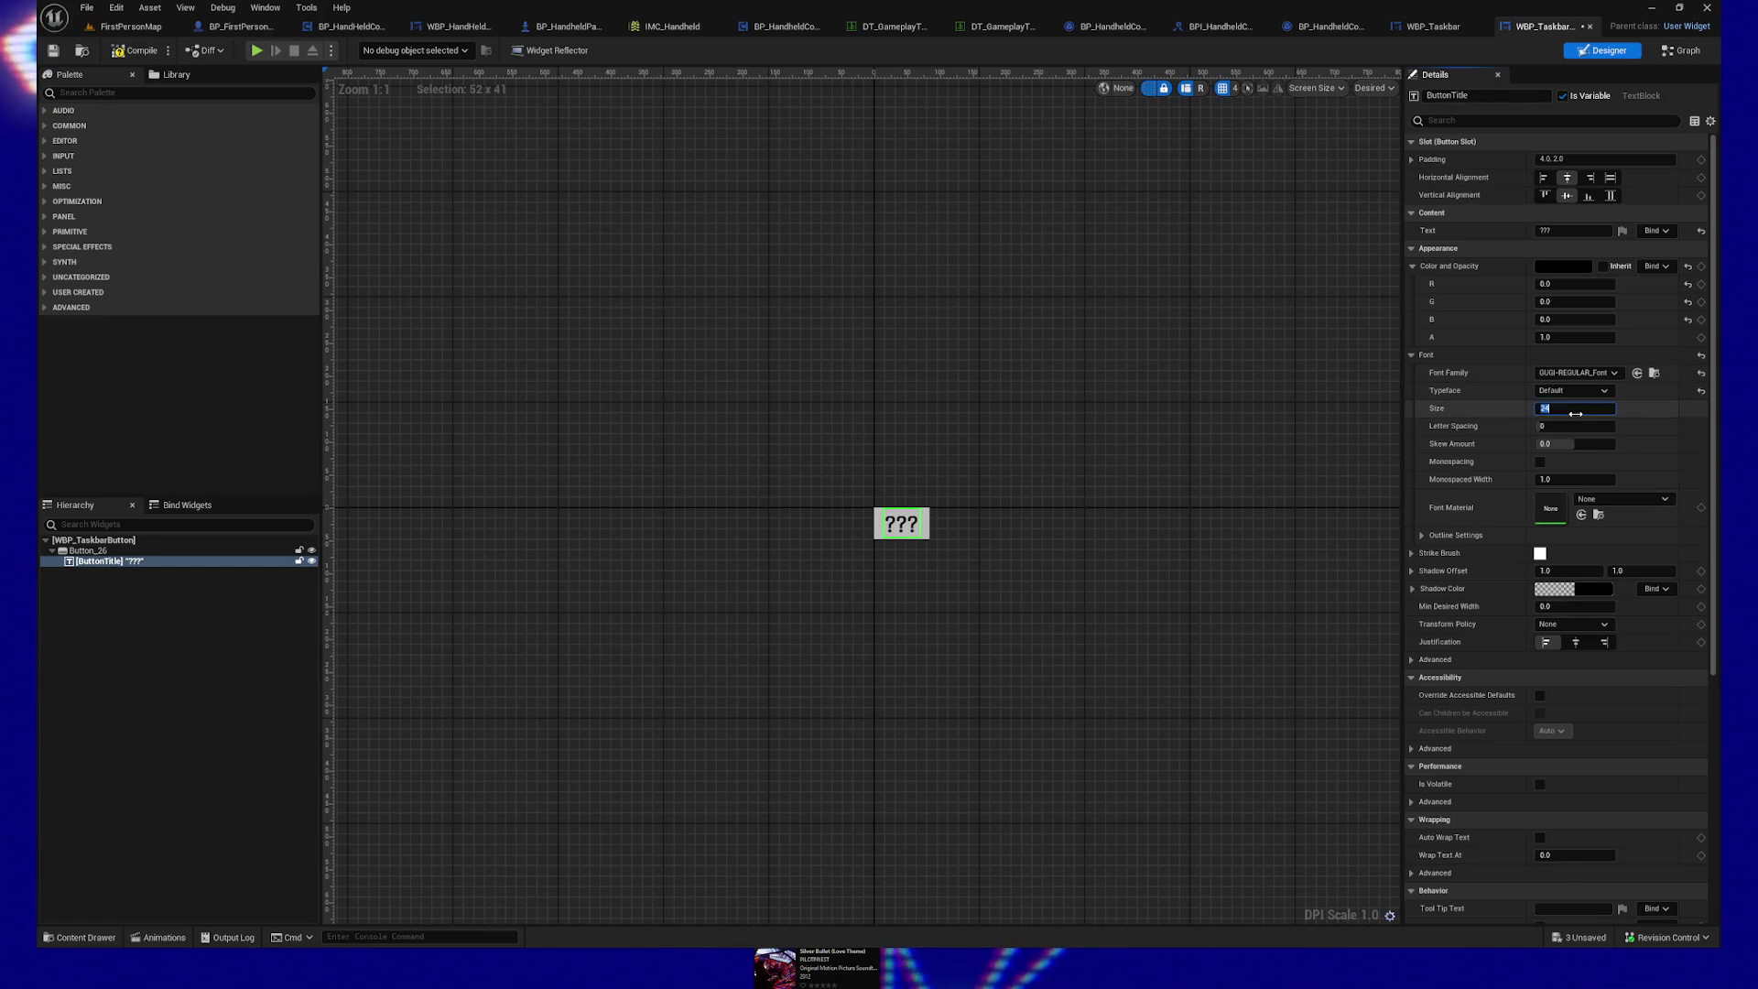
pyautogui.write('12')
pyautogui.press('Return')
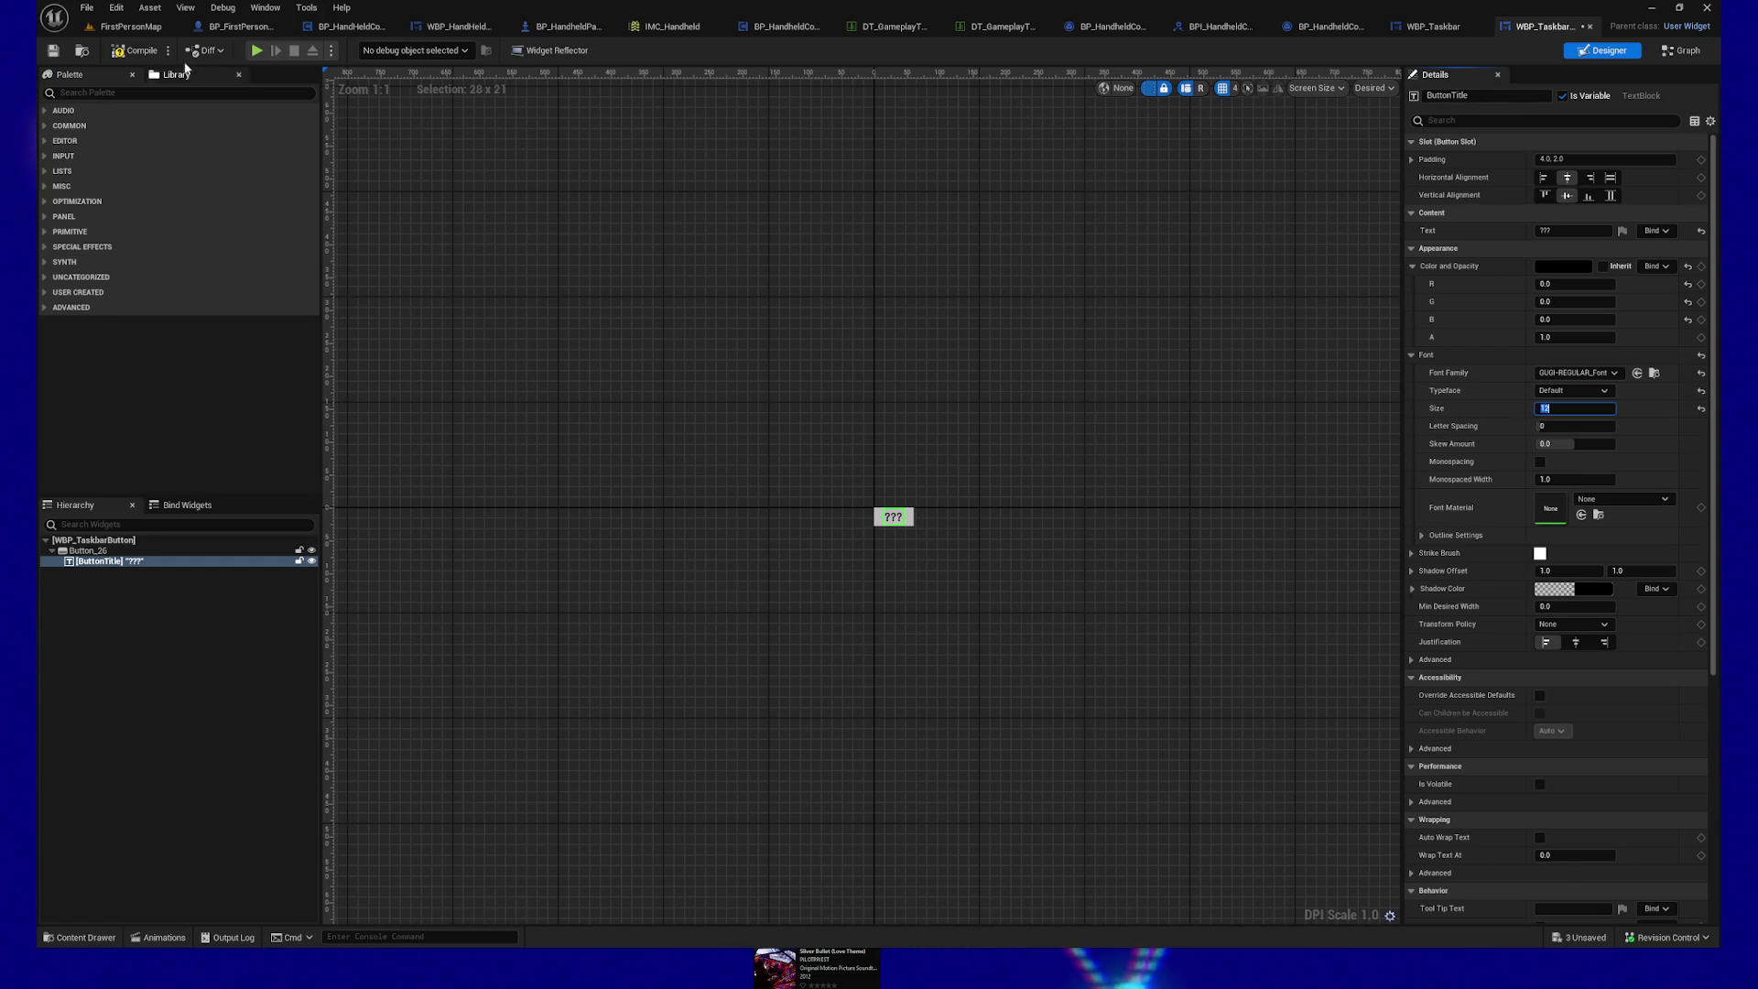
pyautogui.click(248, 50)
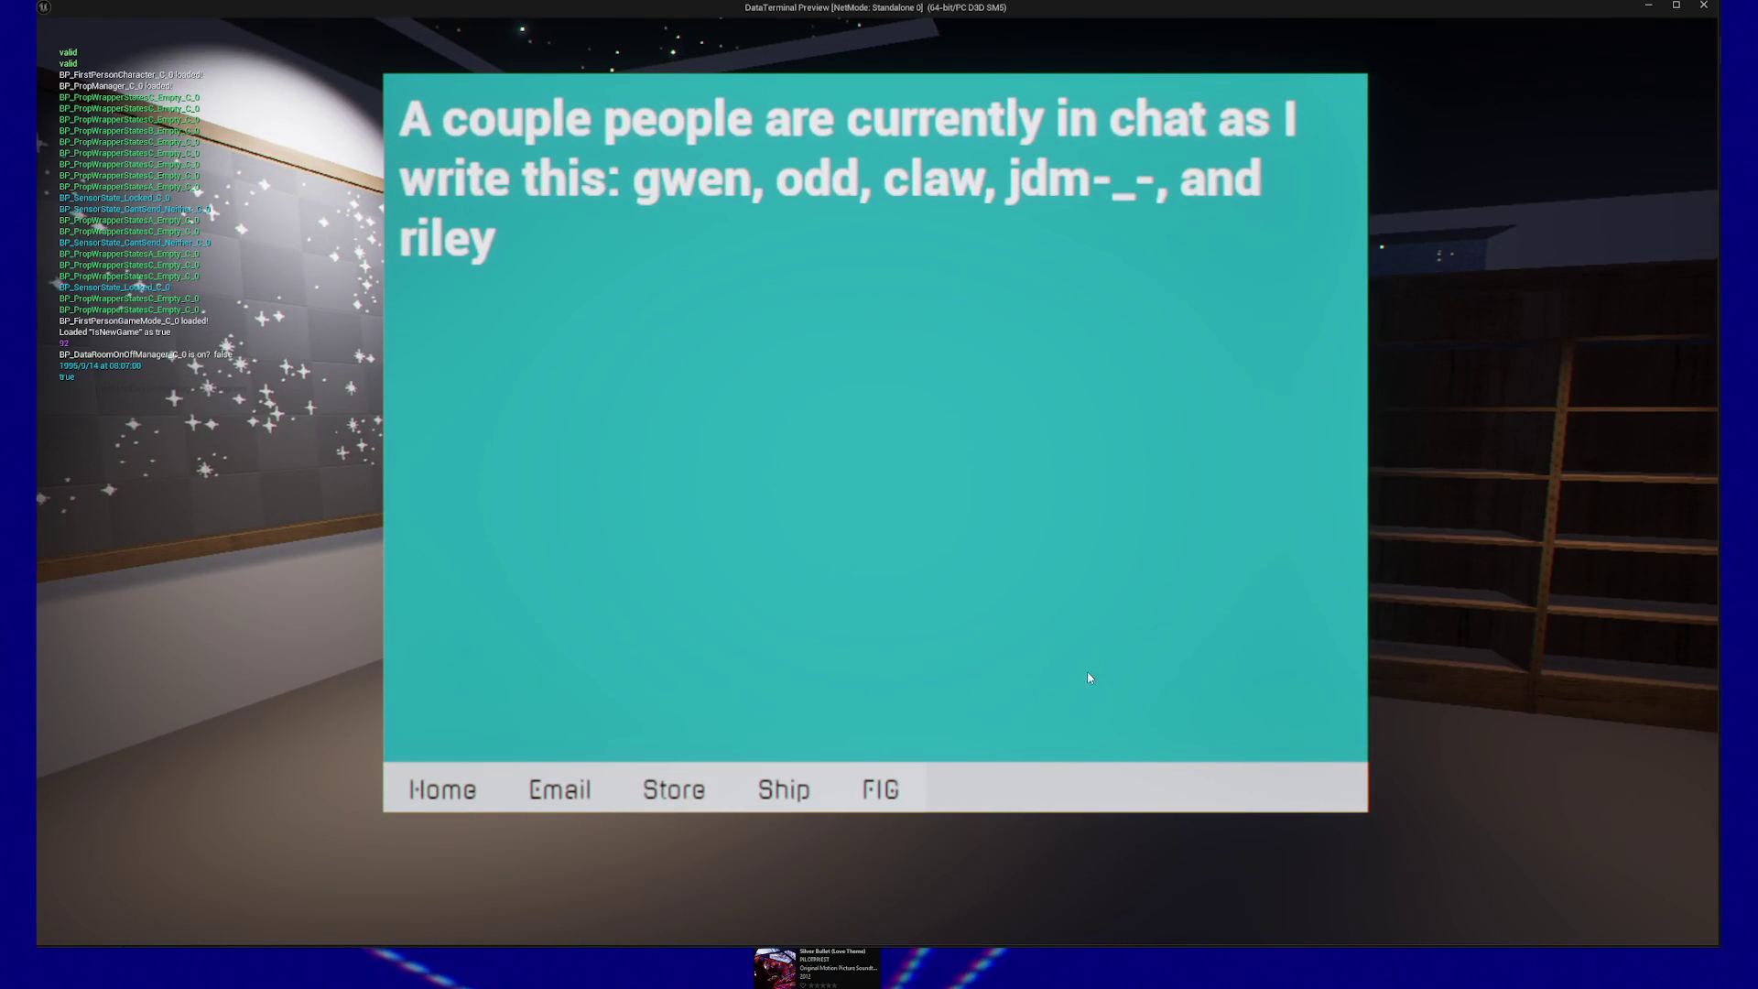
pyautogui.press('Escape')
pyautogui.press('Escape')
pyautogui.click(894, 772)
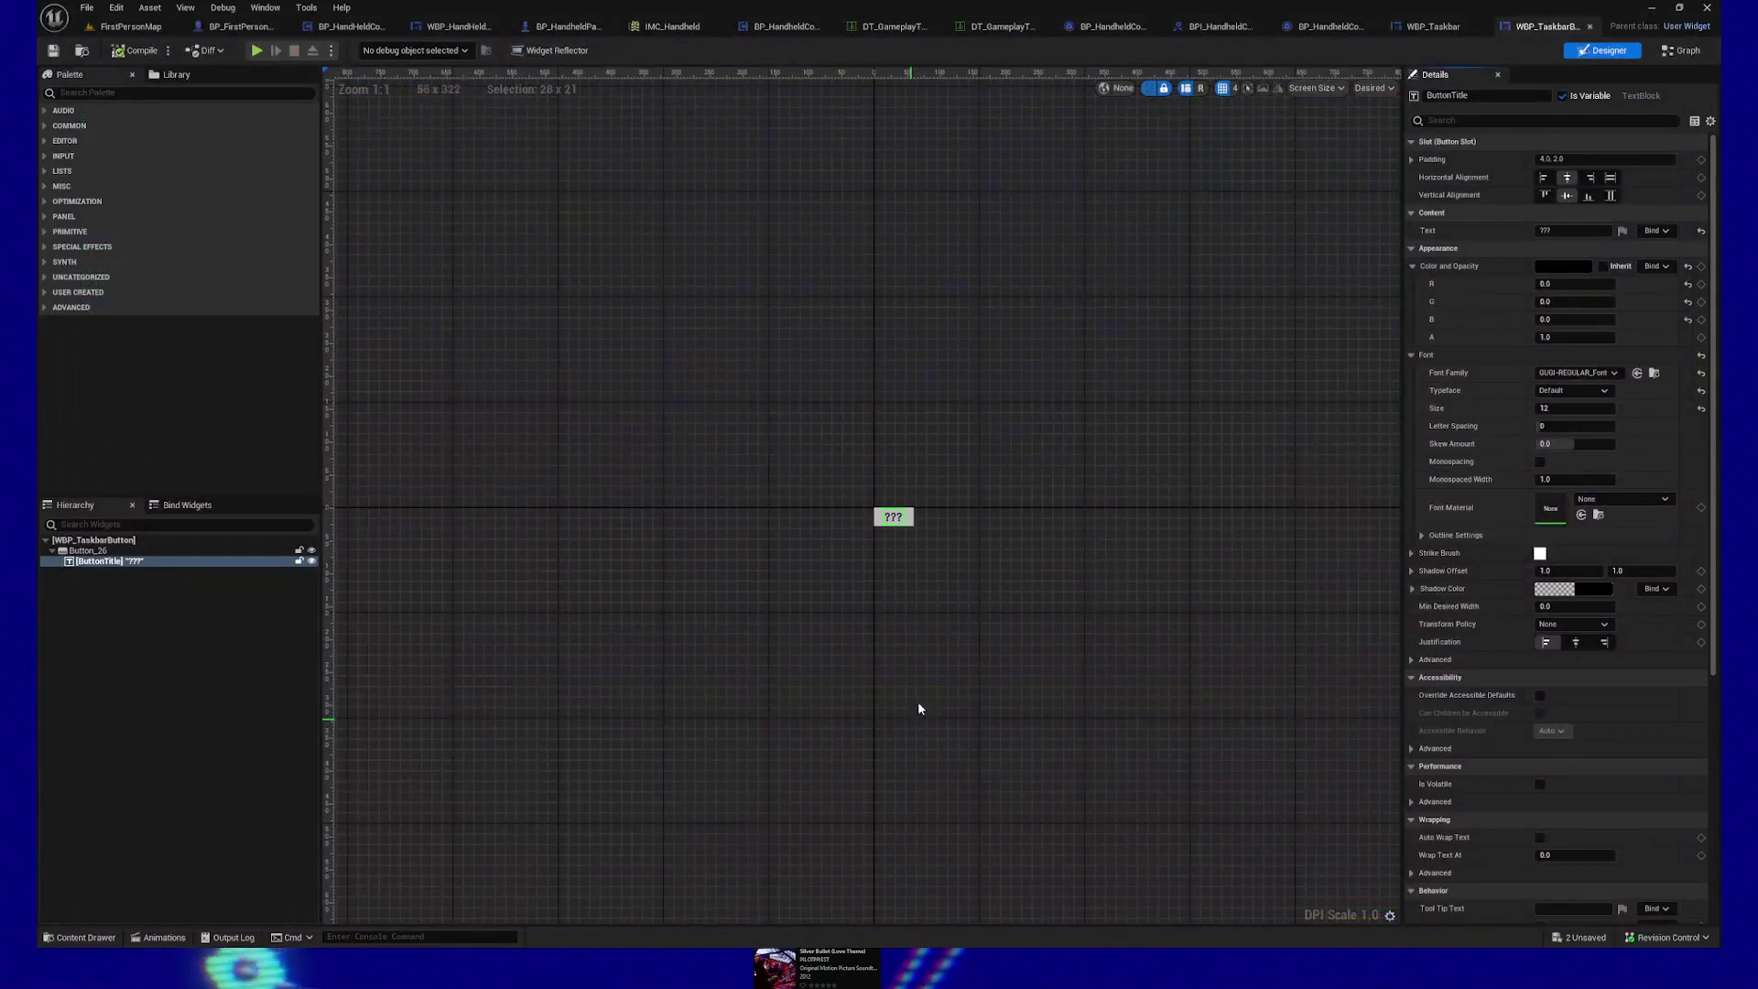
pyautogui.click(1576, 373)
pyautogui.click(1608, 592)
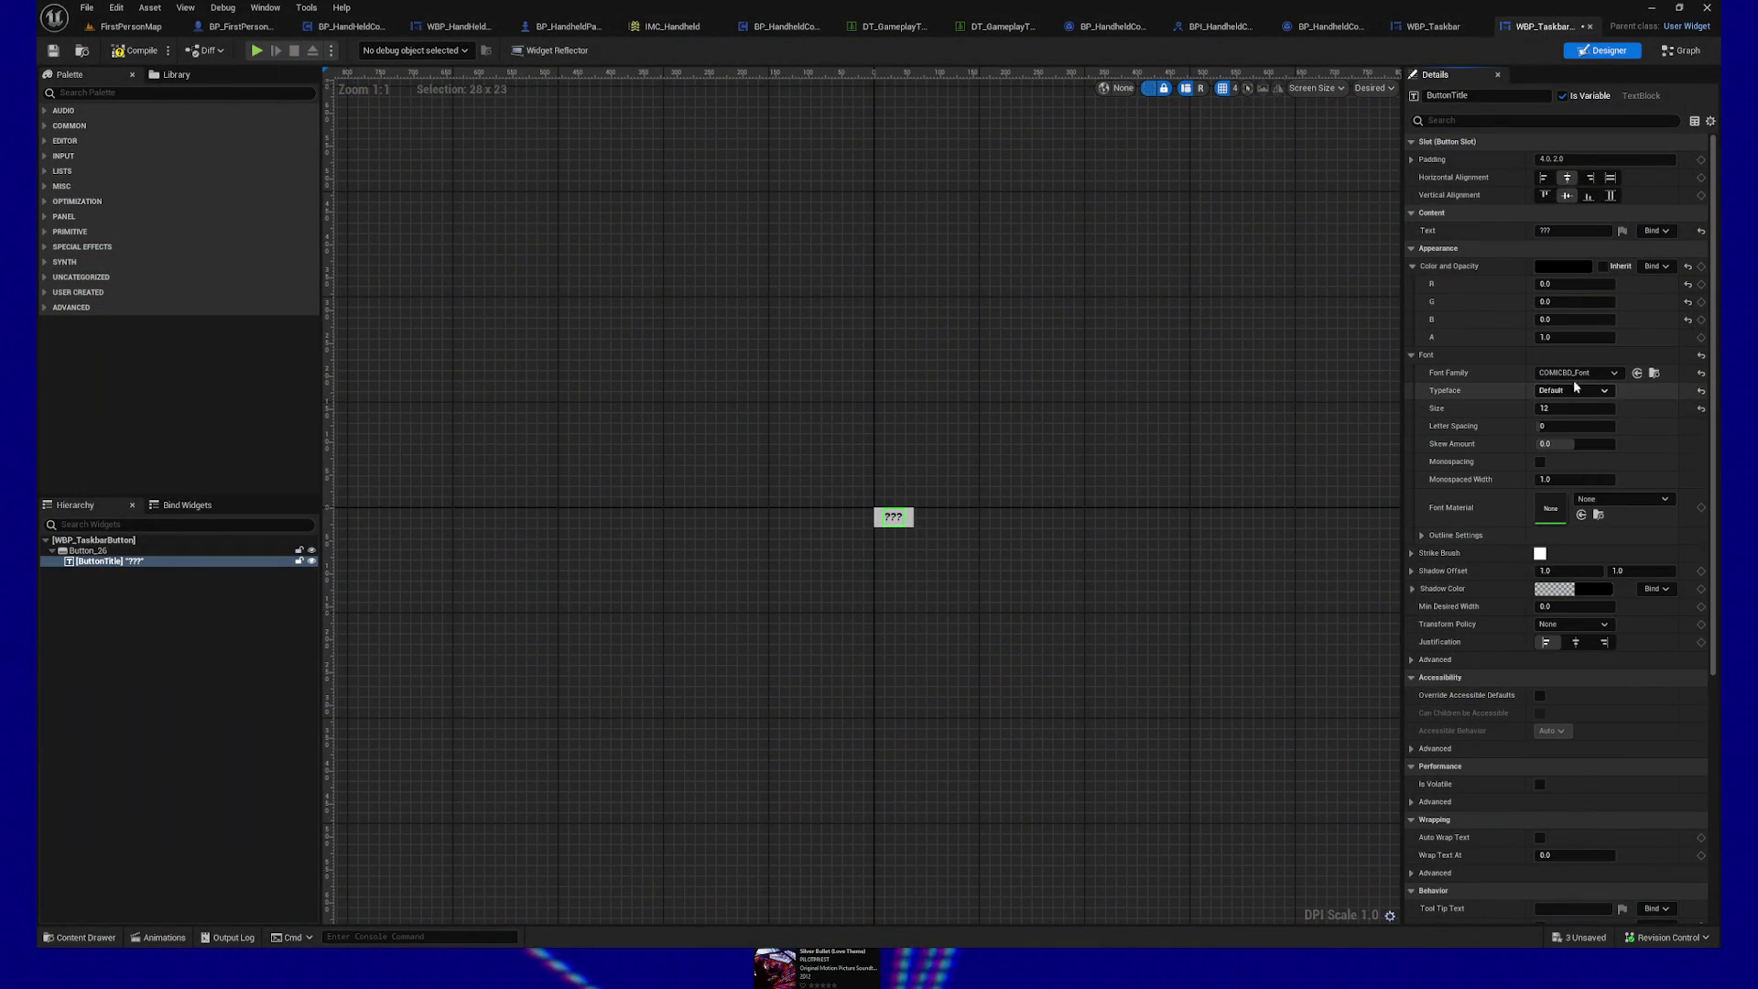
# Step: Switch the ButtonTitle font family to PTMONO-REGULAR_Font and launch the standalone preview
pyautogui.click(1611, 372)
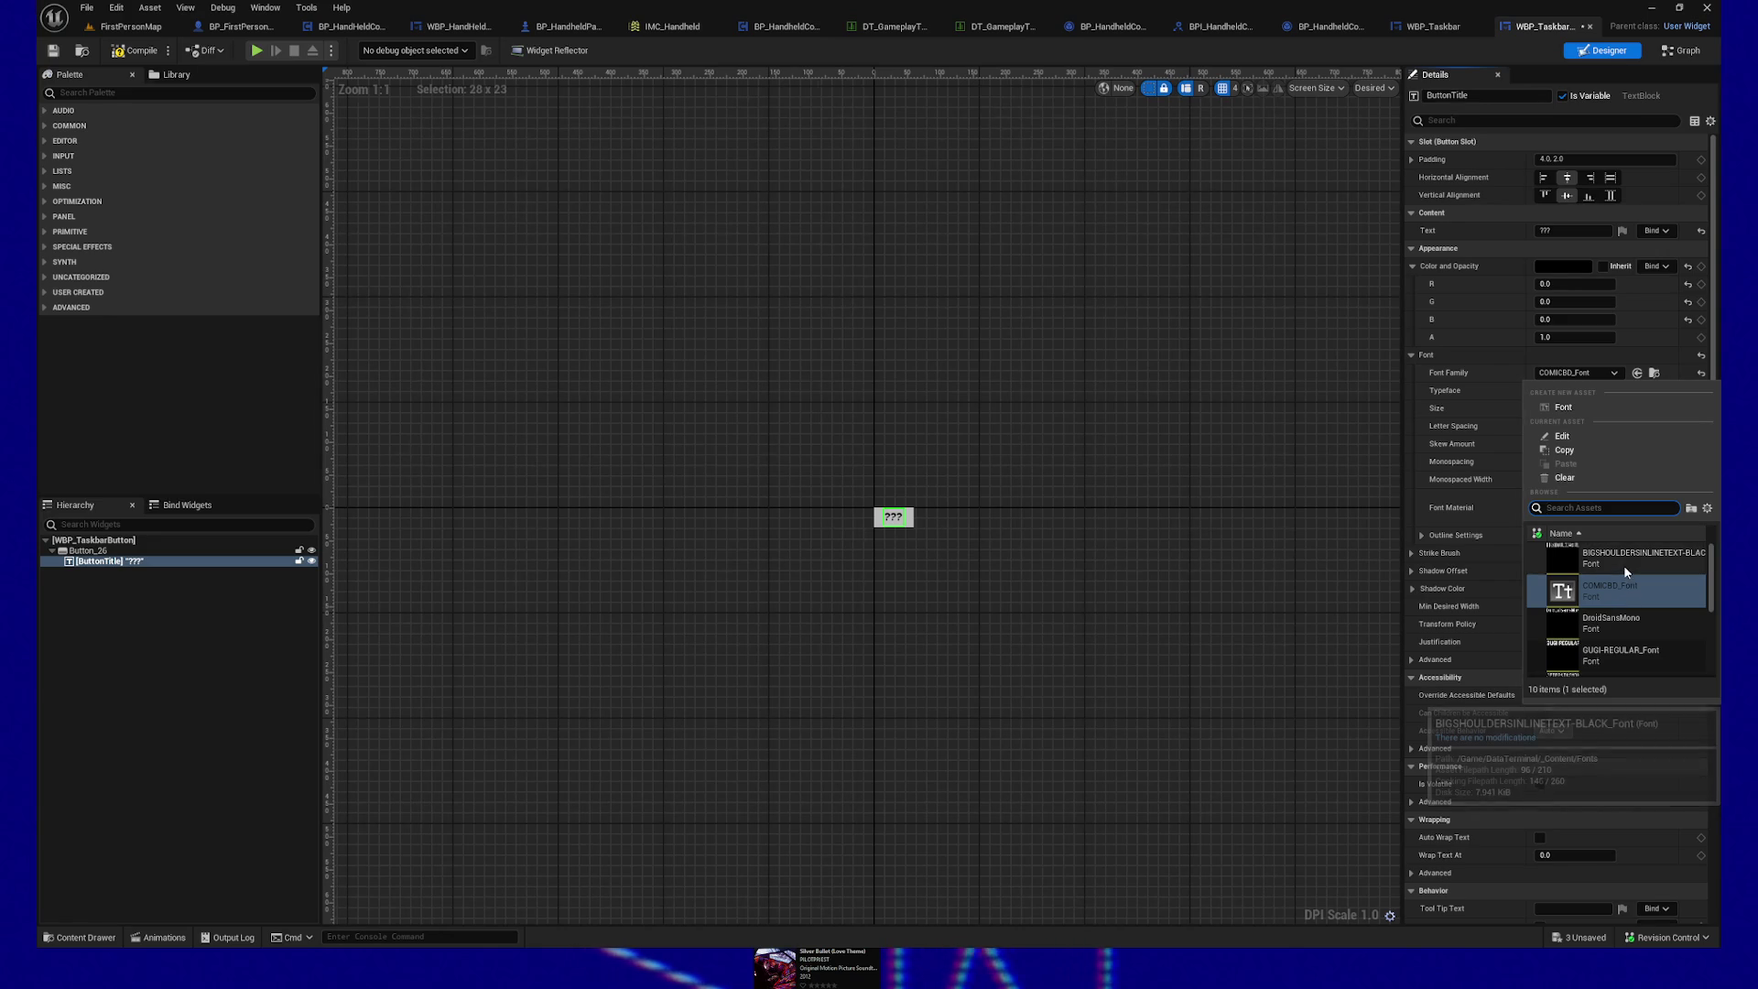
pyautogui.scroll(-1, 1623, 567)
pyautogui.scroll(-2, 1625, 578)
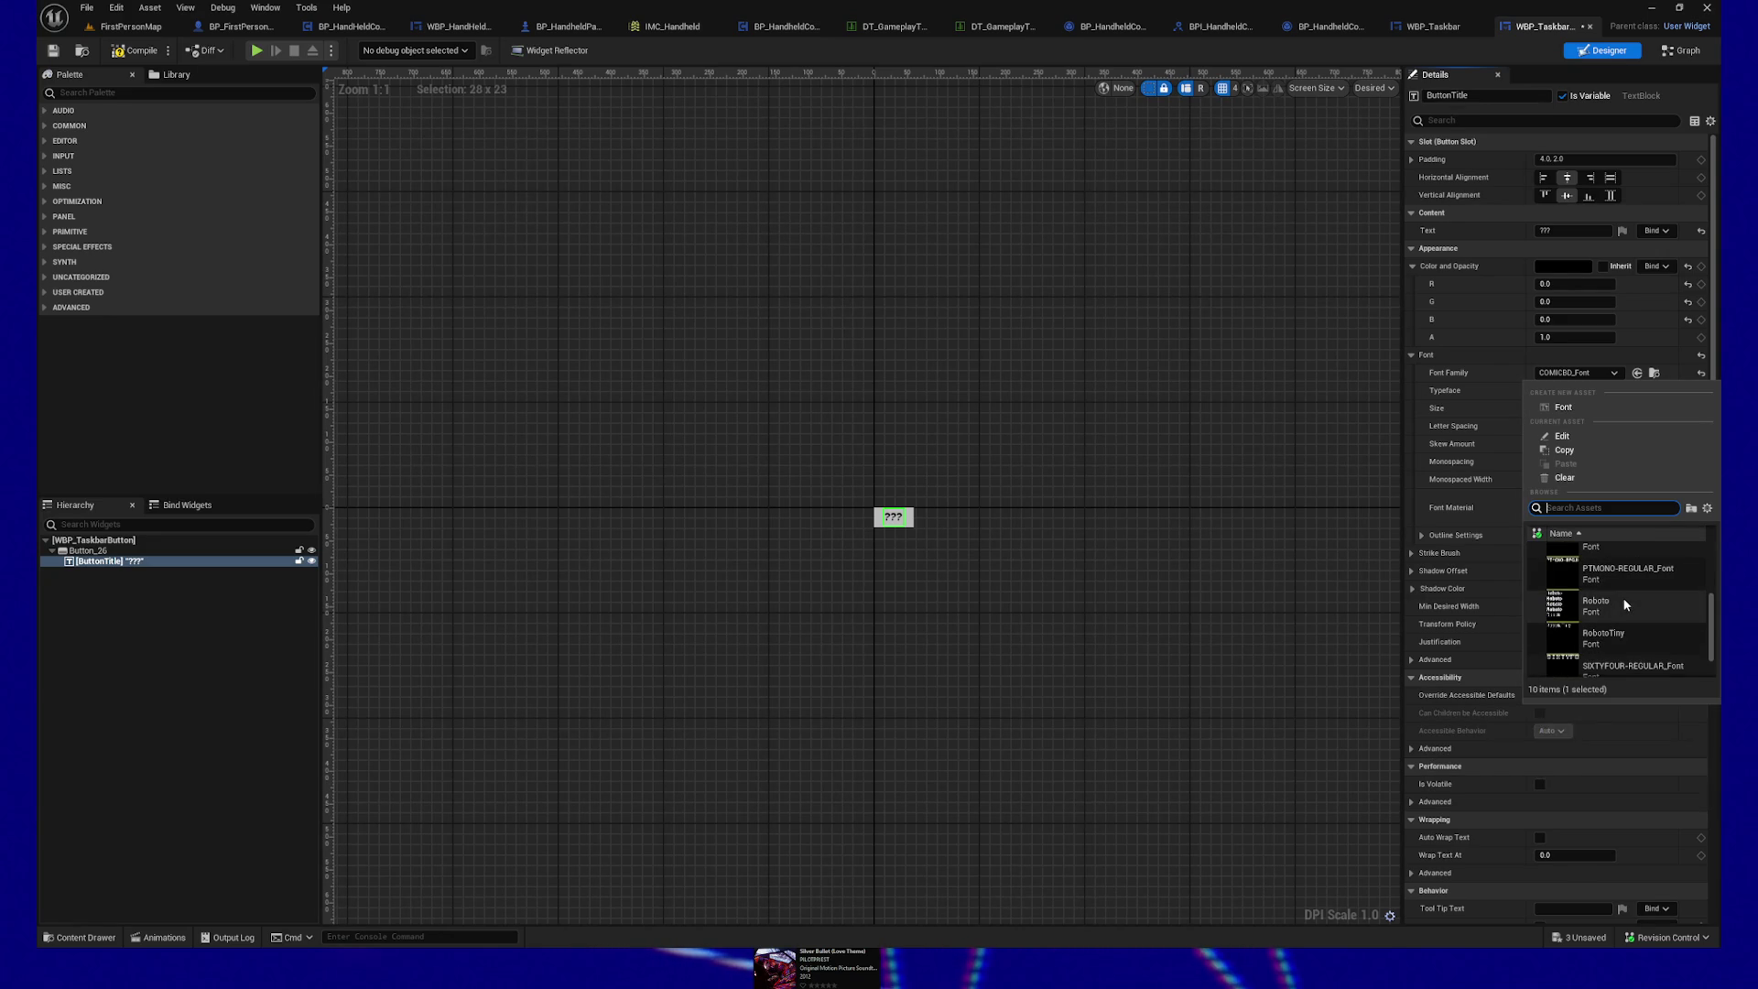
pyautogui.click(1628, 576)
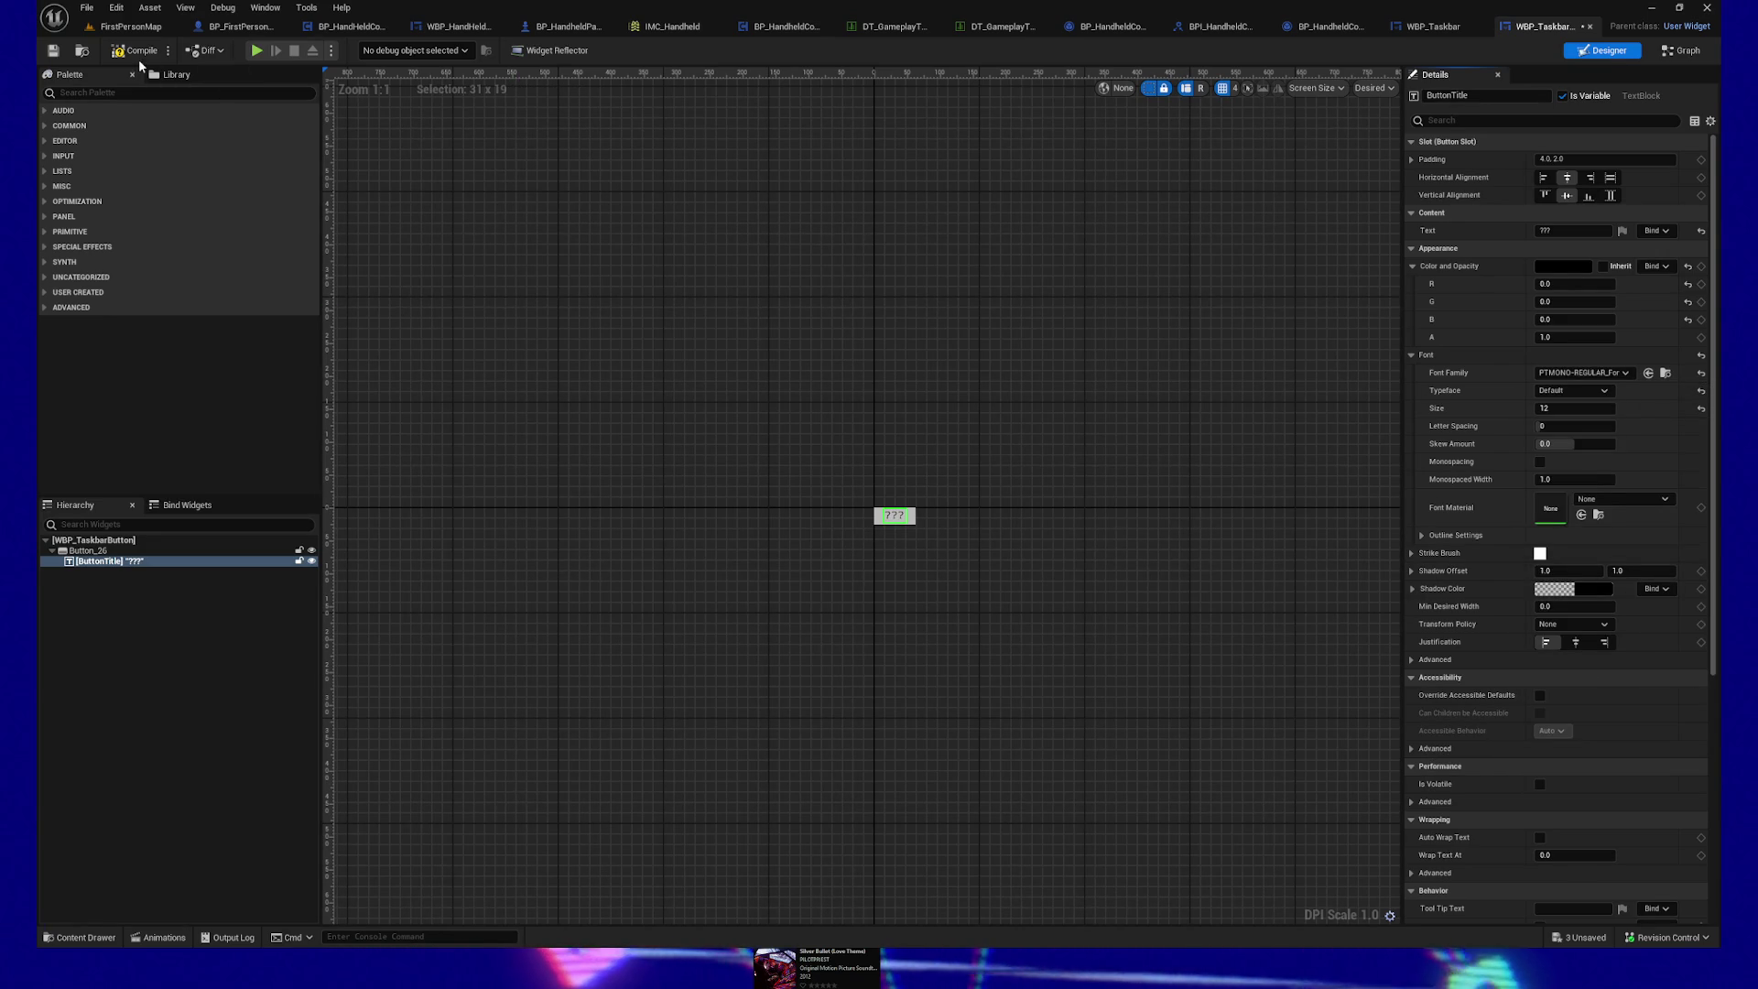
pyautogui.click(257, 50)
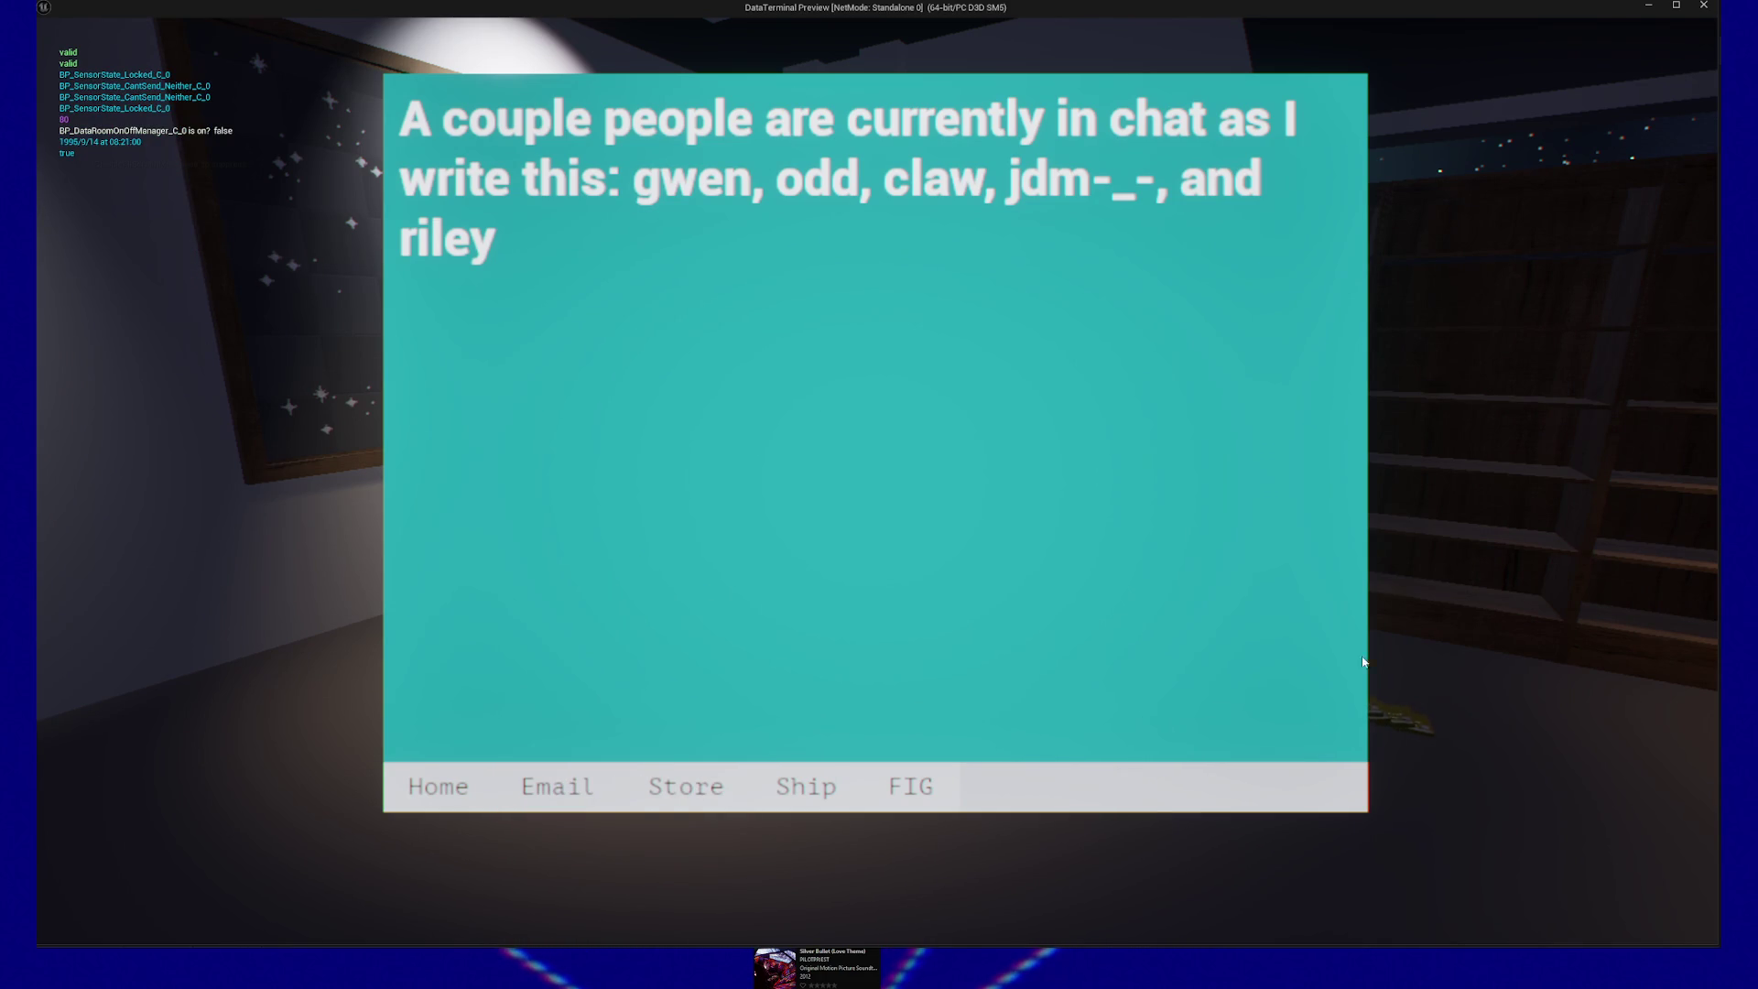
pyautogui.press('Escape')
pyautogui.press('e')
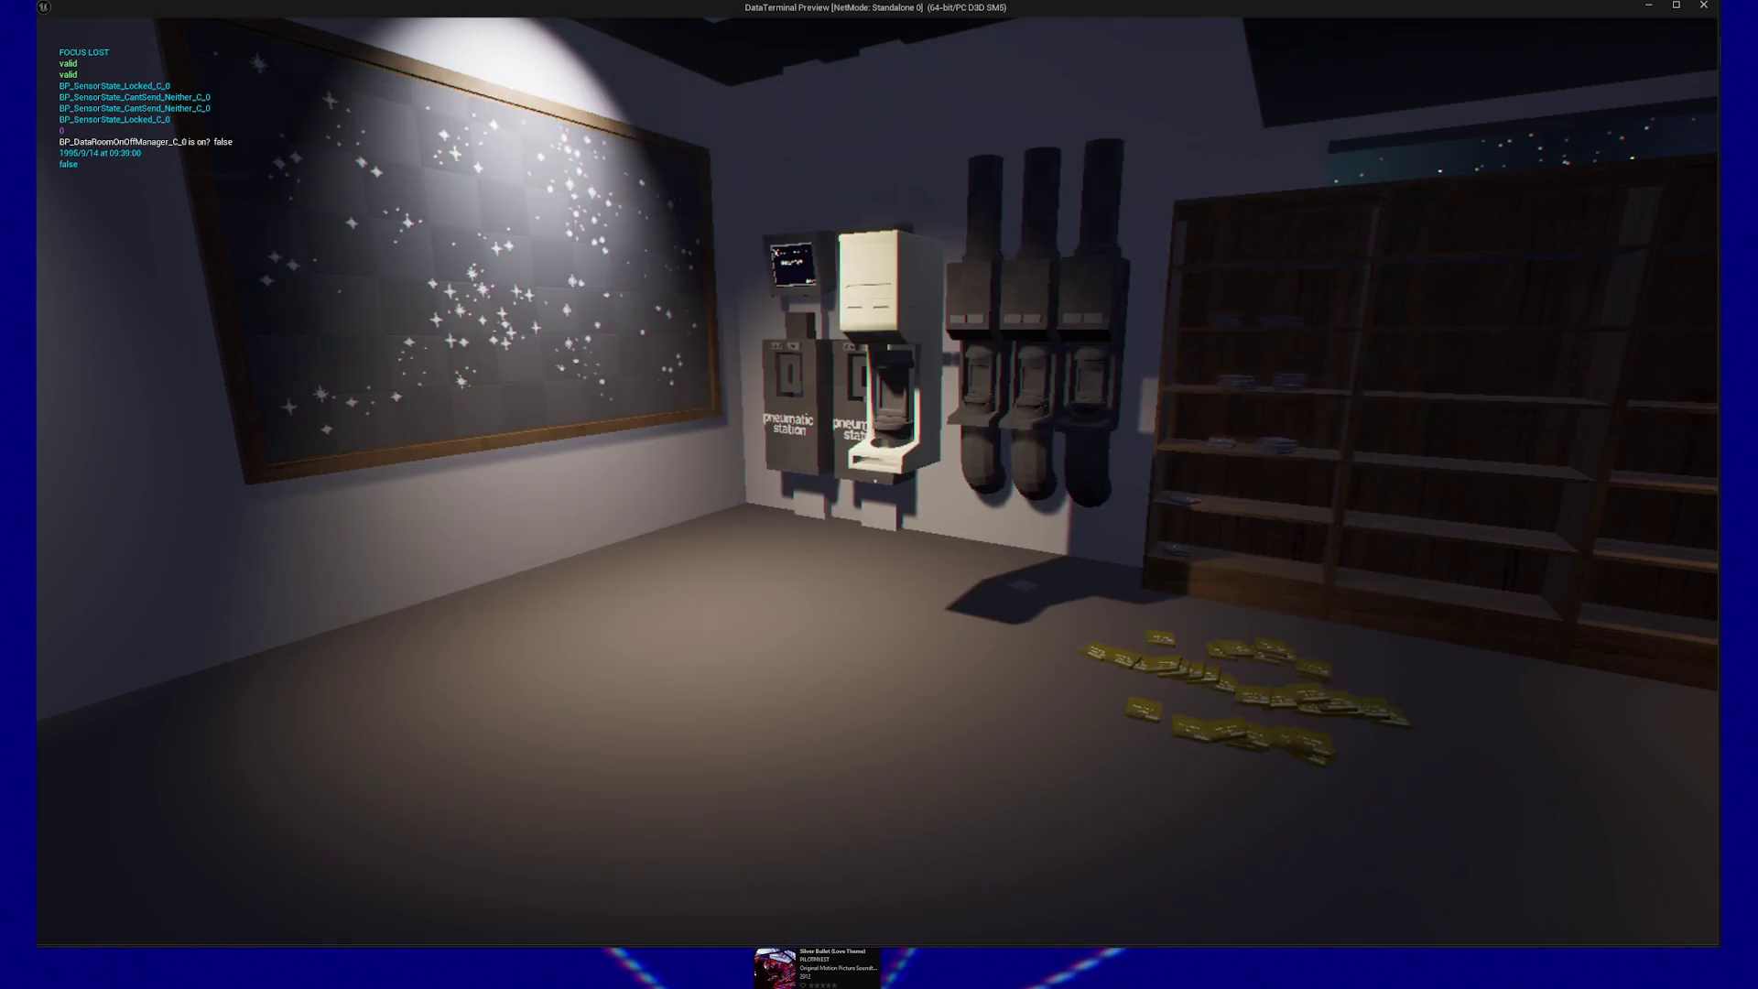
pyautogui.press('Escape')
pyautogui.click(875, 753)
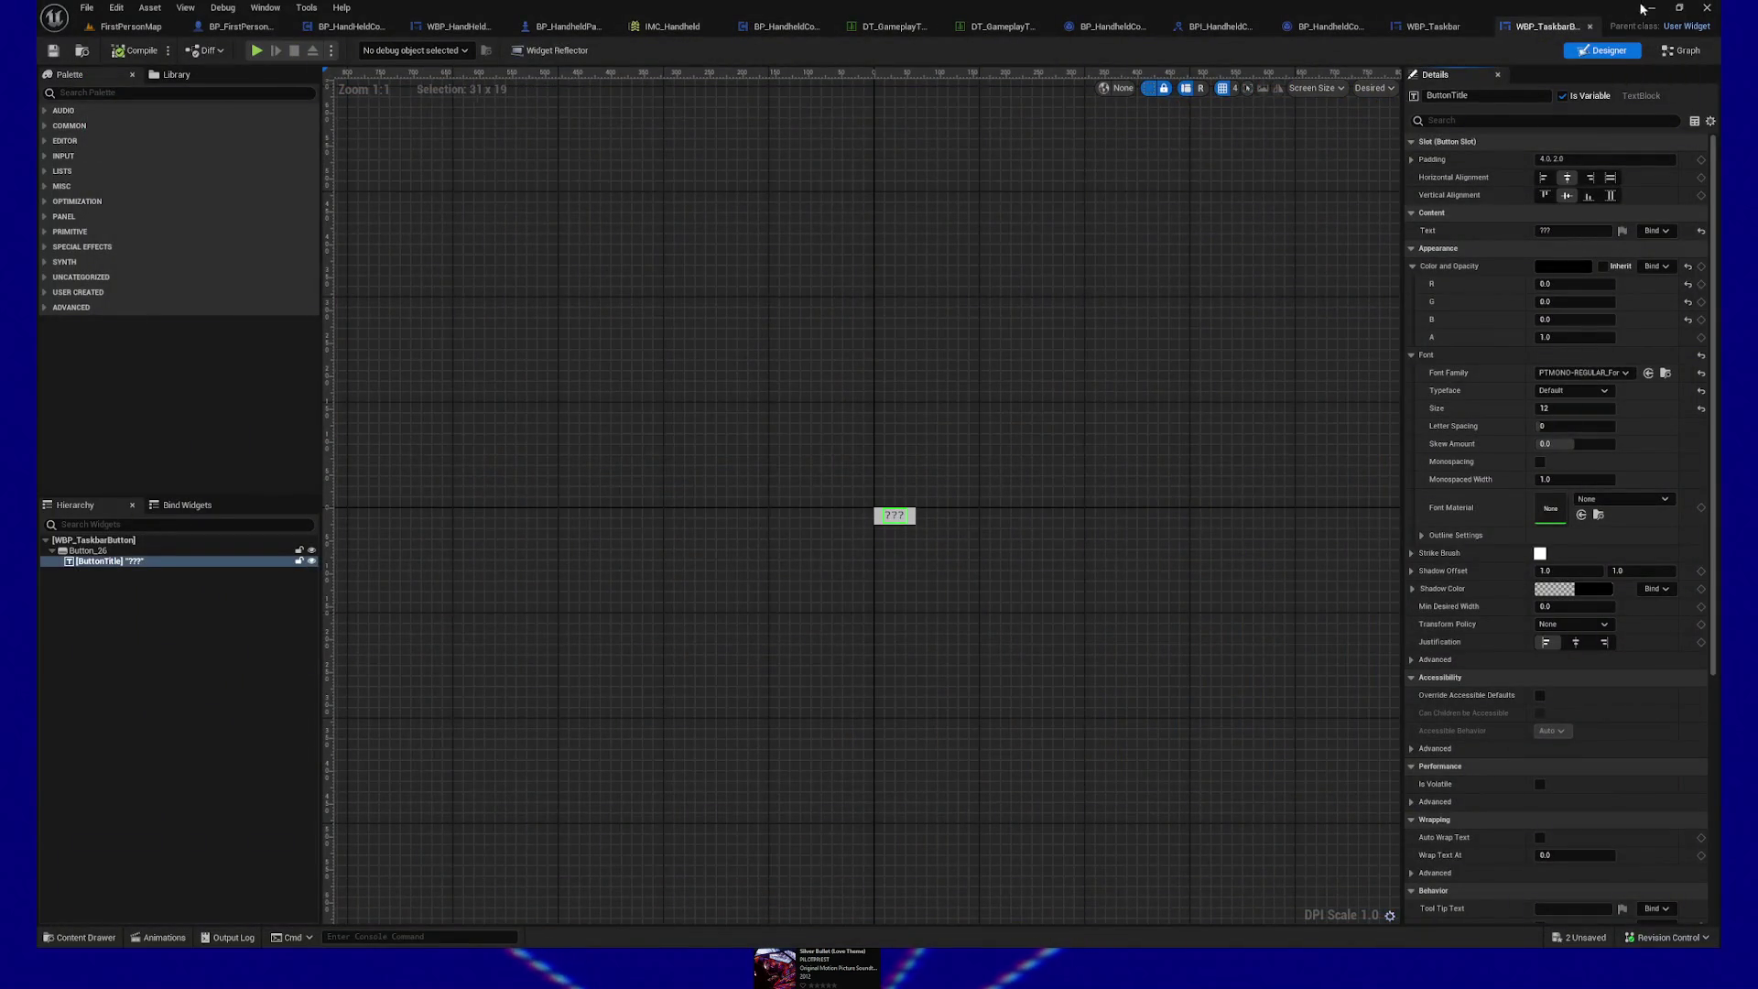
# Step: In WBP_Taskbar's event graph, inspect the Store creation node and the first Button Container Box / Add Child groups
pyautogui.click(1457, 30)
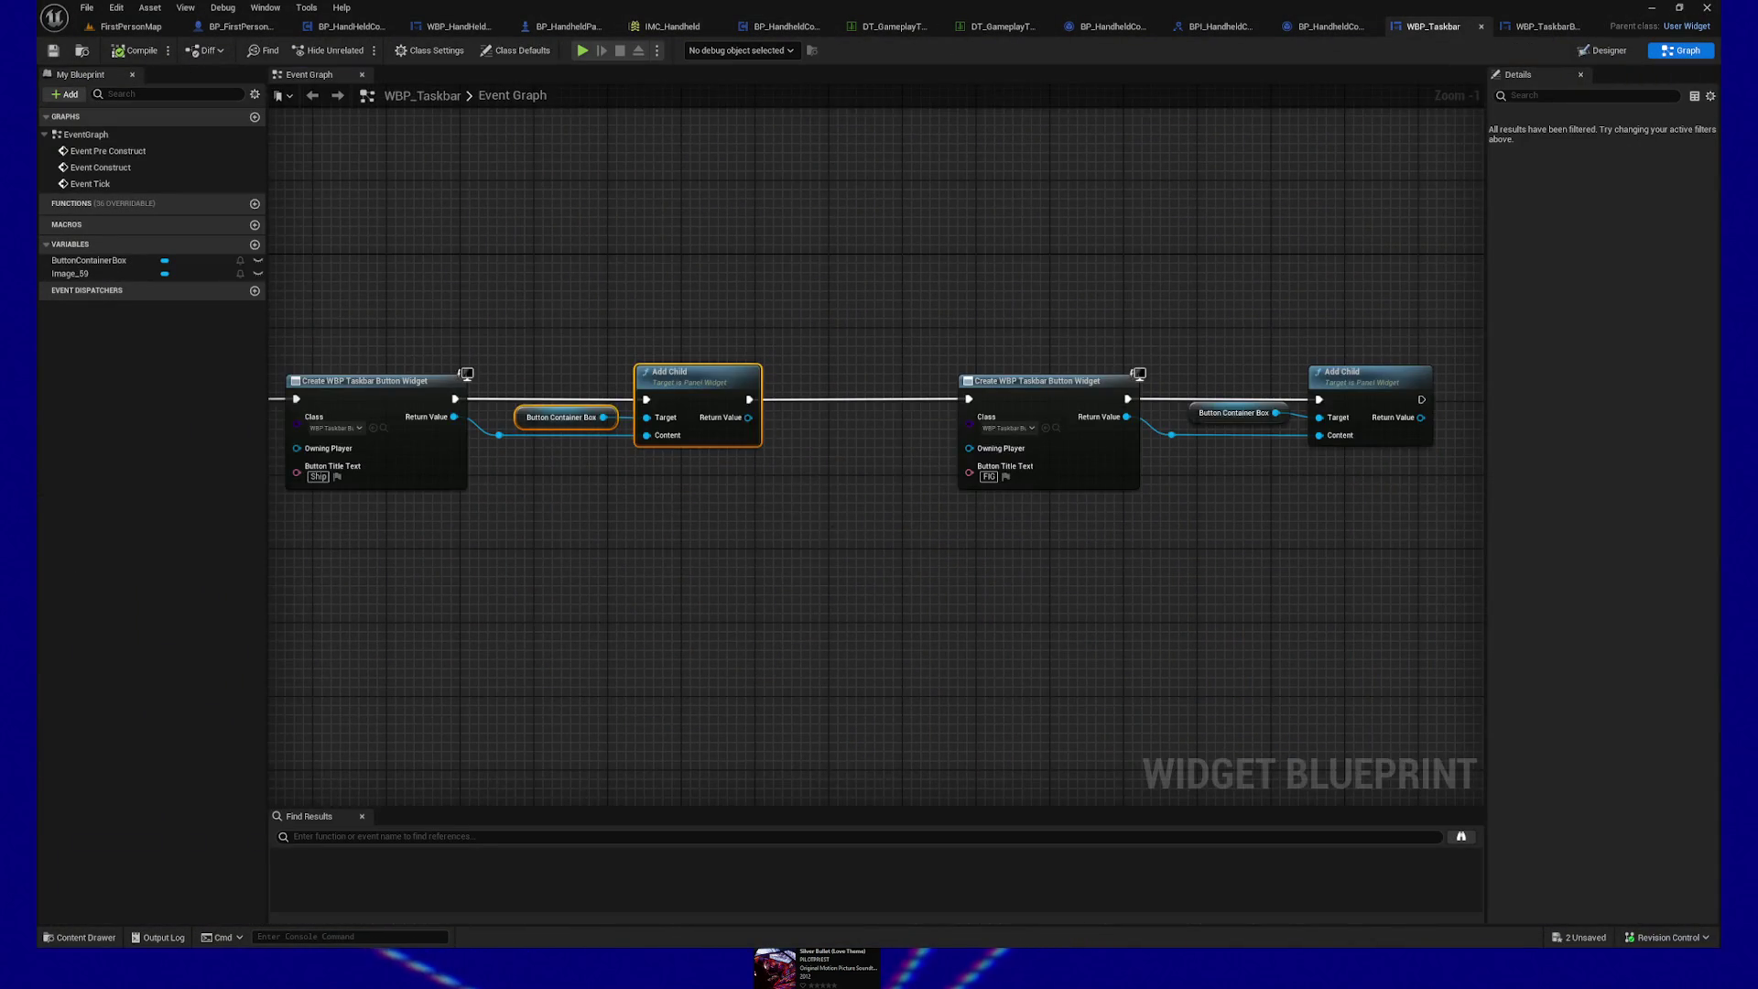
pyautogui.moveTo(482, 223); pyautogui.dragTo(1051, 571)
pyautogui.moveTo(654, 596)
pyautogui.mouseDown()
pyautogui.moveTo(749, 525)
pyautogui.moveTo(824, 580)
pyautogui.moveTo(595, 404)
pyautogui.mouseUp()
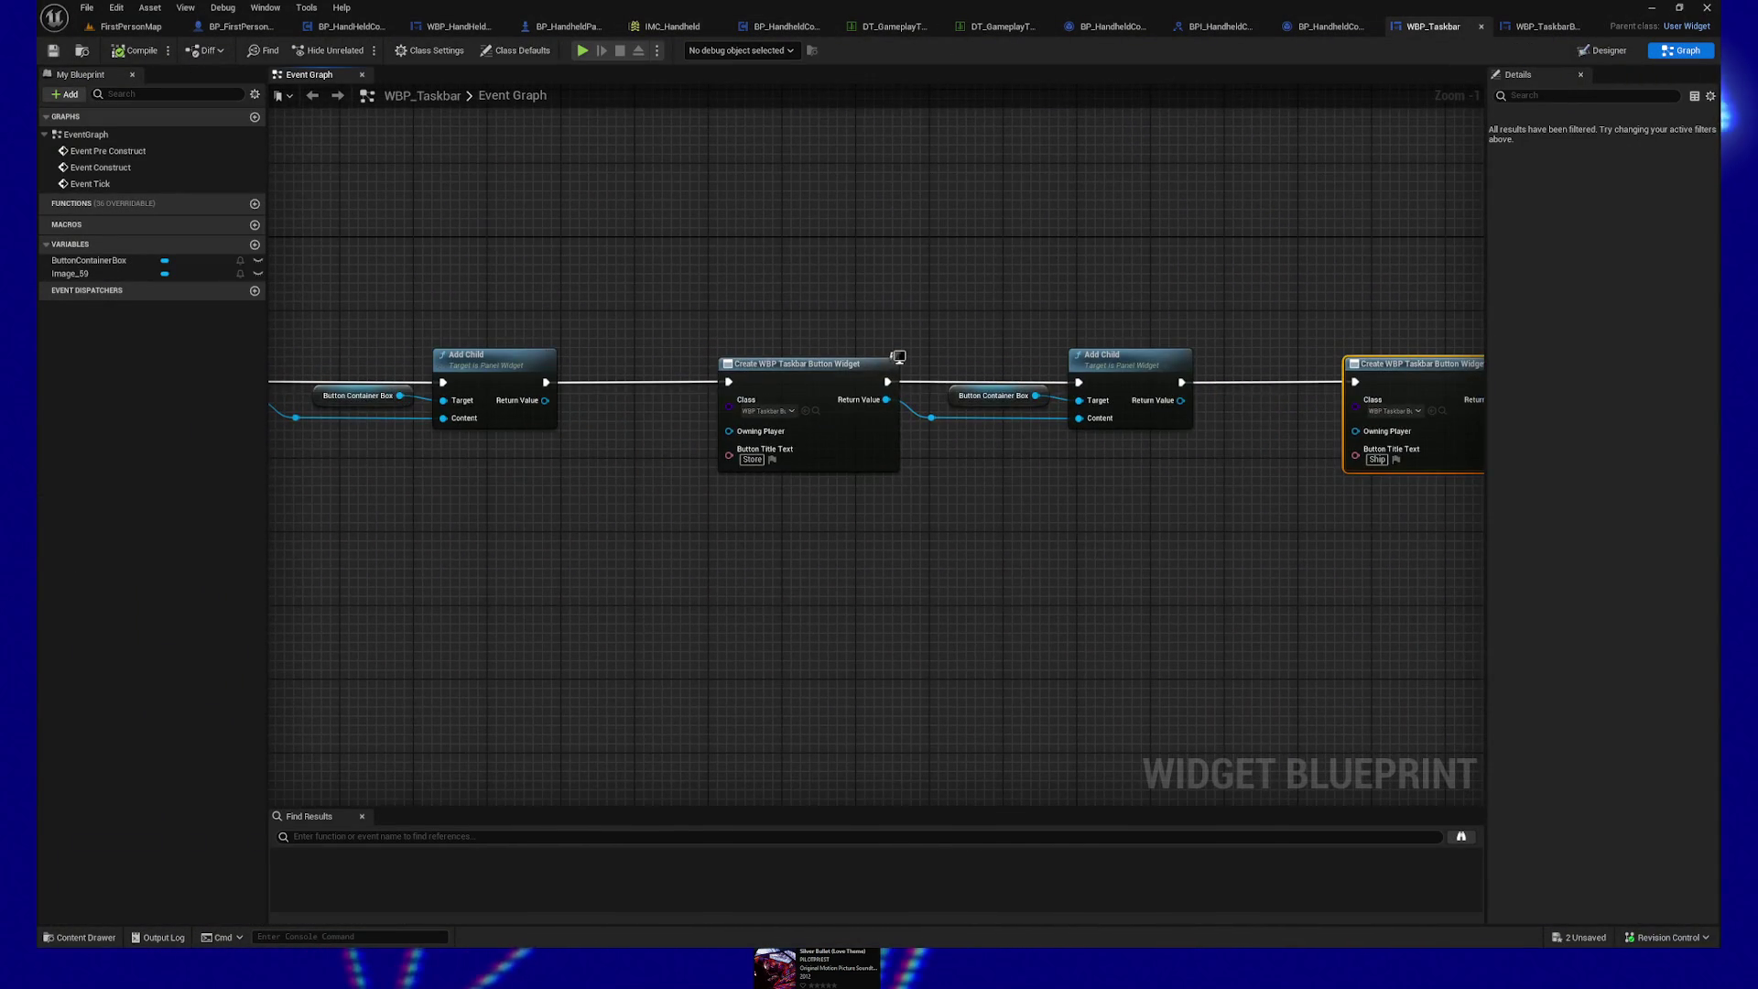
pyautogui.moveTo(497, 258); pyautogui.dragTo(824, 253)
pyautogui.moveTo(746, 314)
pyautogui.mouseDown()
pyautogui.moveTo(647, 463)
pyautogui.moveTo(613, 463)
pyautogui.mouseUp()
pyautogui.keyDown('shift'); pyautogui.click(822, 384); pyautogui.keyUp('shift')
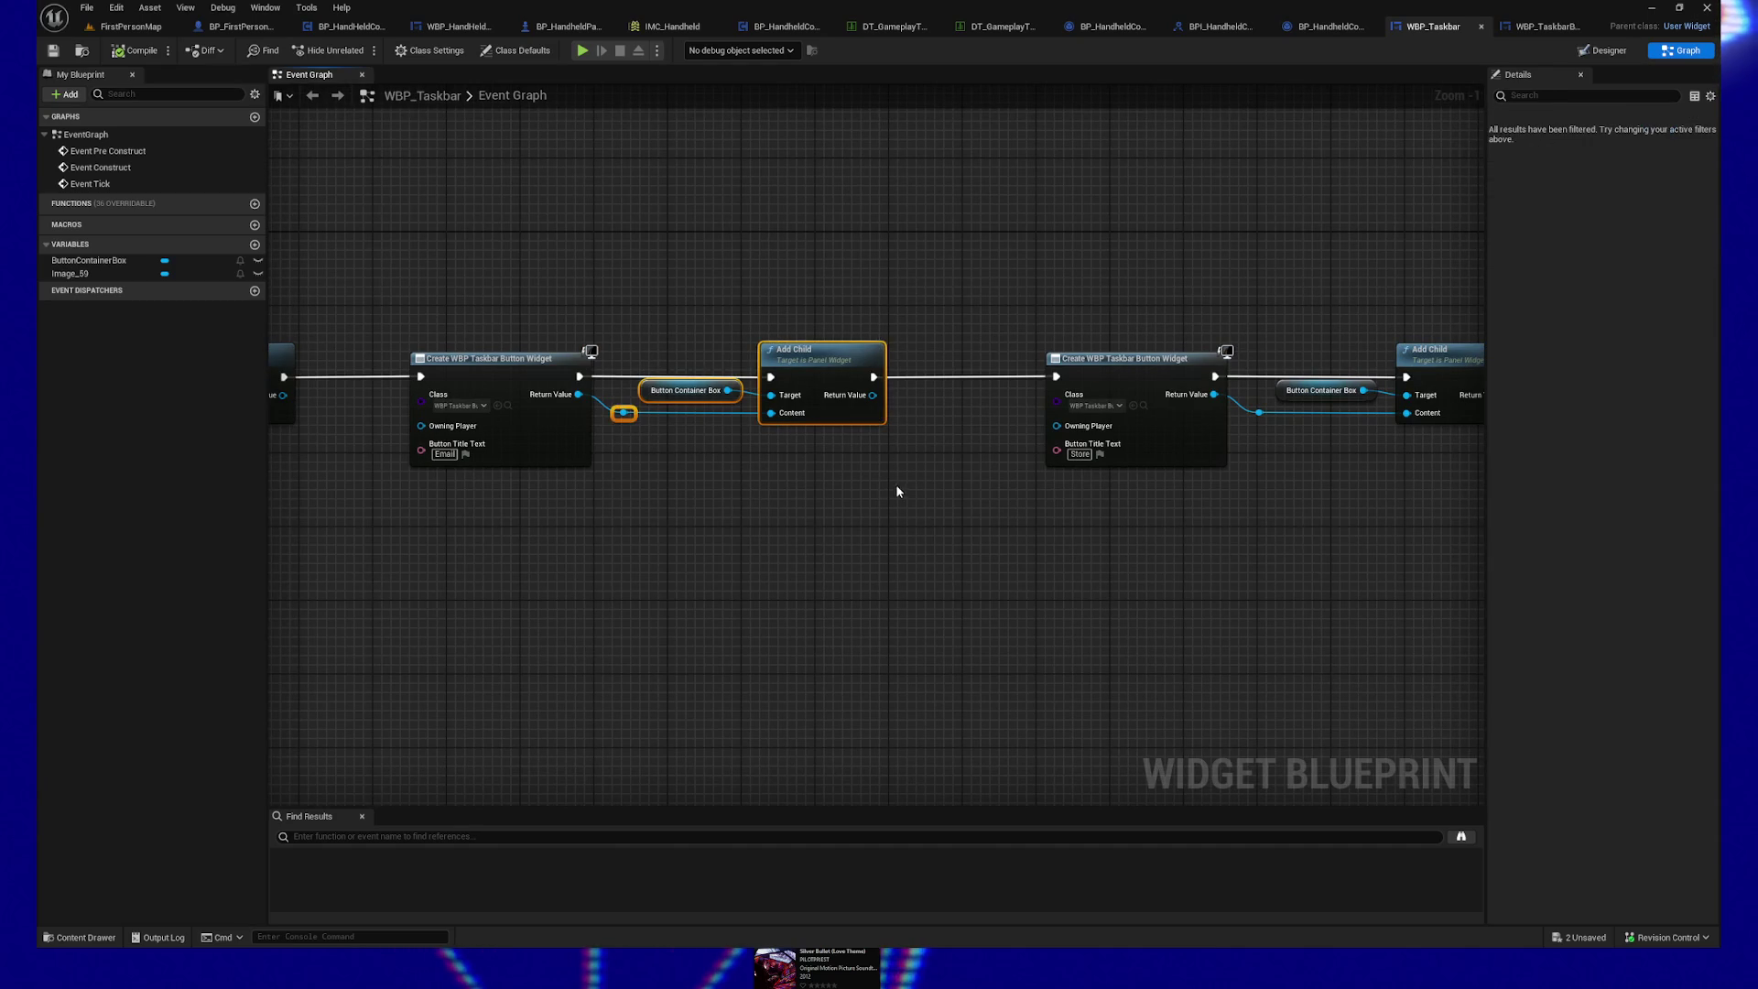
pyautogui.moveTo(593, 522)
pyautogui.mouseDown()
pyautogui.moveTo(350, 355)
pyautogui.moveTo(558, 431)
pyautogui.mouseUp()
pyautogui.moveTo(510, 569)
pyautogui.mouseDown()
pyautogui.moveTo(870, 647)
pyautogui.moveTo(1204, 620)
pyautogui.moveTo(409, 391)
pyautogui.mouseUp()
# Step: Look through the Ship and FIG creation nodes and their Add Child groups
pyautogui.moveTo(837, 392)
pyautogui.mouseDown()
pyautogui.moveTo(1133, 545)
pyautogui.moveTo(600, 593)
pyautogui.mouseUp()
pyautogui.moveTo(943, 414)
pyautogui.mouseDown()
pyautogui.moveTo(1110, 483)
pyautogui.moveTo(641, 572)
pyautogui.mouseUp()
pyautogui.moveTo(883, 332); pyautogui.dragTo(1168, 505)
pyautogui.moveTo(514, 613); pyautogui.dragTo(783, 597)
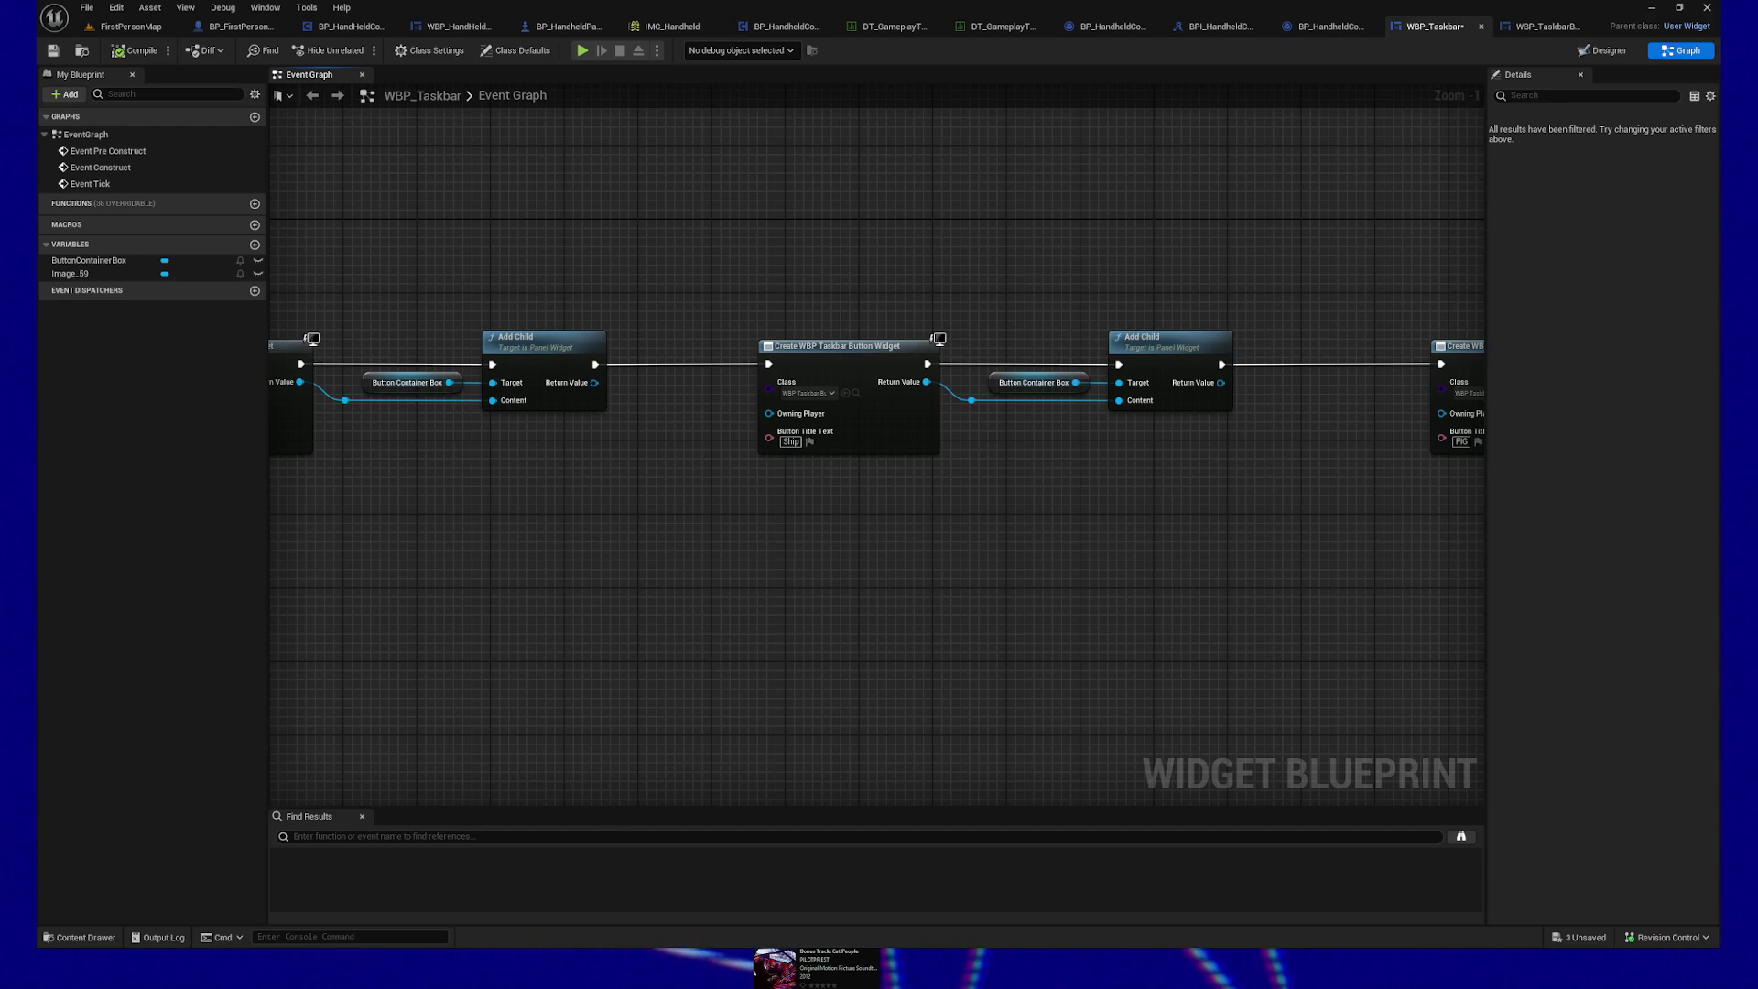
pyautogui.moveTo(776, 659)
pyautogui.mouseDown()
pyautogui.moveTo(1051, 559)
pyautogui.moveTo(1271, 553)
pyautogui.moveTo(1122, 553)
pyautogui.moveTo(1038, 456)
pyautogui.mouseUp()
# Step: Save the WBP_Taskbar blueprint
pyautogui.hotkey('ctrl', 's')
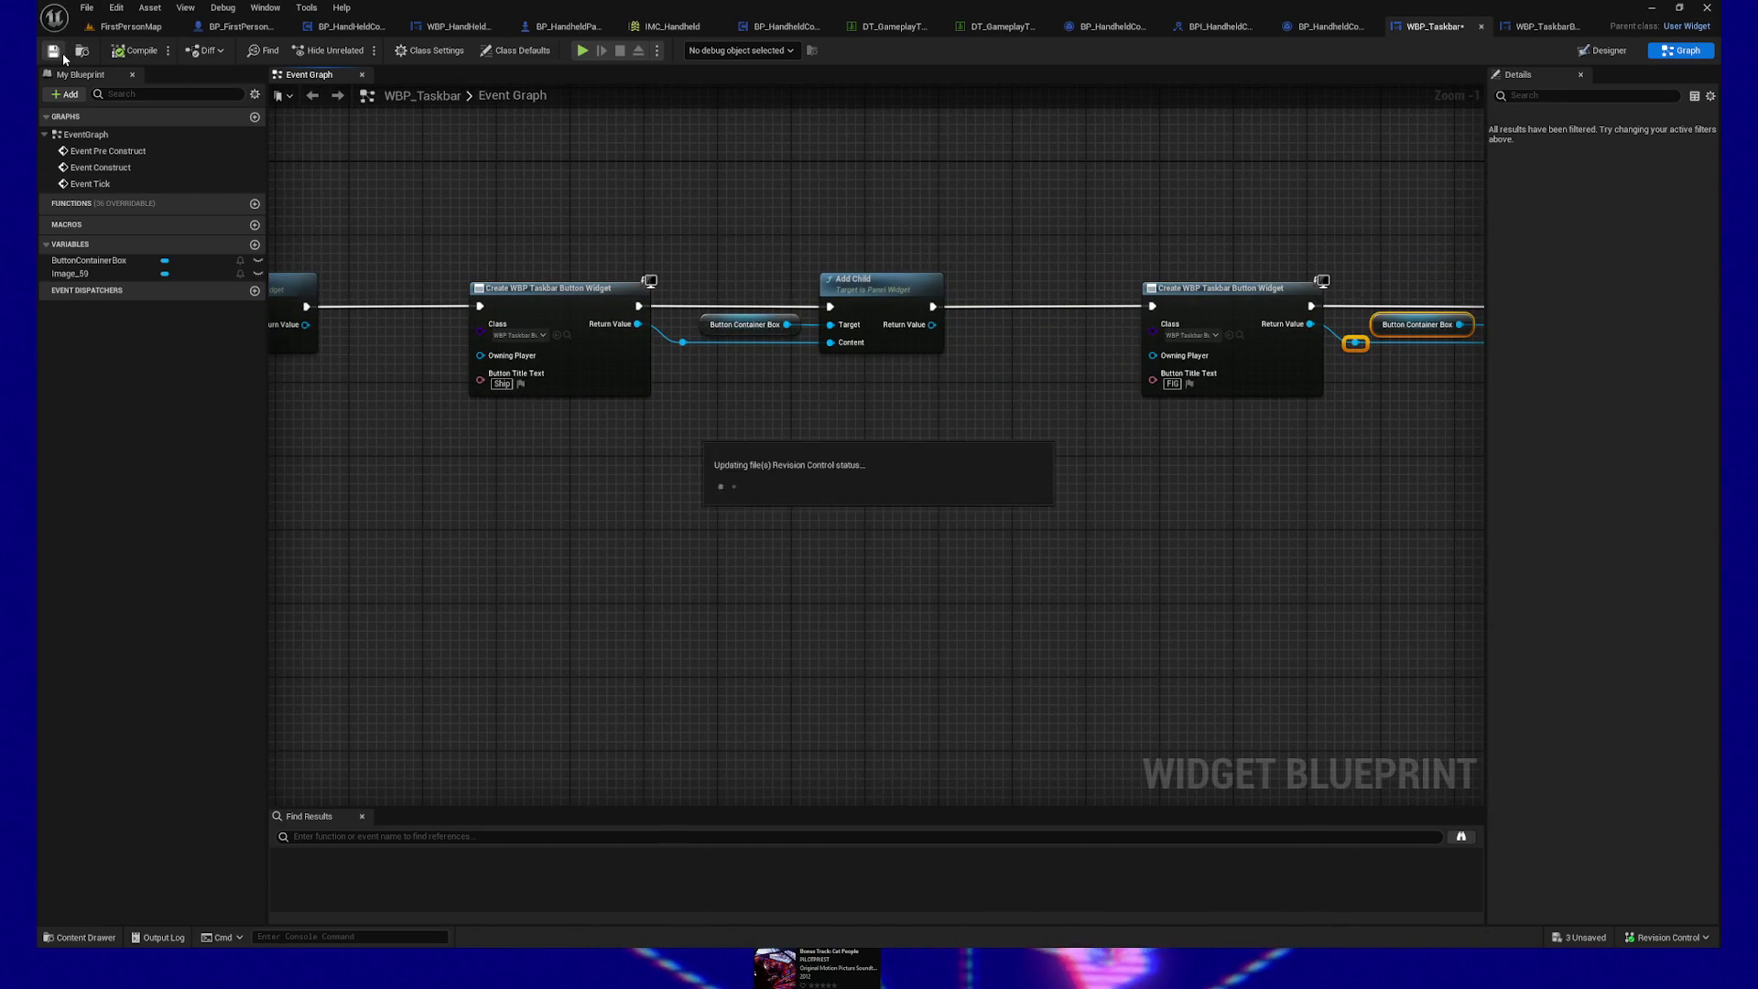
pyautogui.moveTo(995, 531)
pyautogui.mouseDown()
pyautogui.moveTo(529, 529)
pyautogui.moveTo(901, 538)
pyautogui.mouseUp()
pyautogui.moveTo(656, 537); pyautogui.dragTo(742, 537)
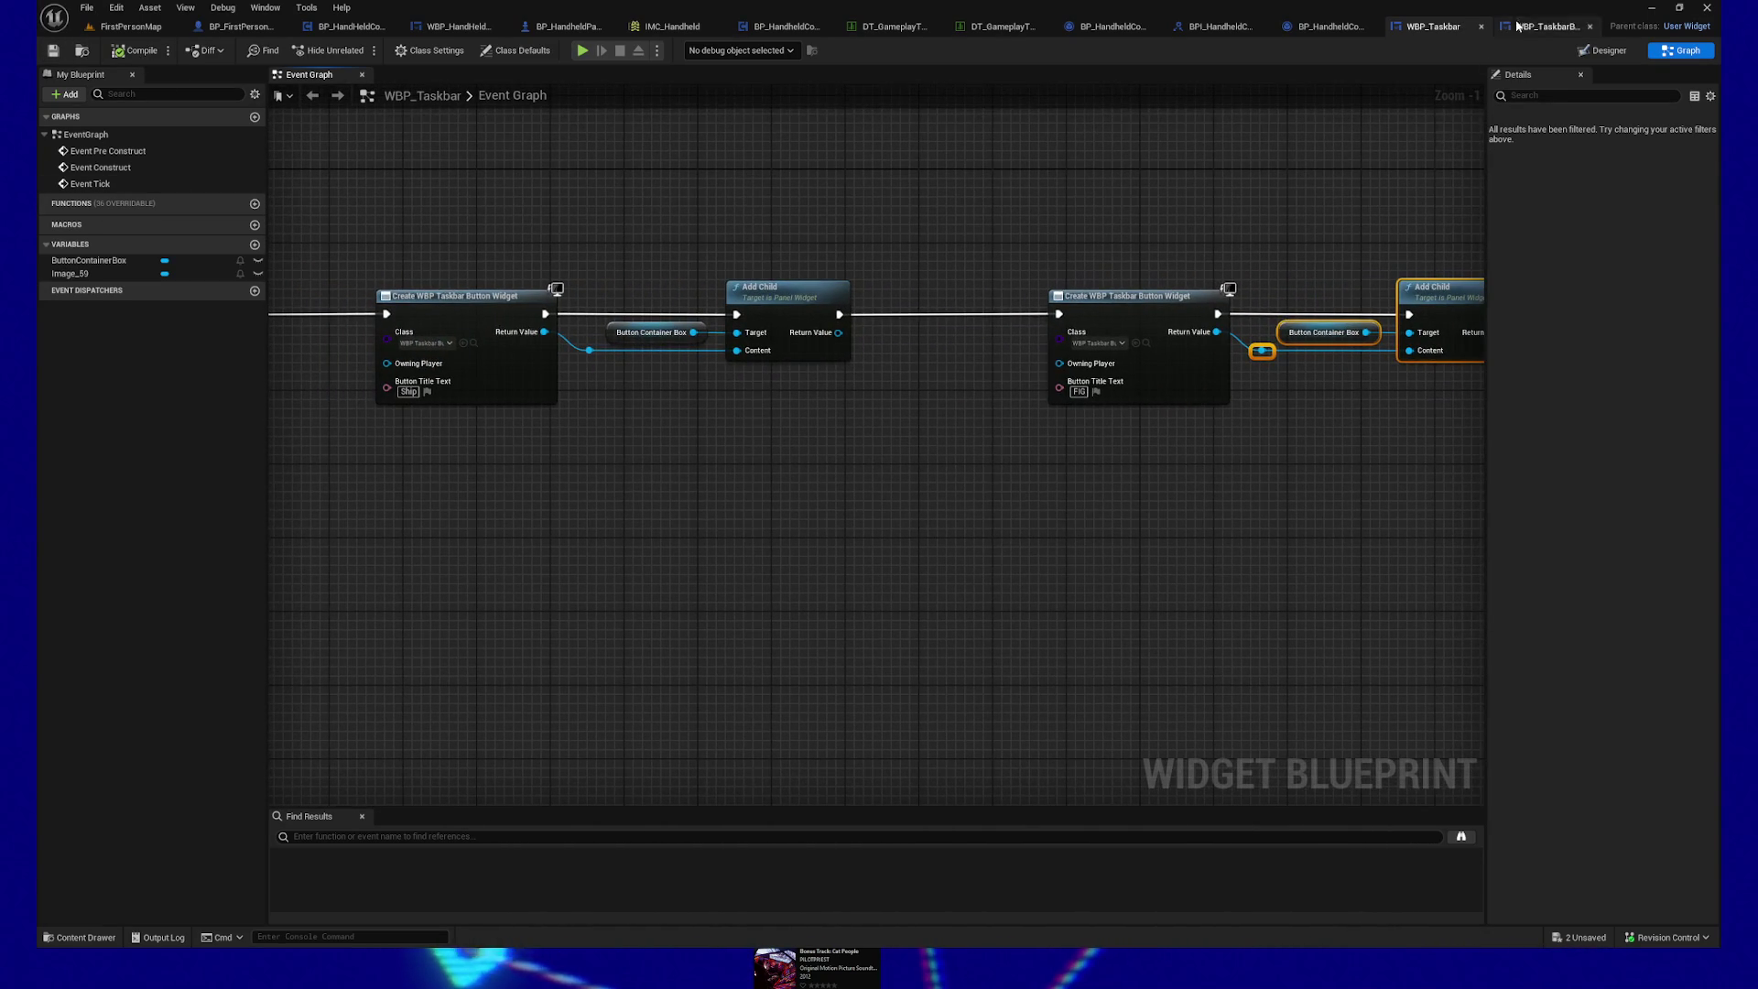
pyautogui.click(1547, 25)
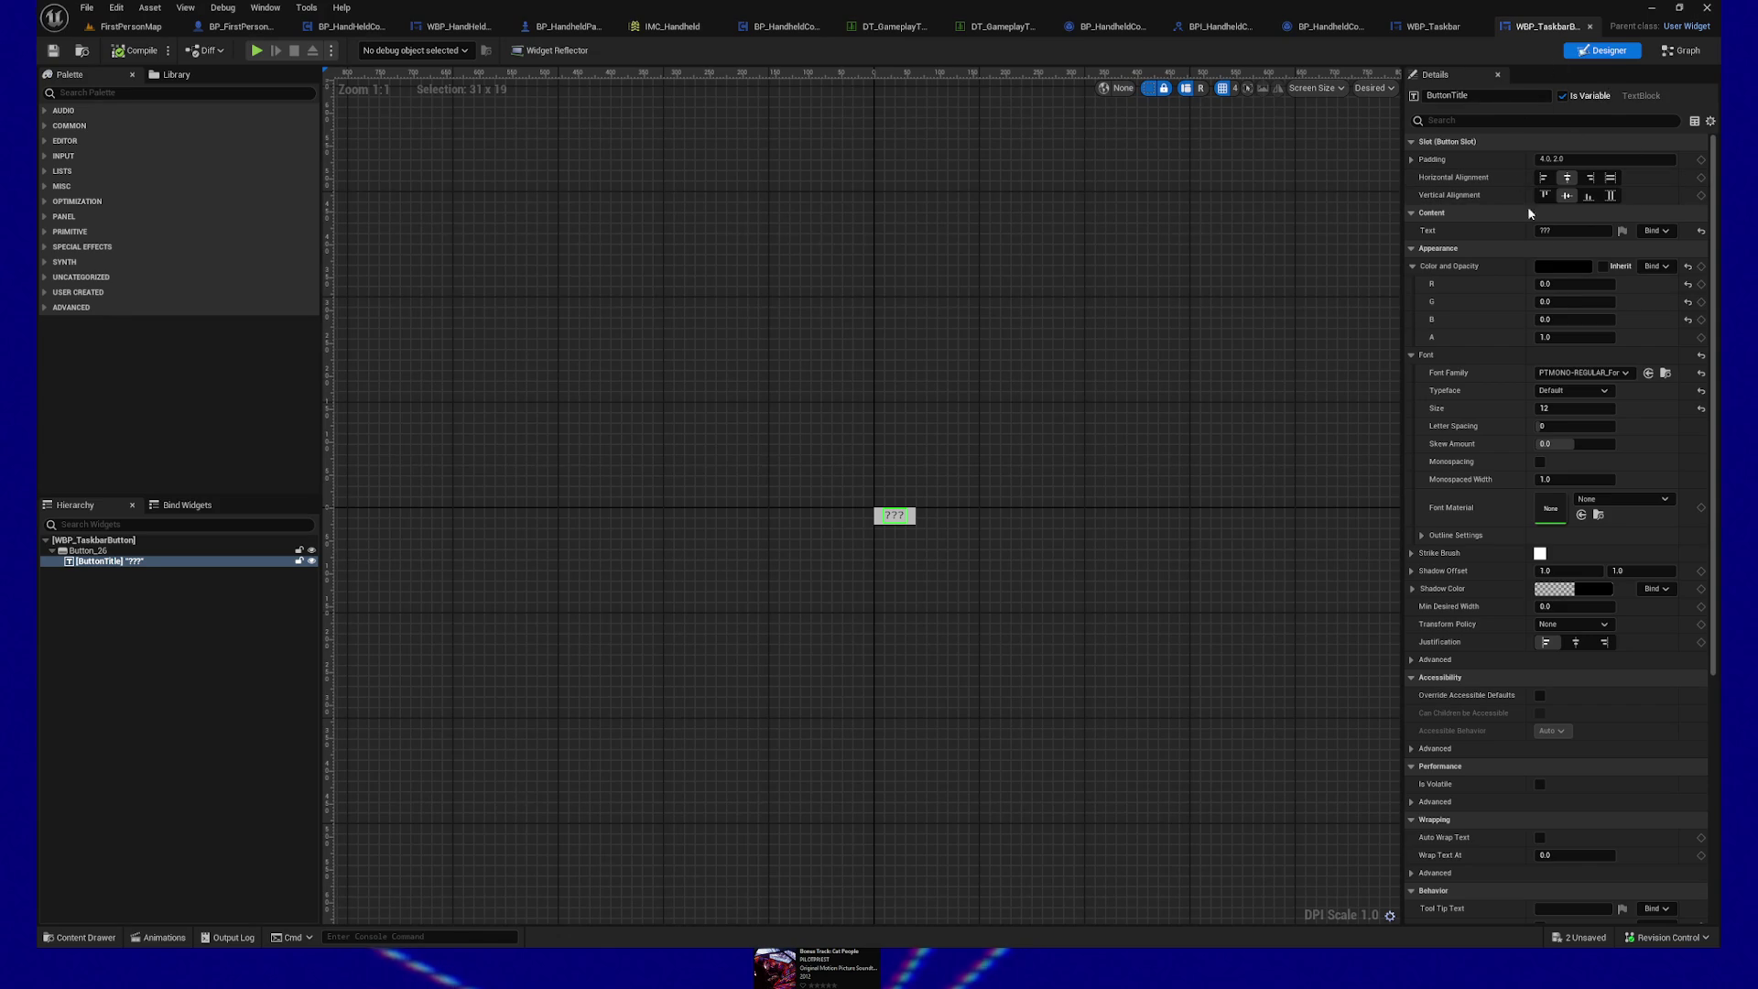
# Step: Select Button_26 in the Hierarchy to show its Style, Interaction and Click Method details
pyautogui.click(85, 550)
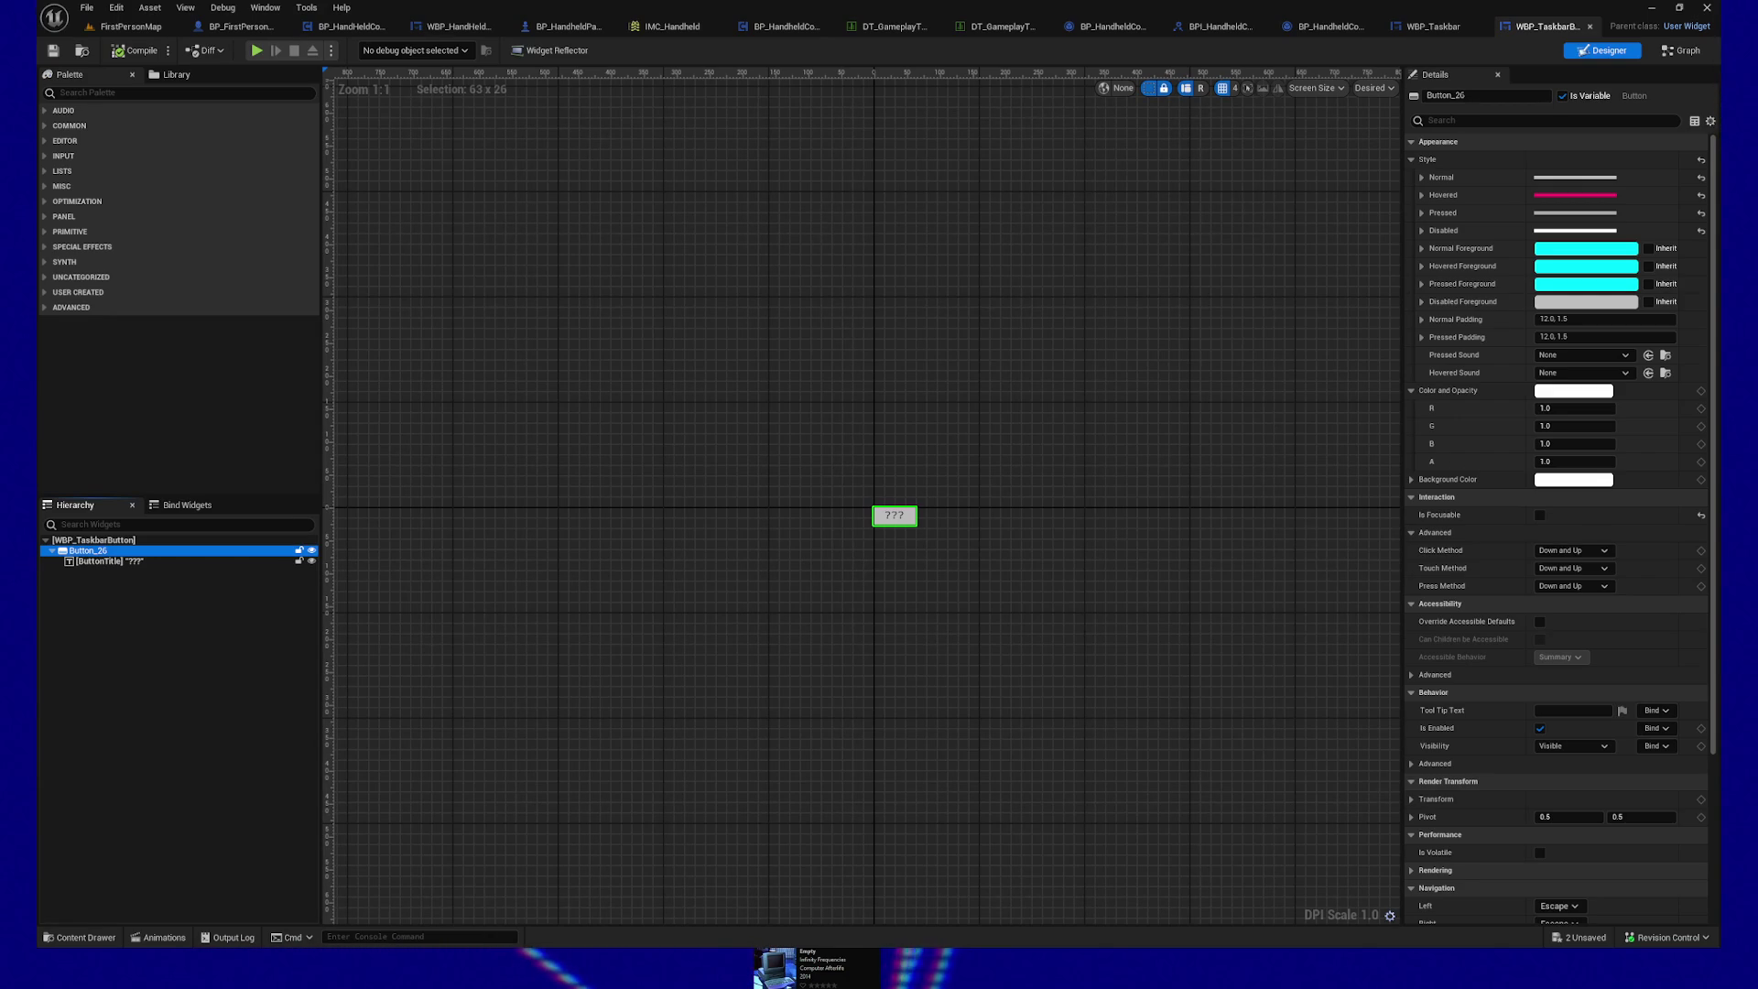
pyautogui.moveTo(947, 404)
pyautogui.mouseDown()
pyautogui.moveTo(883, 408)
pyautogui.moveTo(923, 454)
pyautogui.mouseUp()
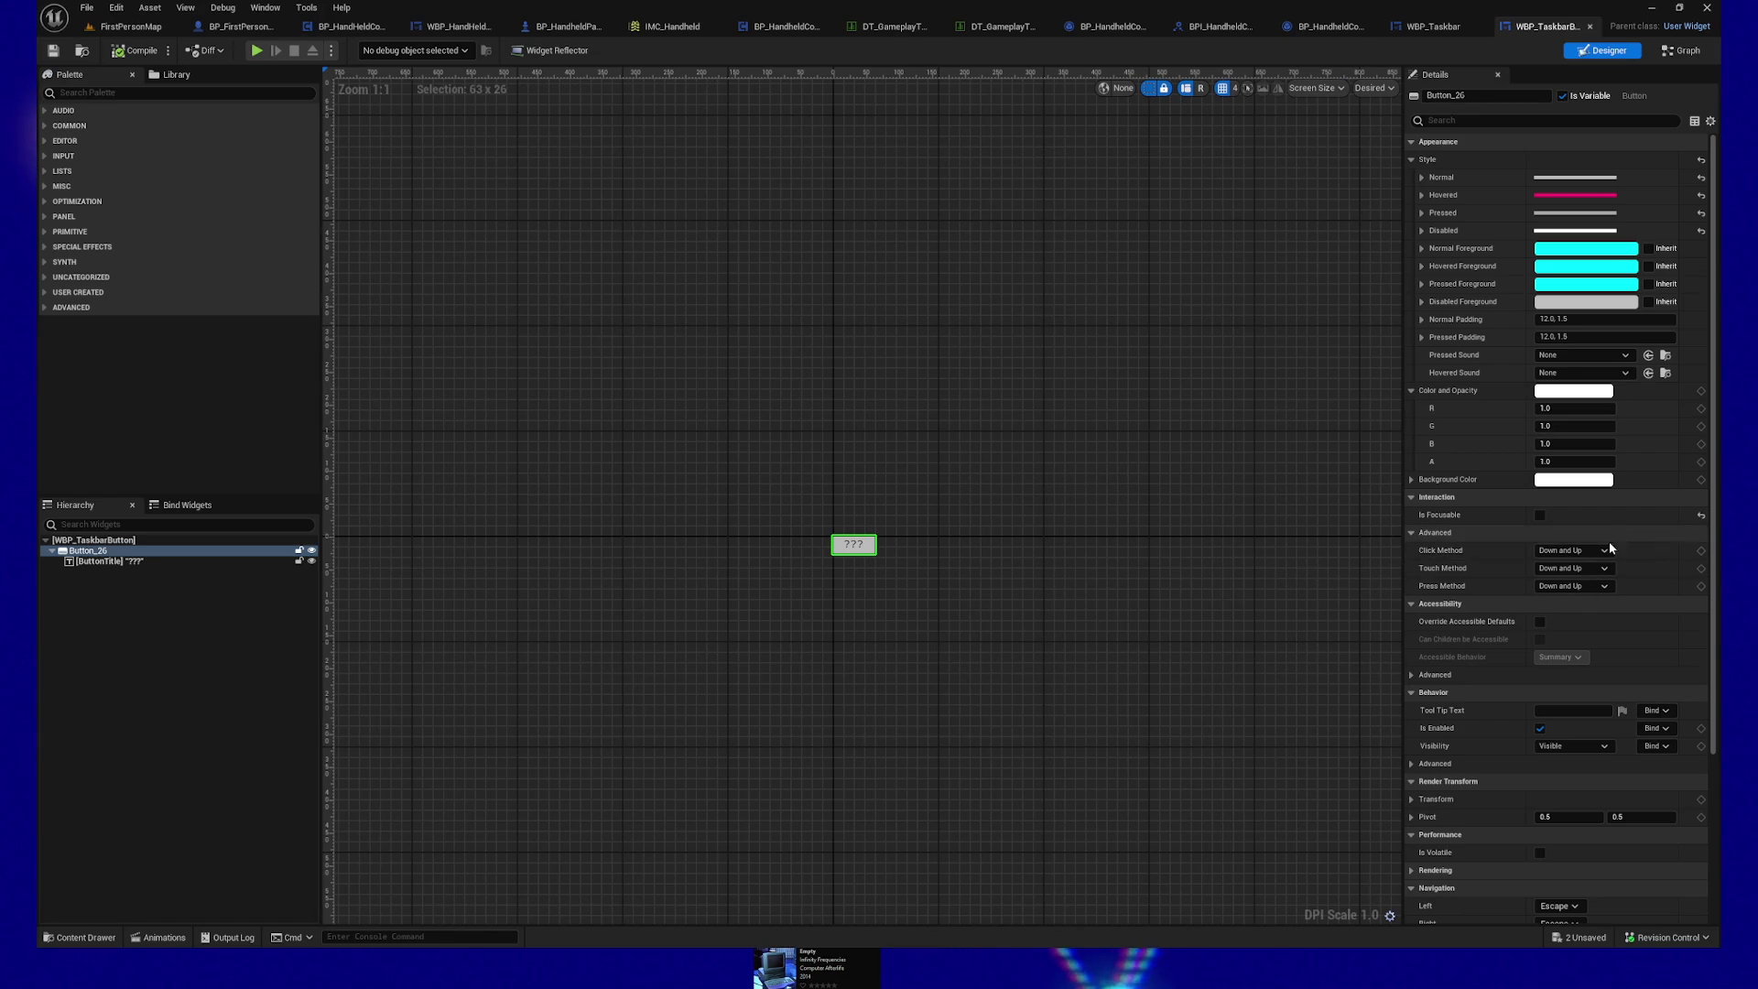
# Step: Change Button_26's Click Method to Mouse Up and save WBP_TaskbarButton
pyautogui.click(1573, 550)
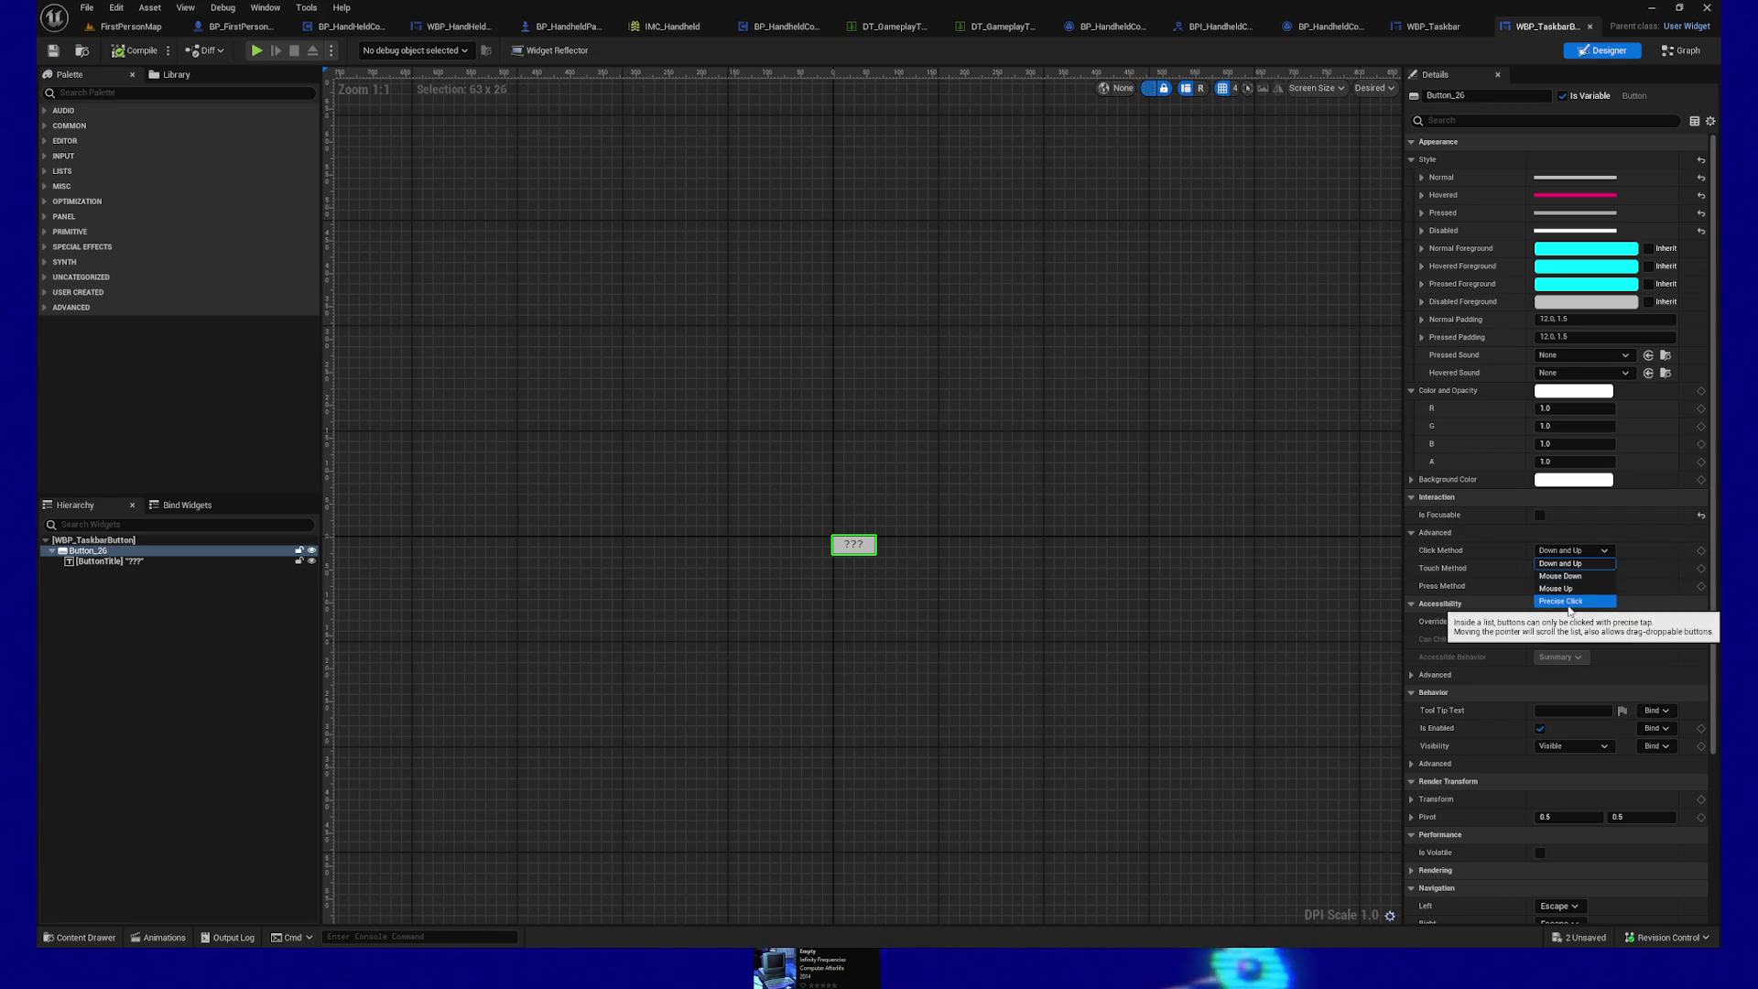
pyautogui.click(1591, 588)
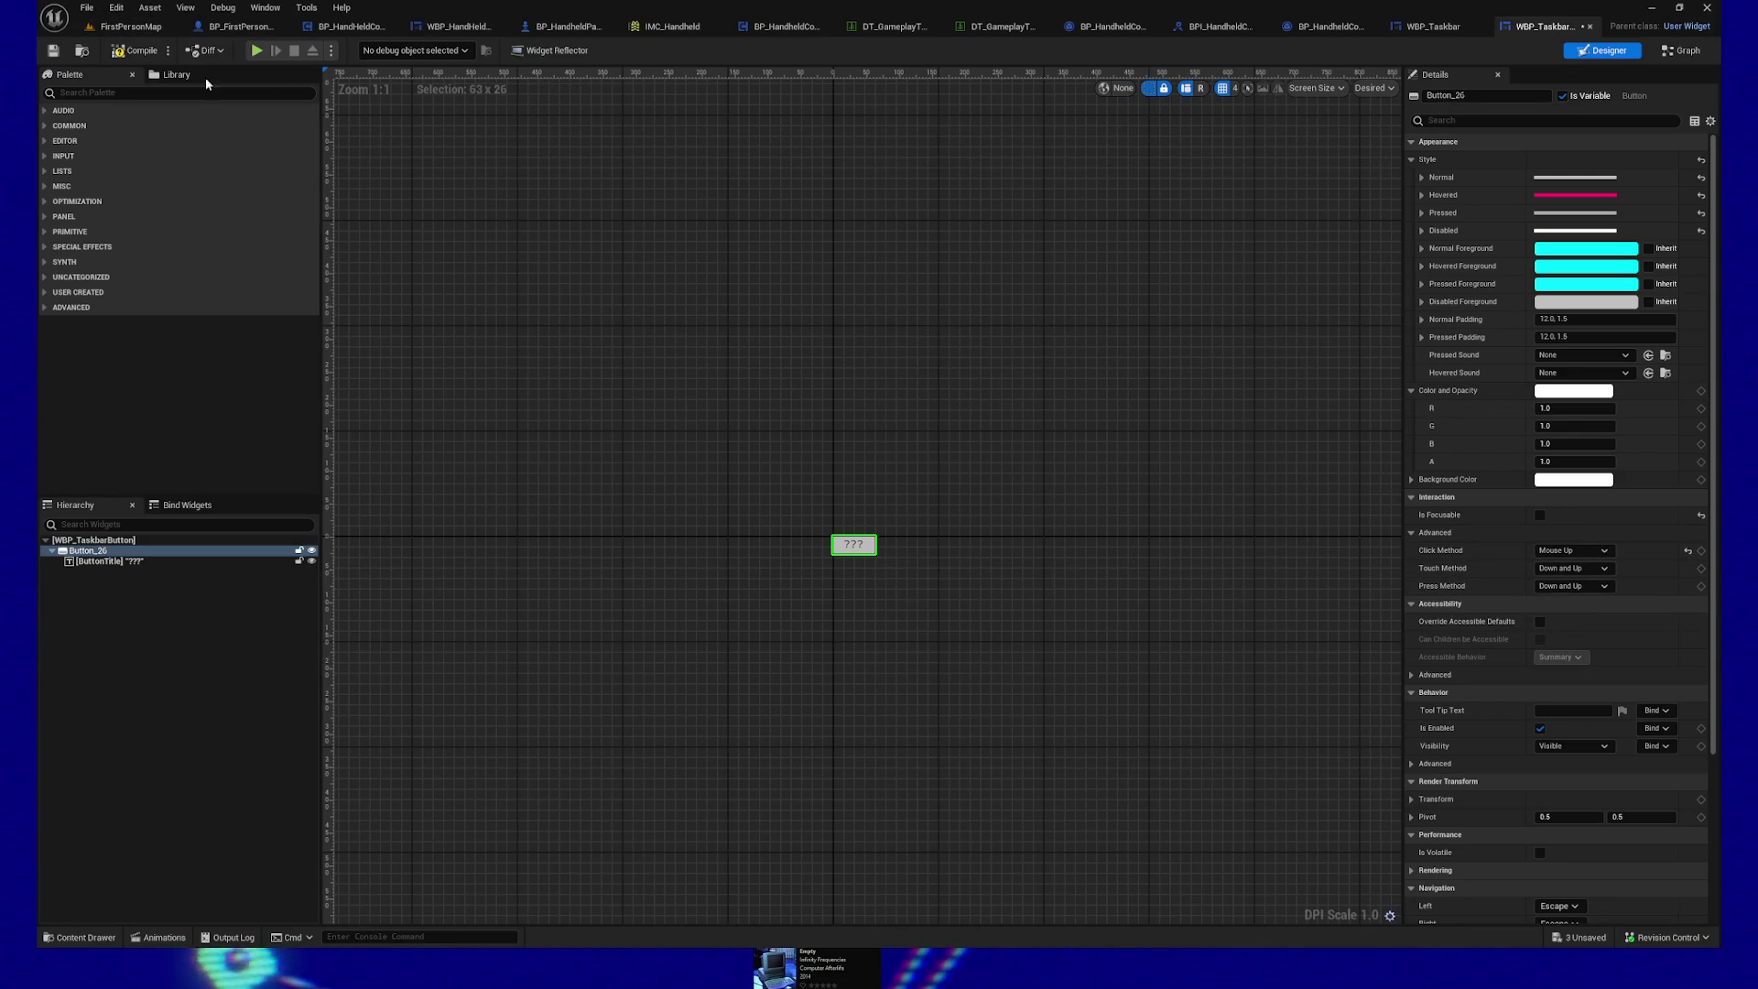
pyautogui.hotkey('ctrl', 's')
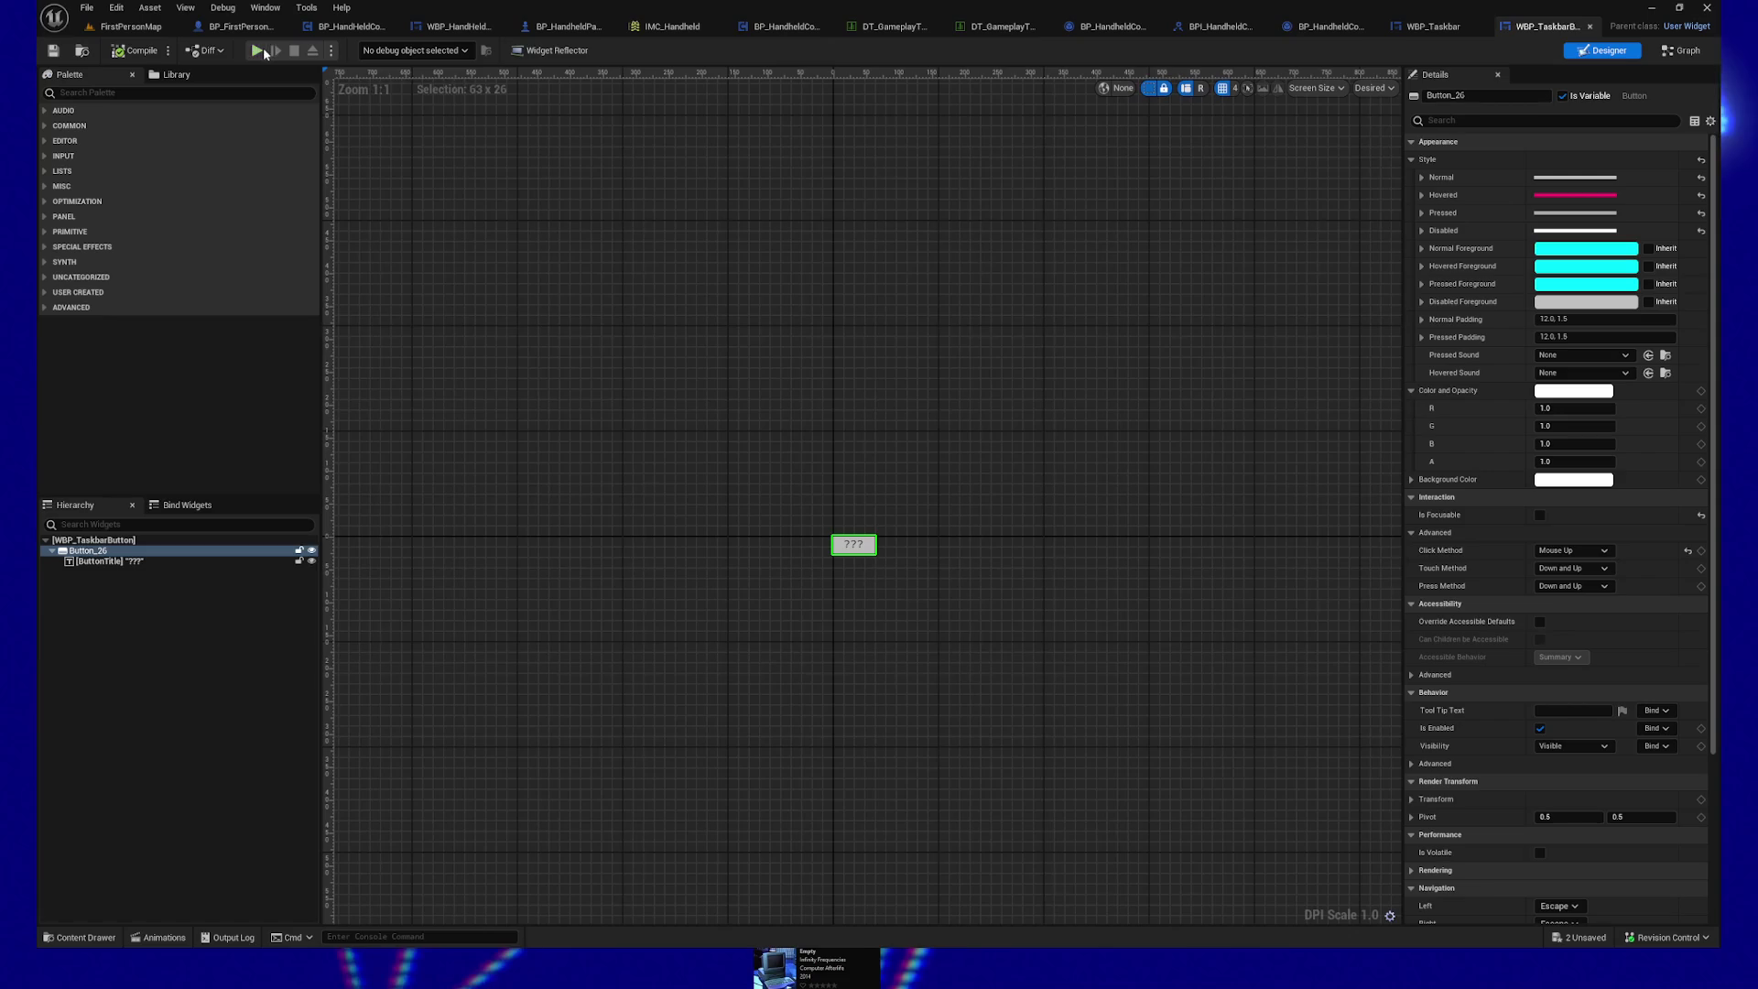
pyautogui.click(264, 53)
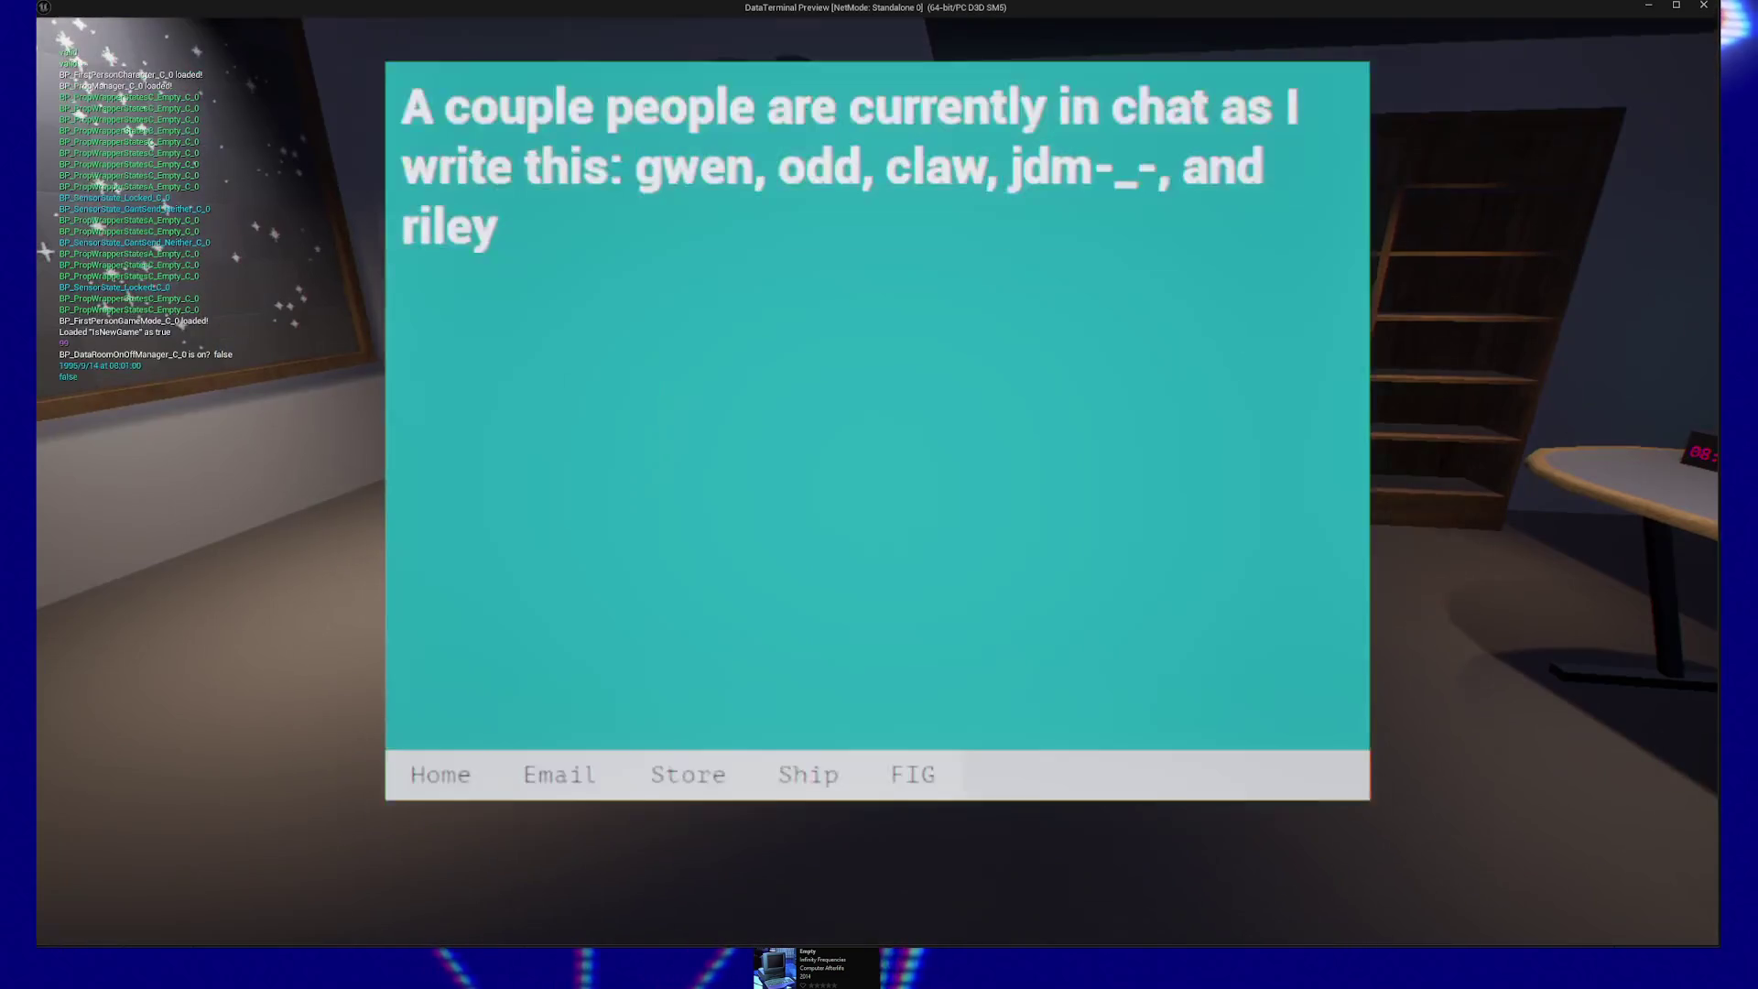
pyautogui.click(805, 798)
pyautogui.click(721, 784)
pyautogui.click(540, 786)
pyautogui.click(440, 785)
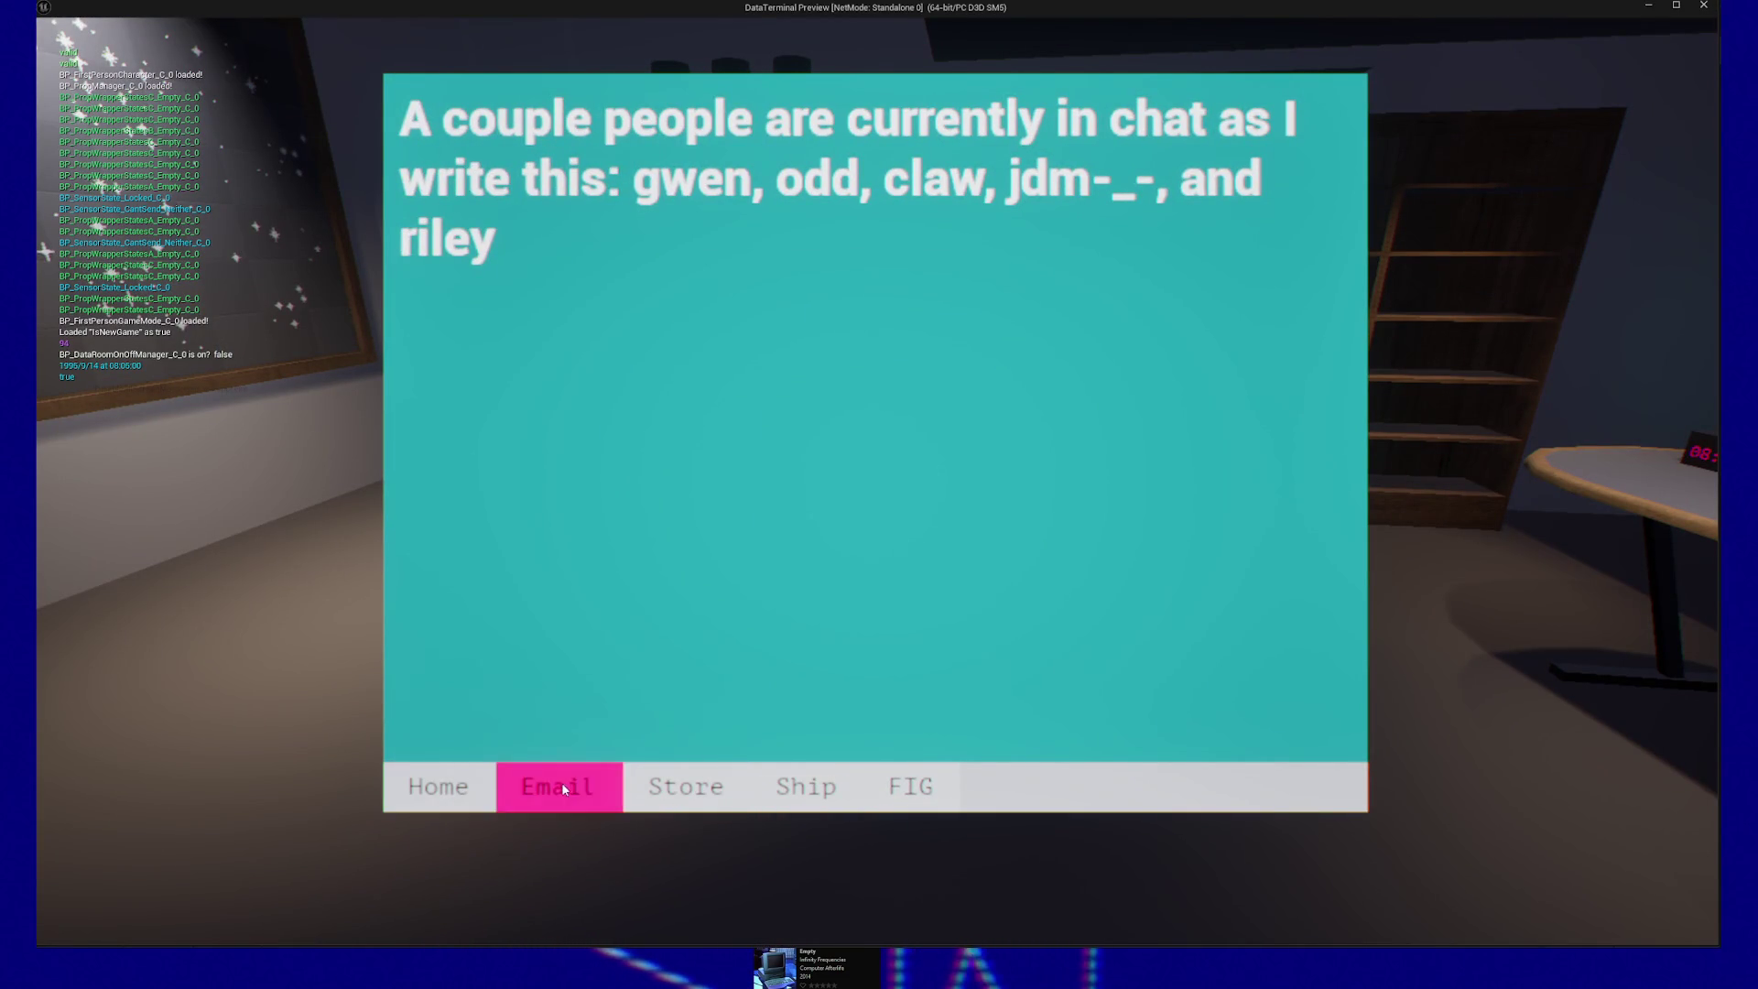
pyautogui.click(877, 790)
pyautogui.press('Escape')
pyautogui.press('Escape')
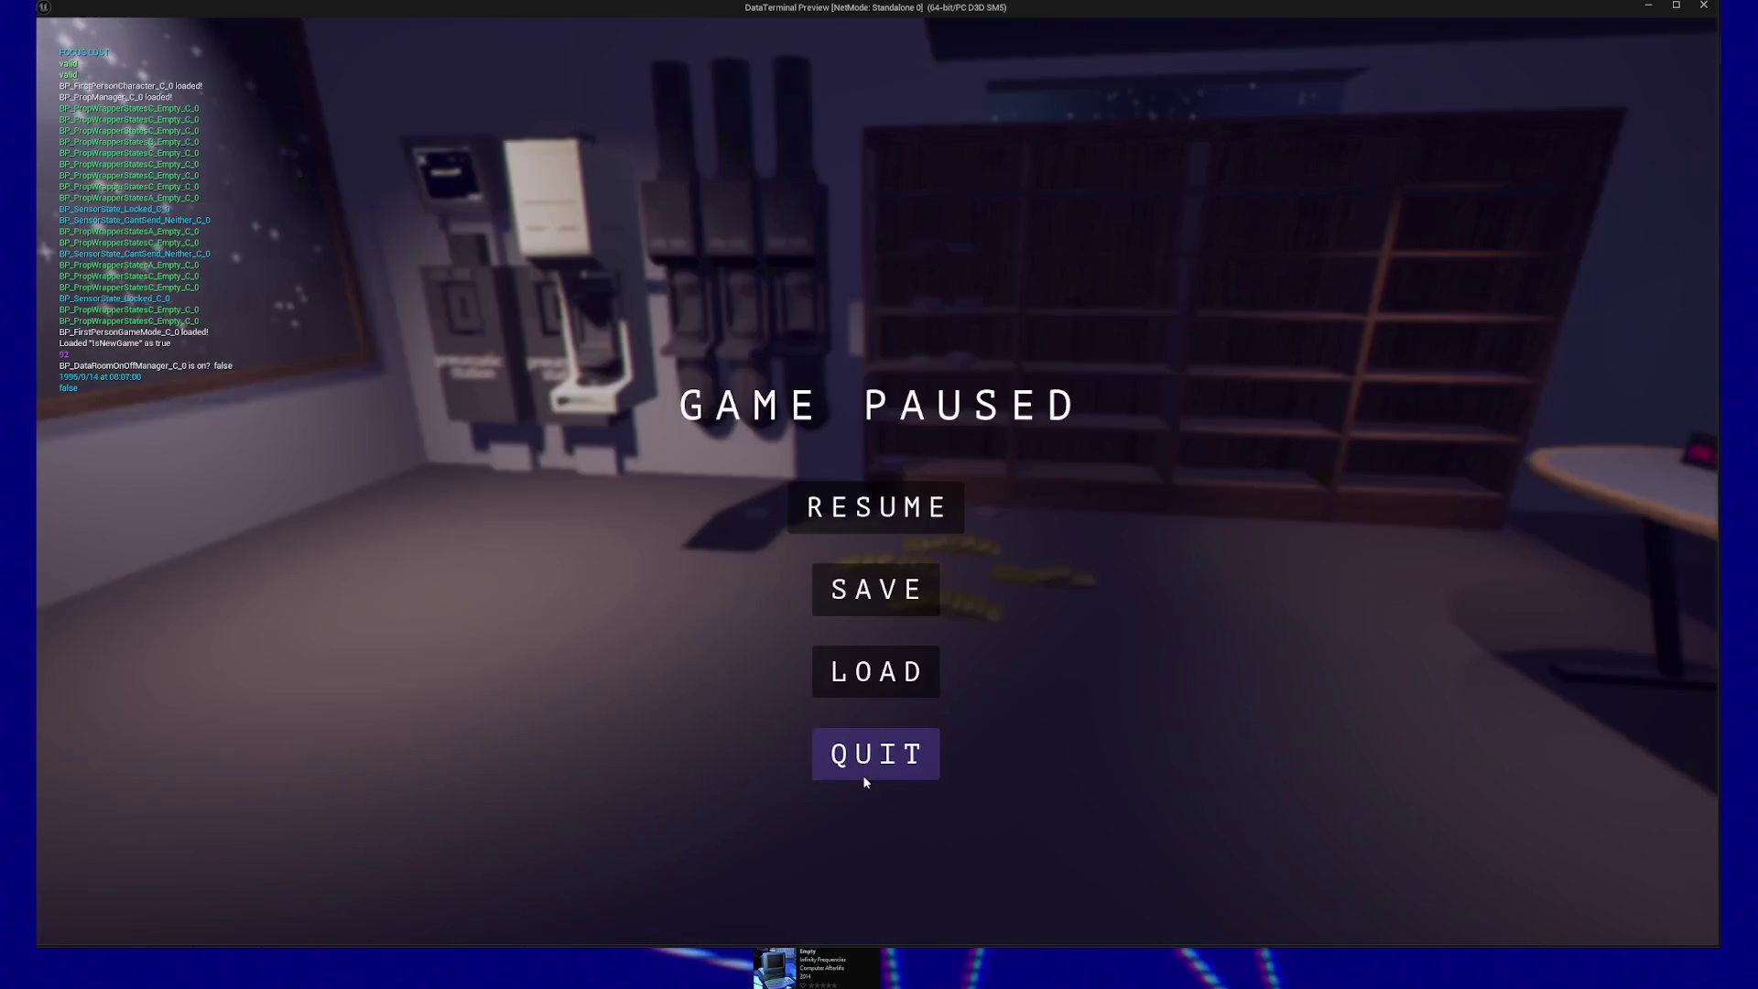
pyautogui.click(877, 756)
pyautogui.click(1592, 550)
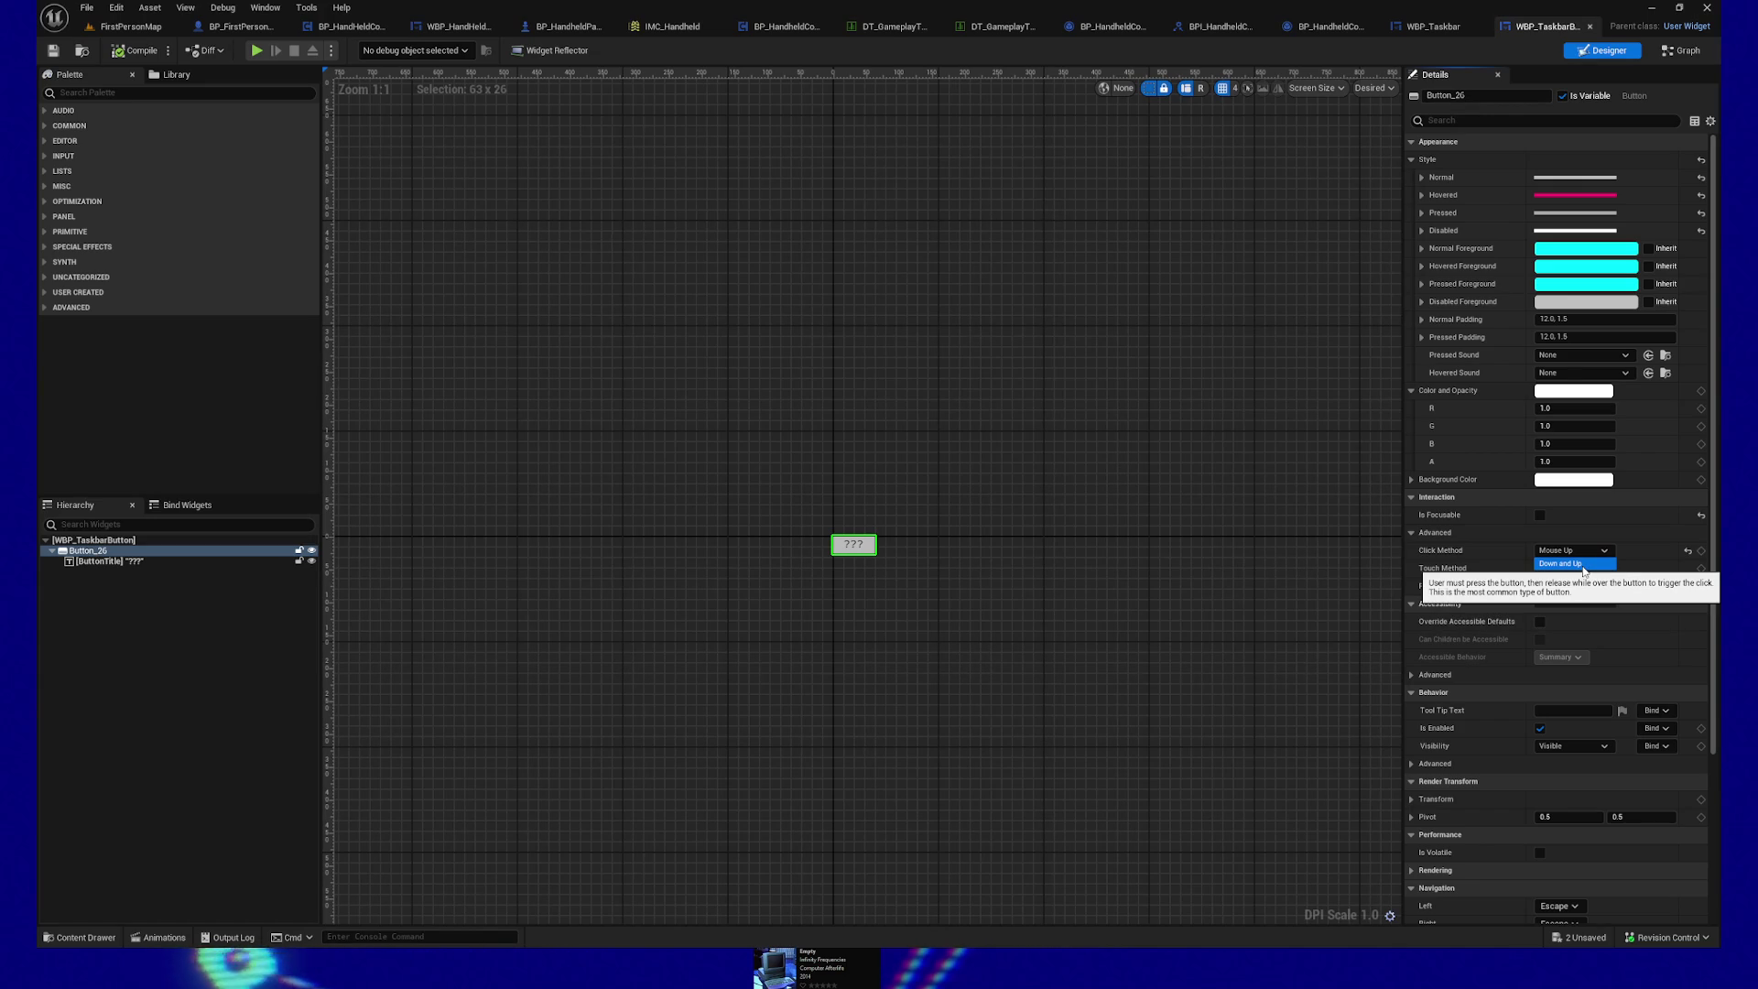
# Step: Restore Button_26's click method to Down and Up, compile, and review its Events section
pyautogui.click(1576, 564)
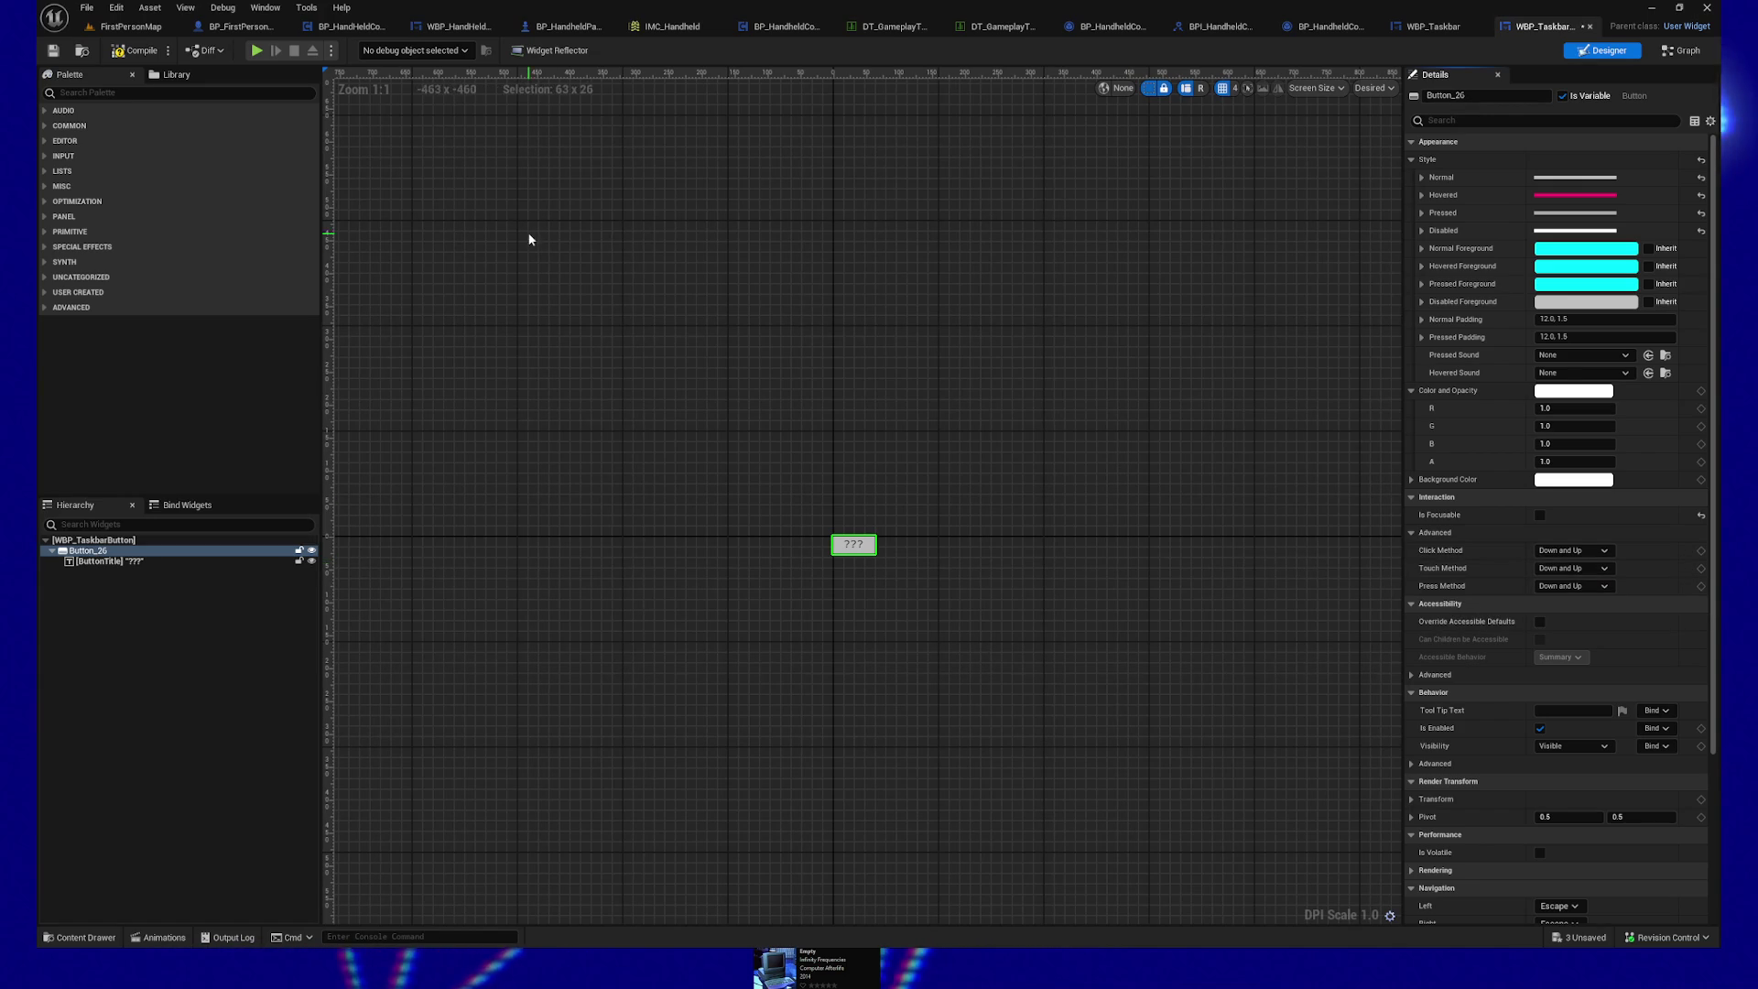
pyautogui.click(133, 51)
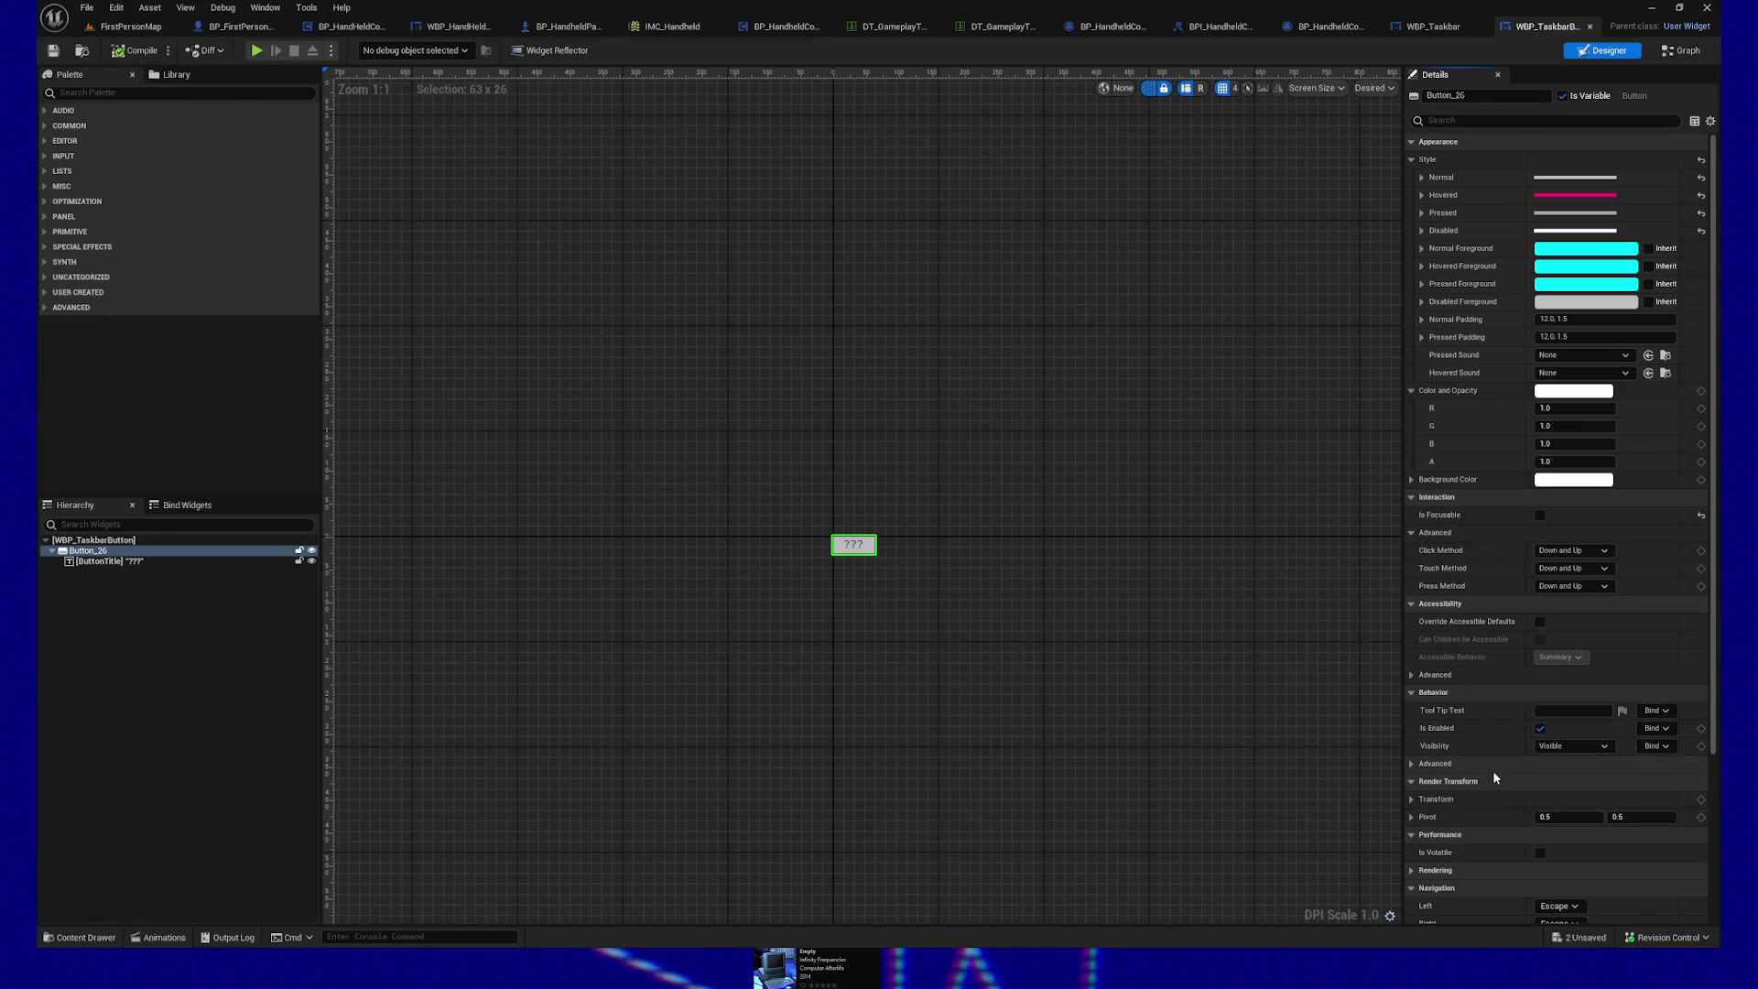
pyautogui.scroll(-3, 1492, 770)
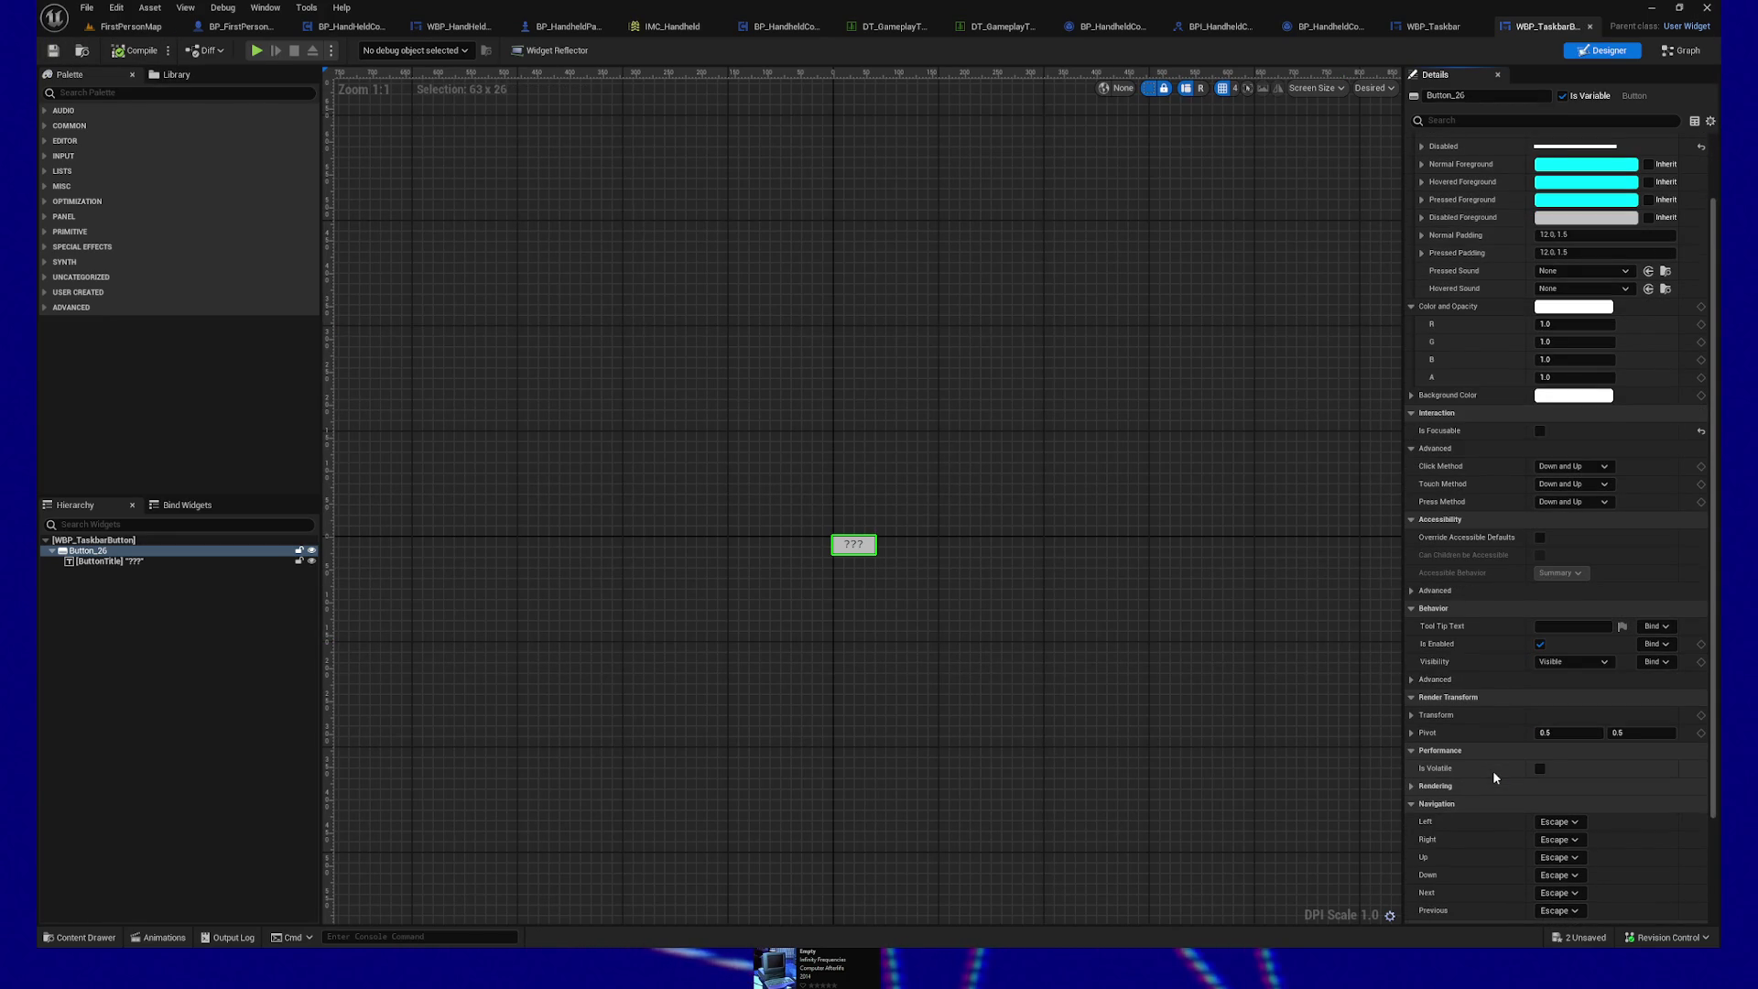
pyautogui.scroll(-5, 1494, 777)
pyautogui.scroll(-1, 1494, 777)
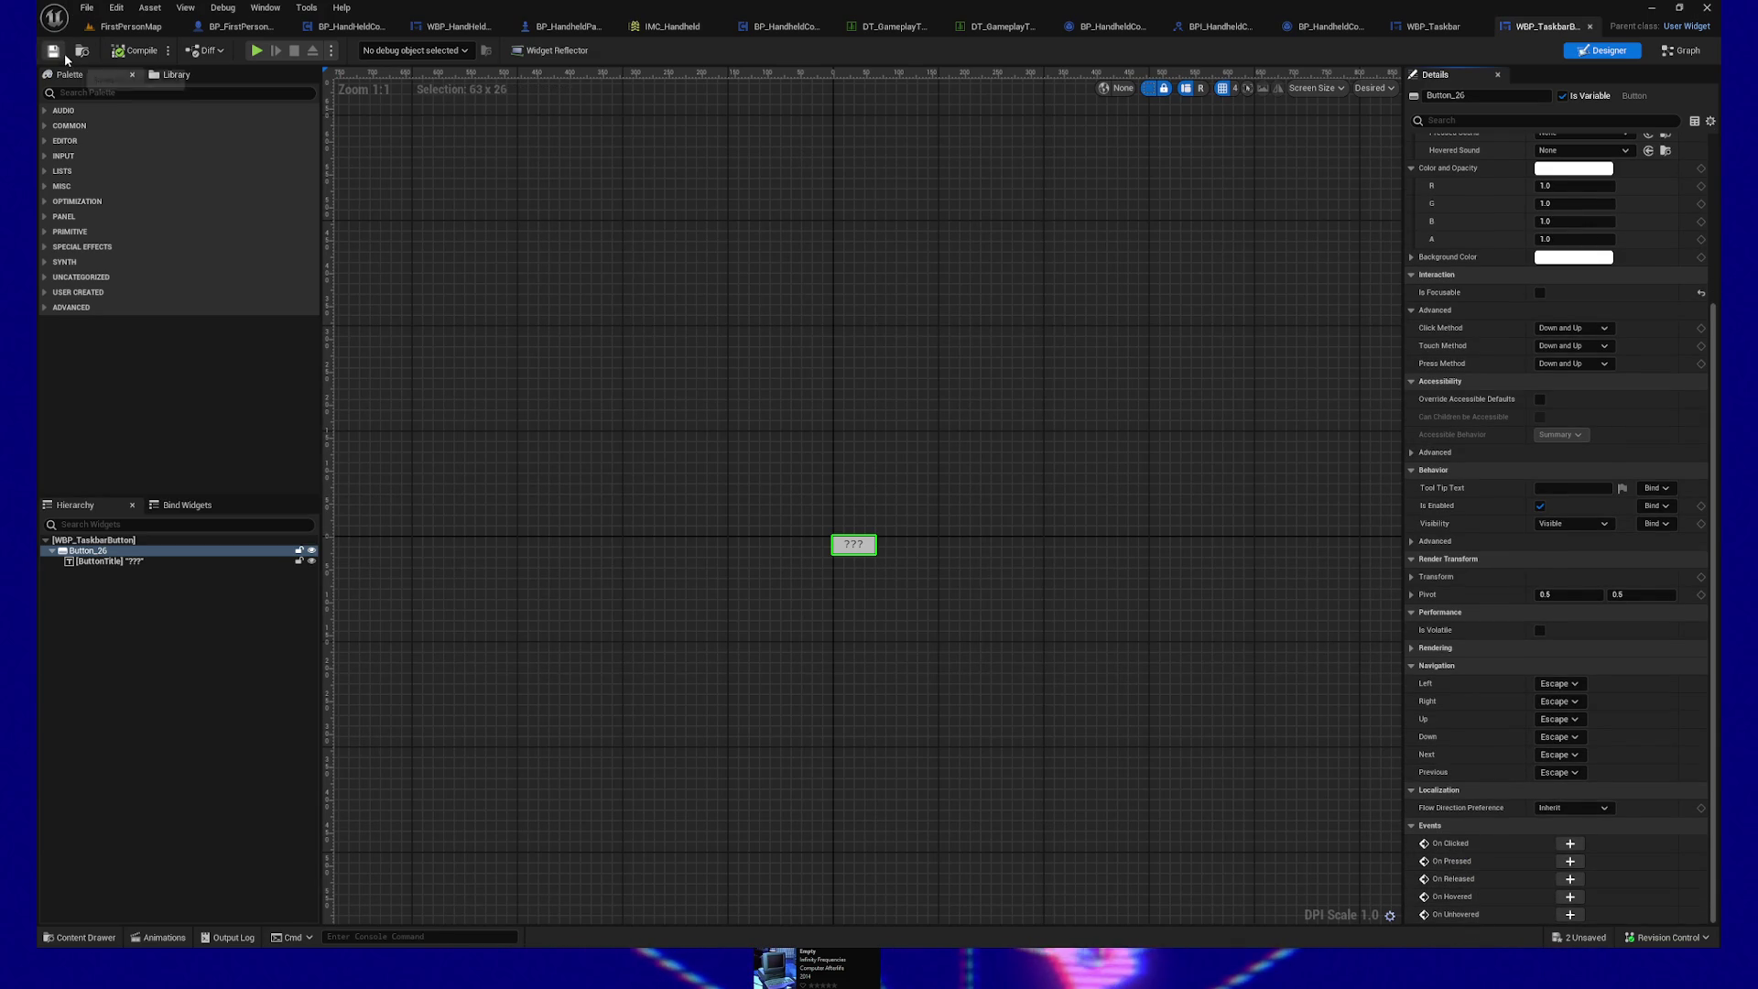
pyautogui.click(1432, 27)
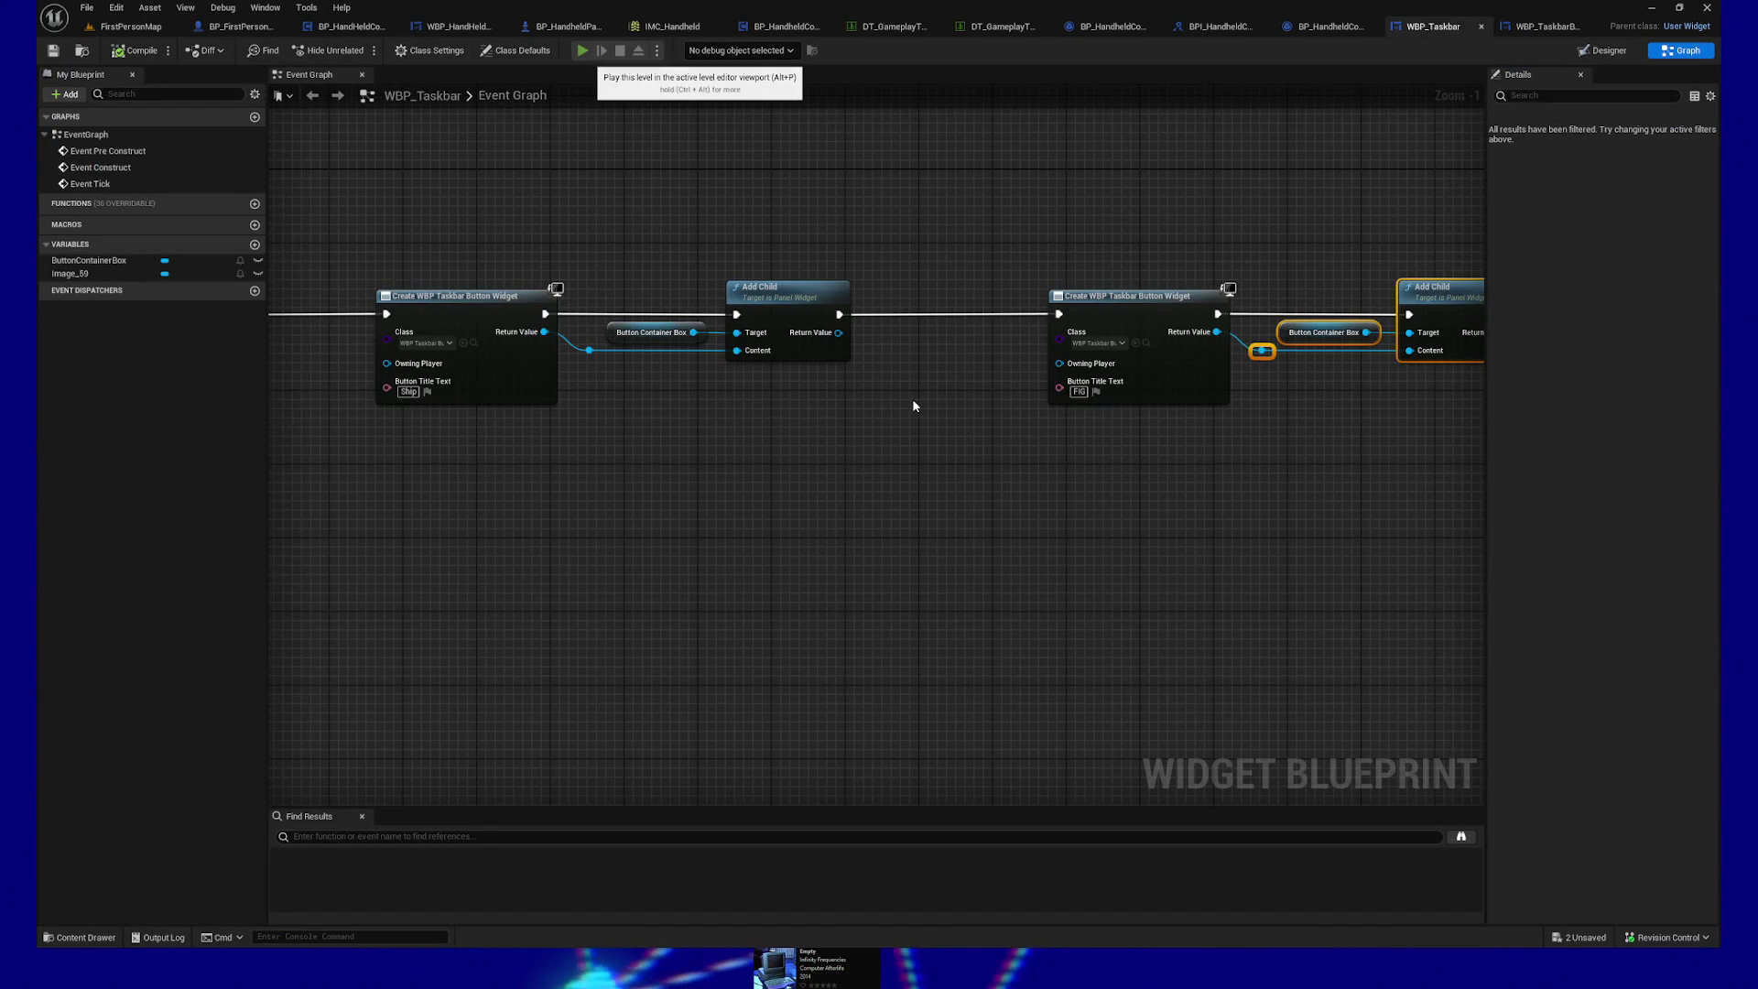
# Step: Play the level with Alt+P, click off the terminal, and pause the game with Escape
pyautogui.hotkey('alt', 'p')
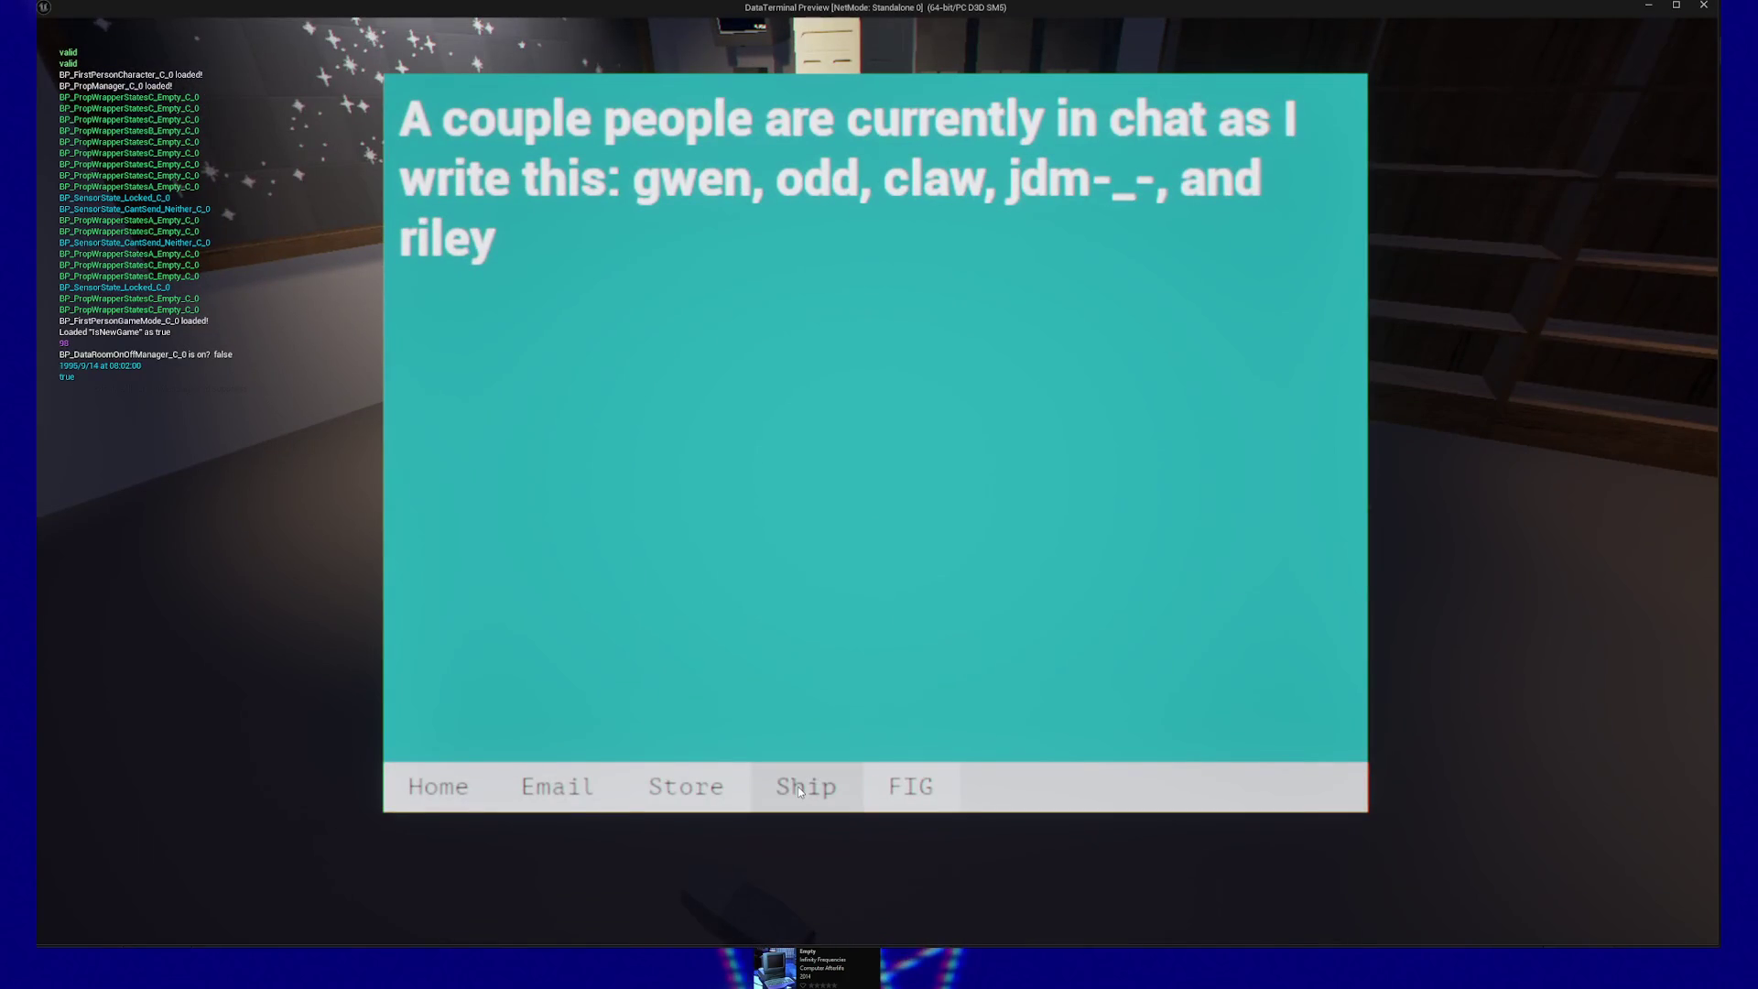
pyautogui.click(800, 791)
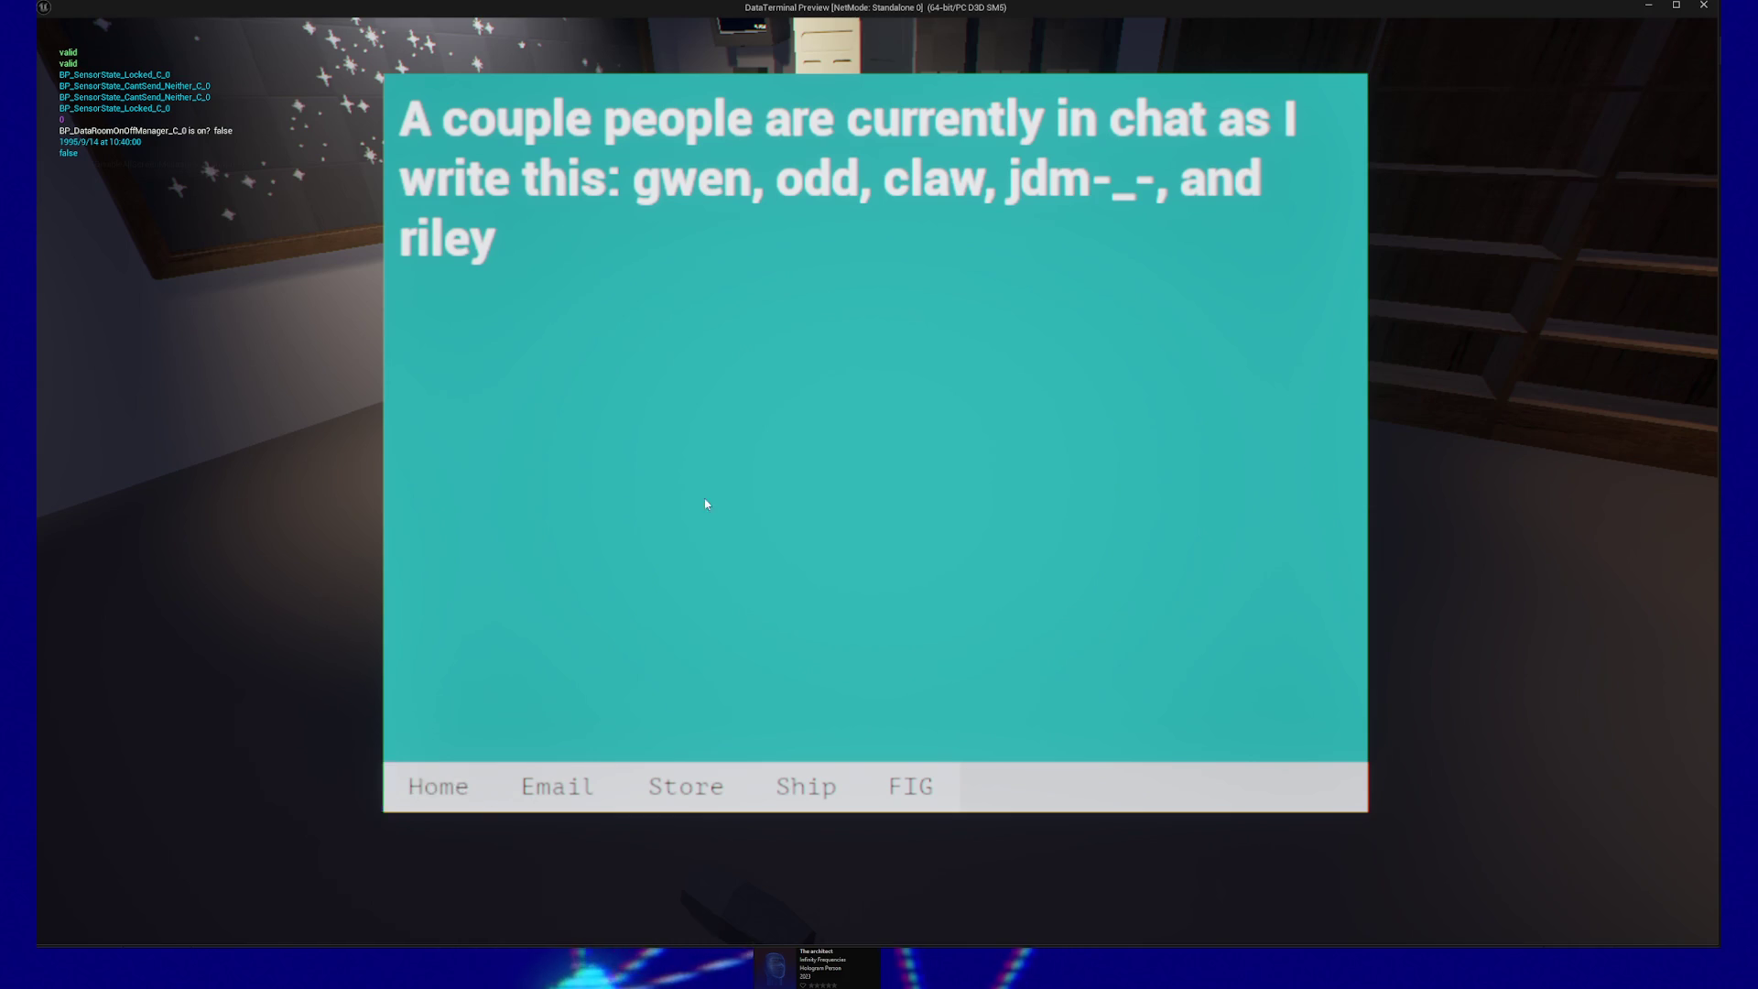
pyautogui.press('Escape')
# Step: Quit the preview and create a new function named SetActive in WBP_TaskbarButton
pyautogui.click(875, 753)
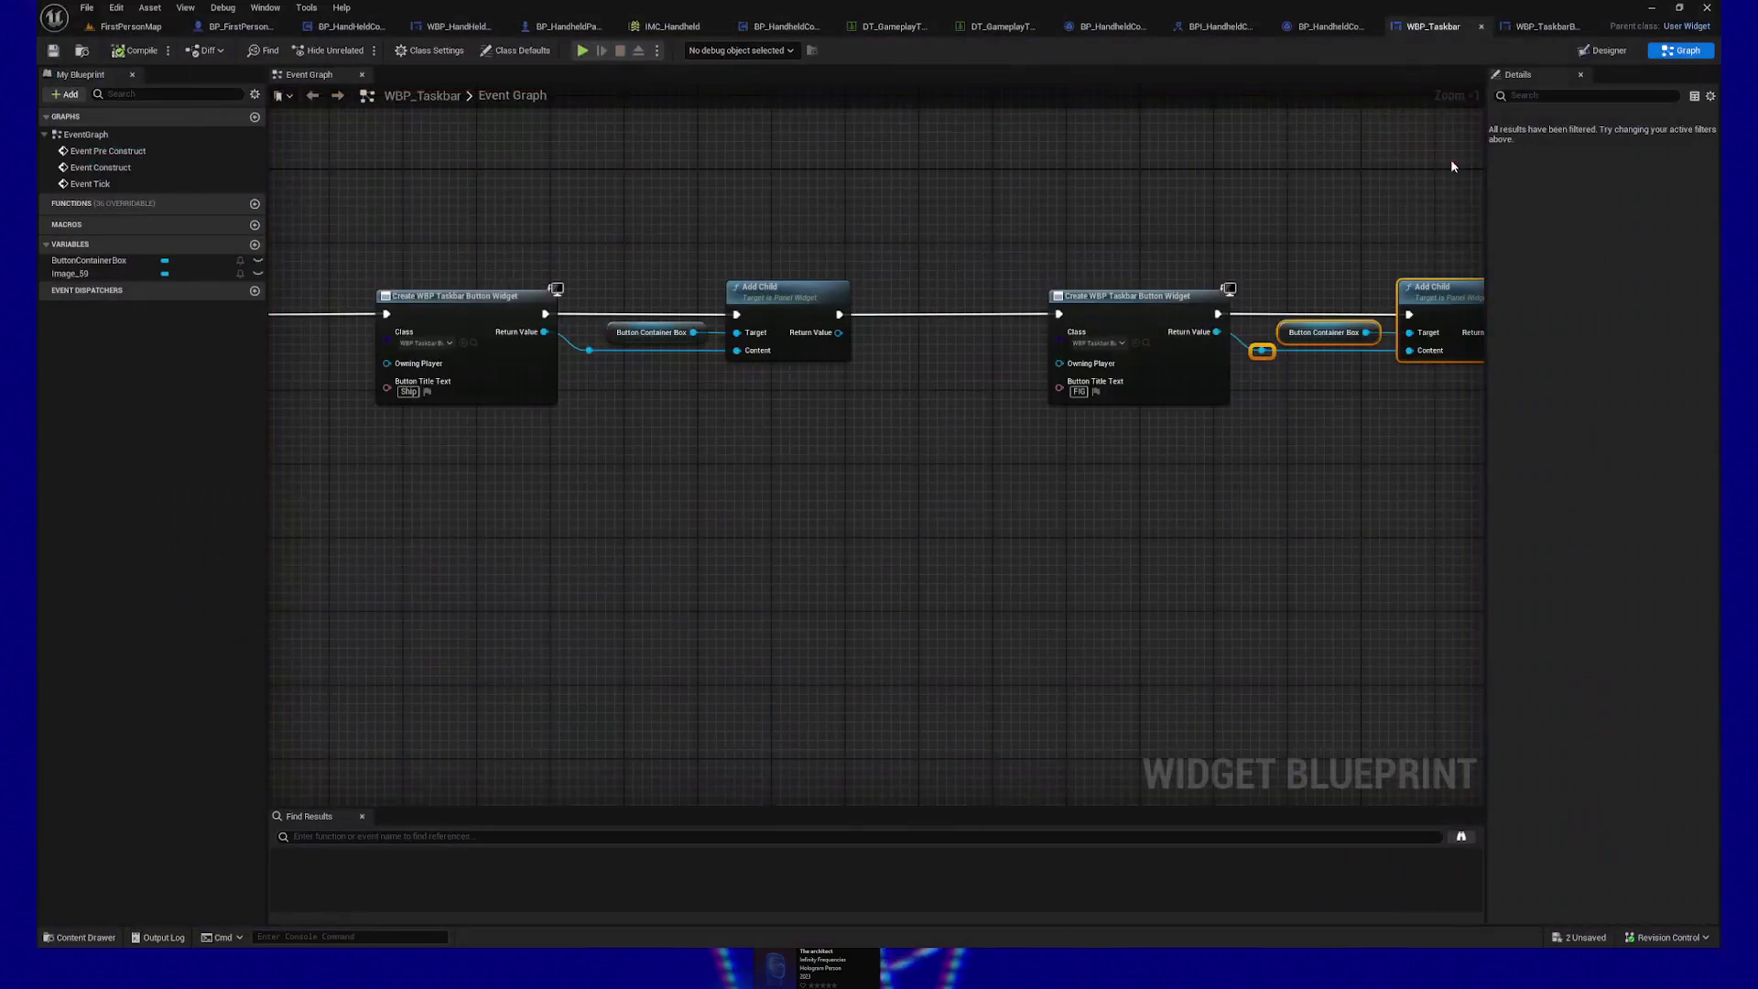
pyautogui.click(1558, 28)
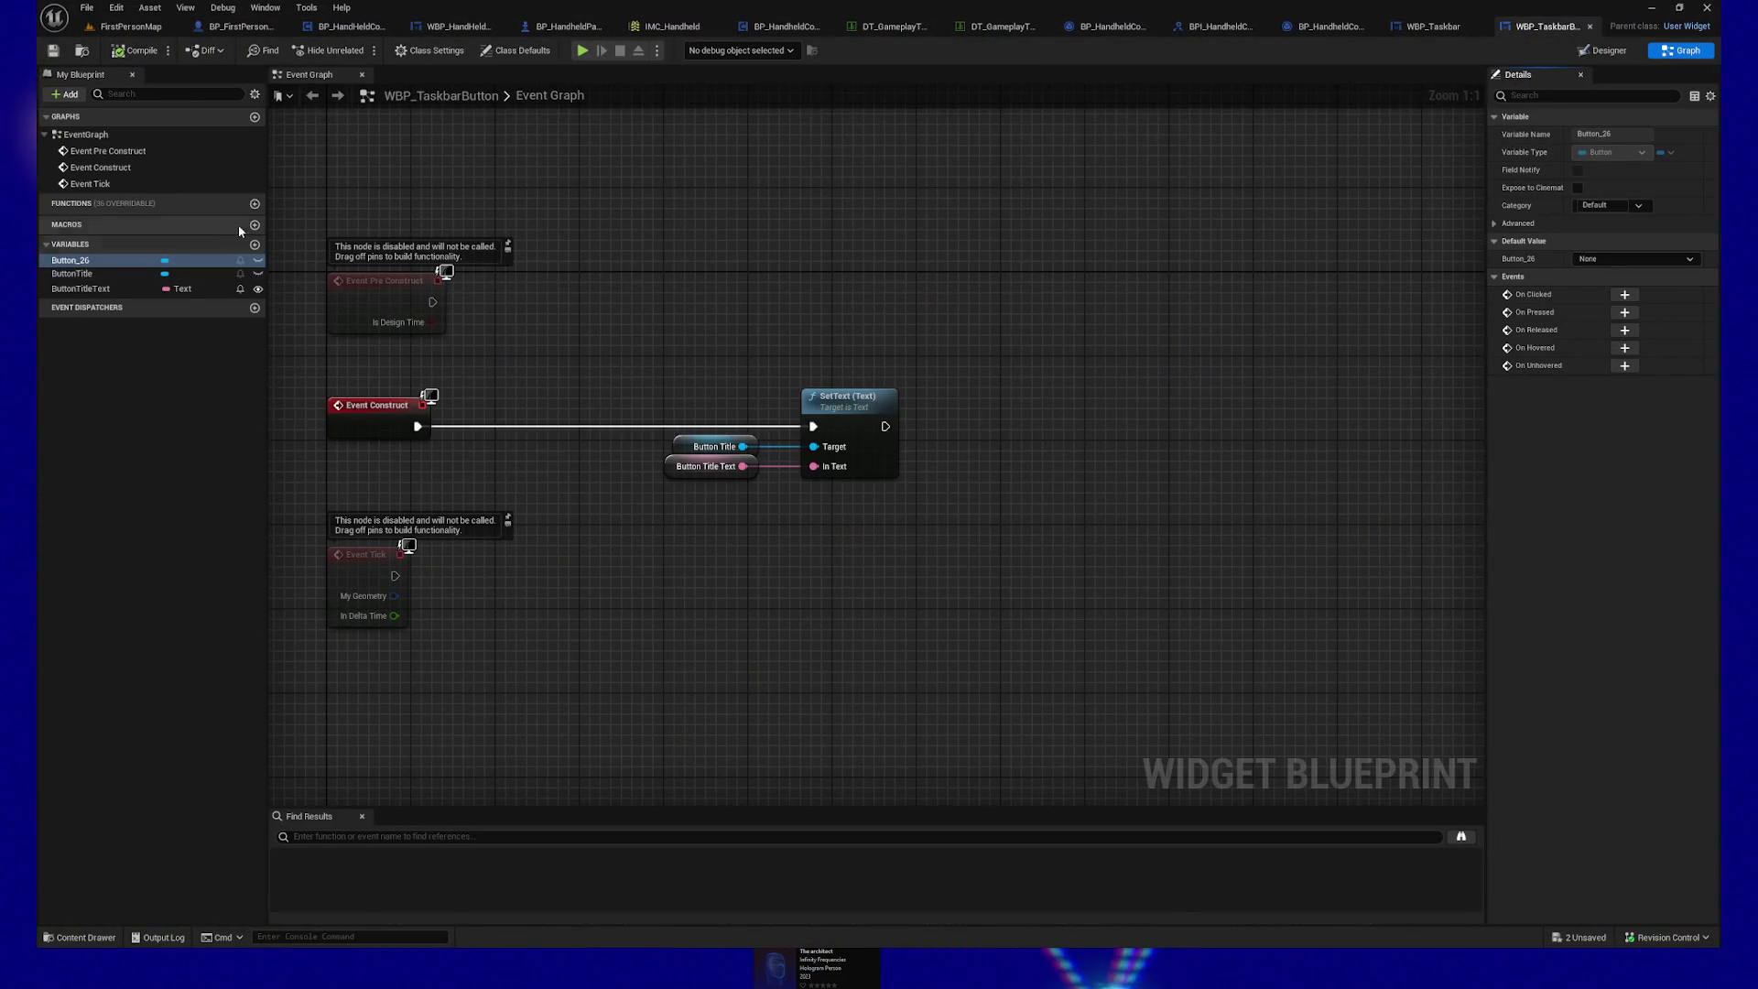
pyautogui.click(254, 204)
pyautogui.write('SetActive')
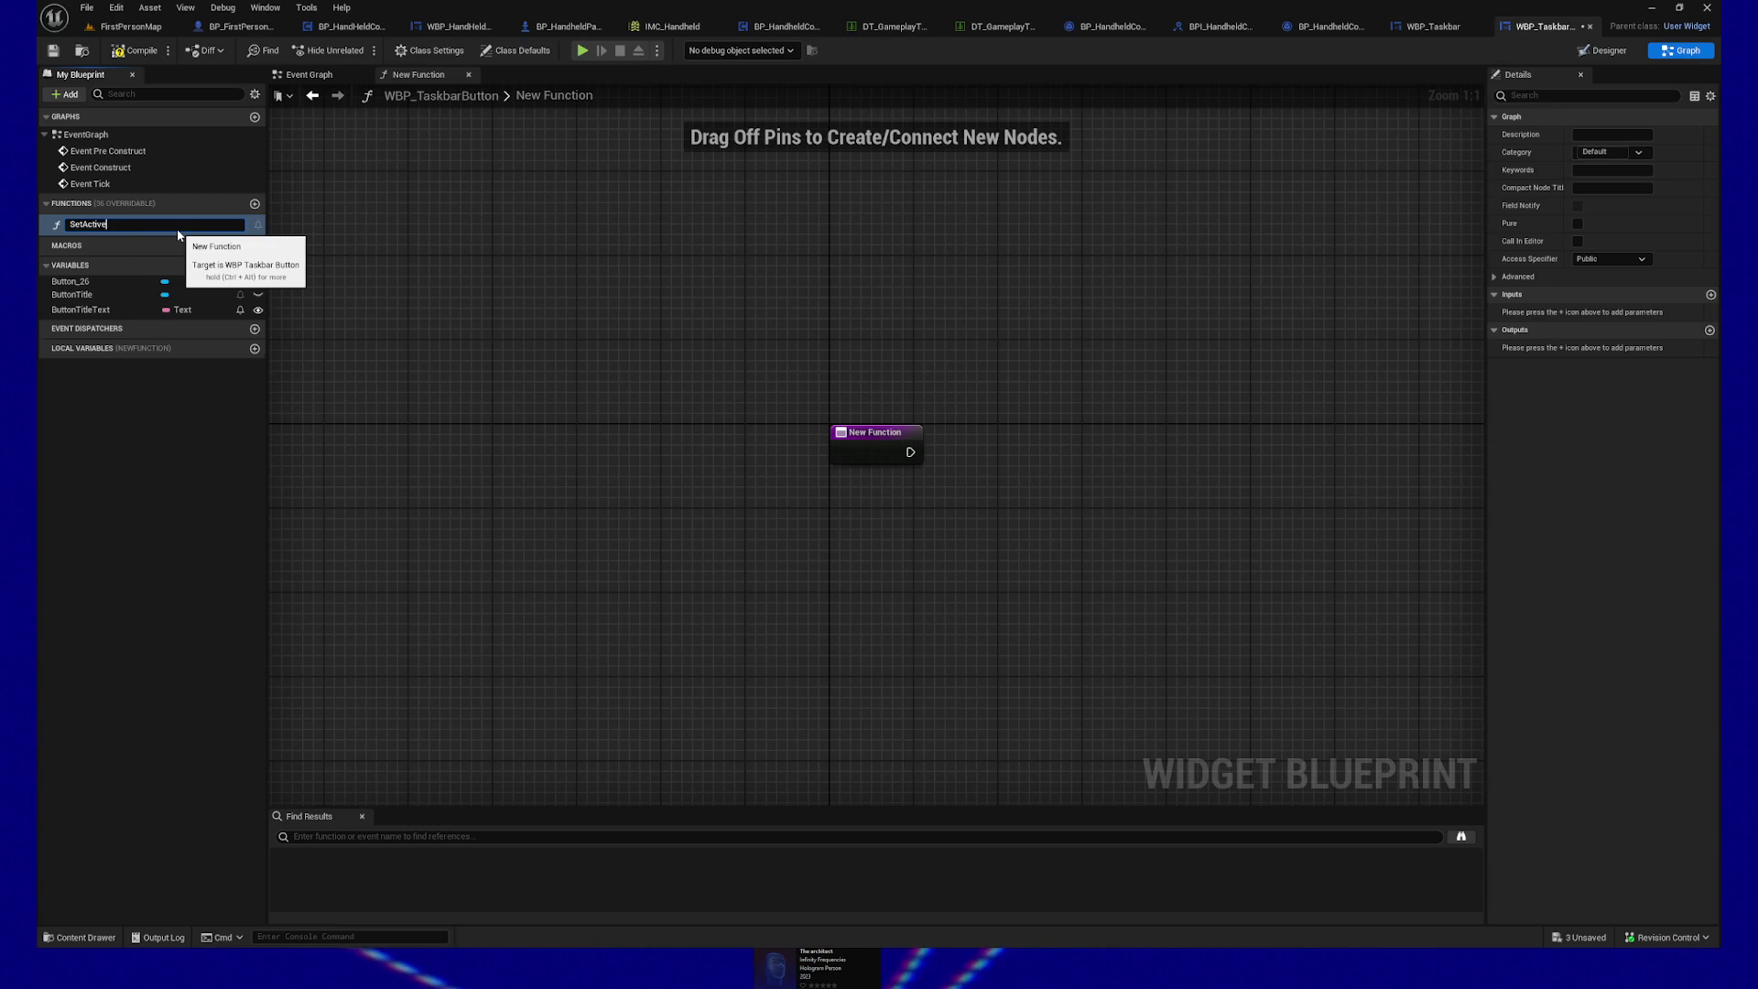
pyautogui.press('Return')
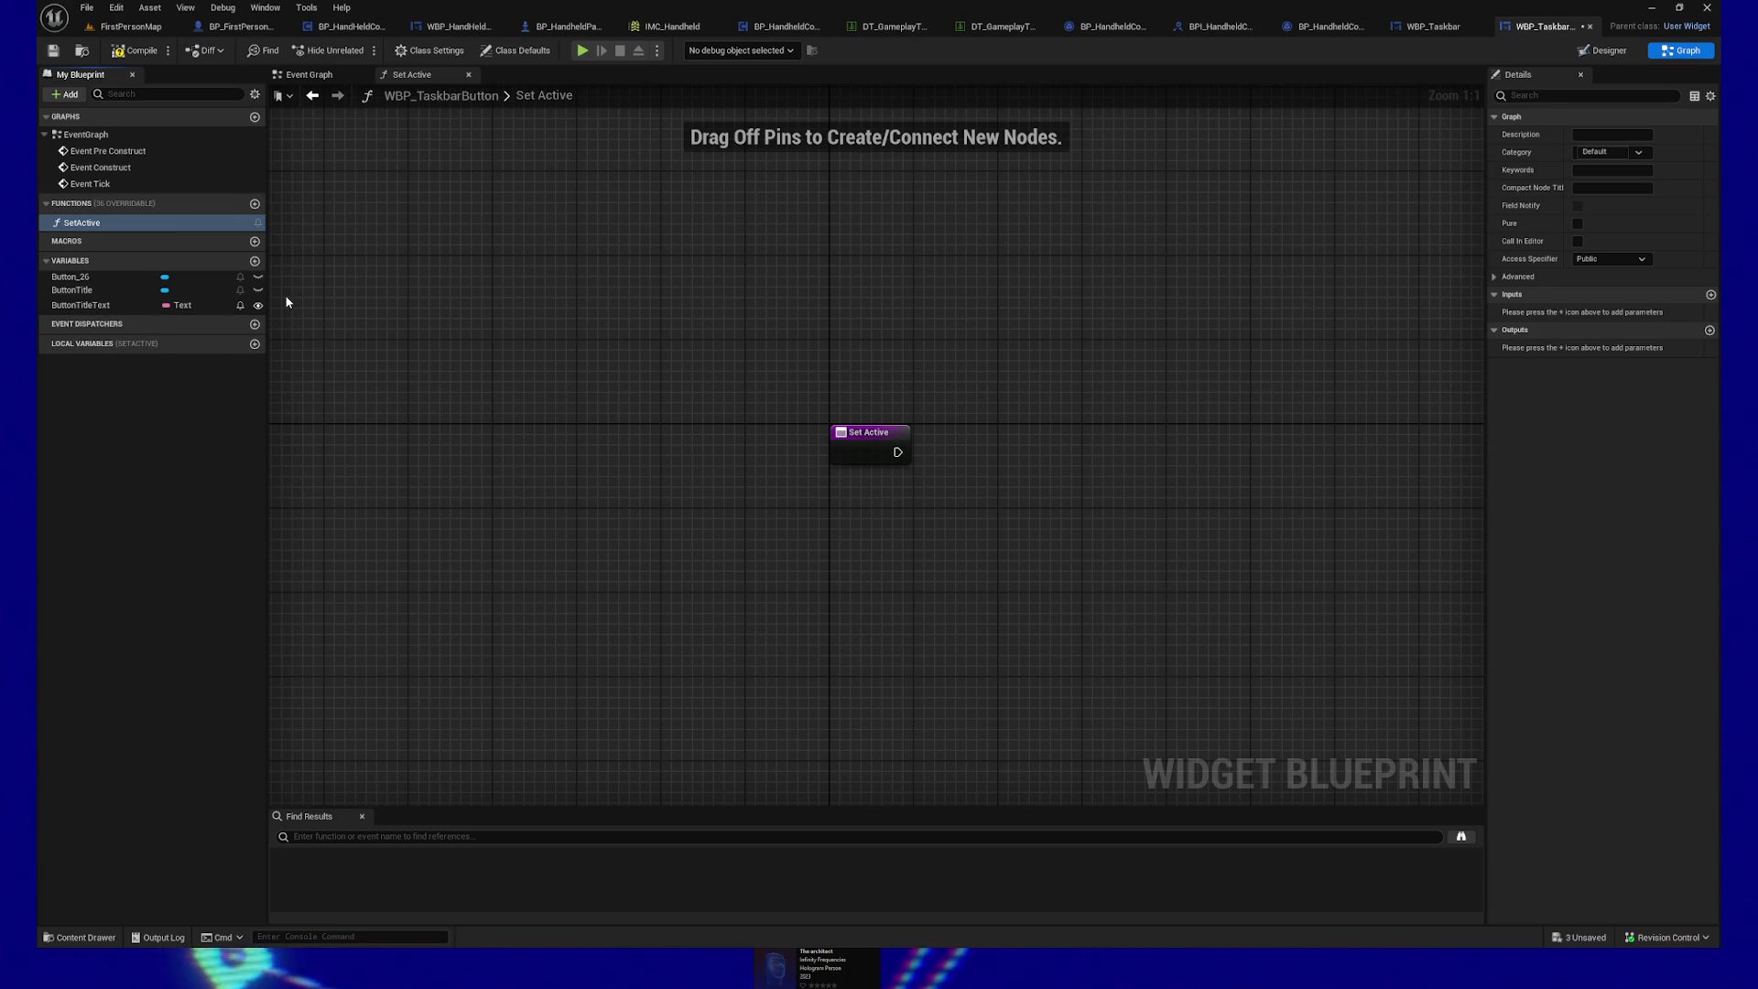
# Step: Check the planning board in the browser, then return to the Unreal editor
pyautogui.hotkey('alt', 'Tab')
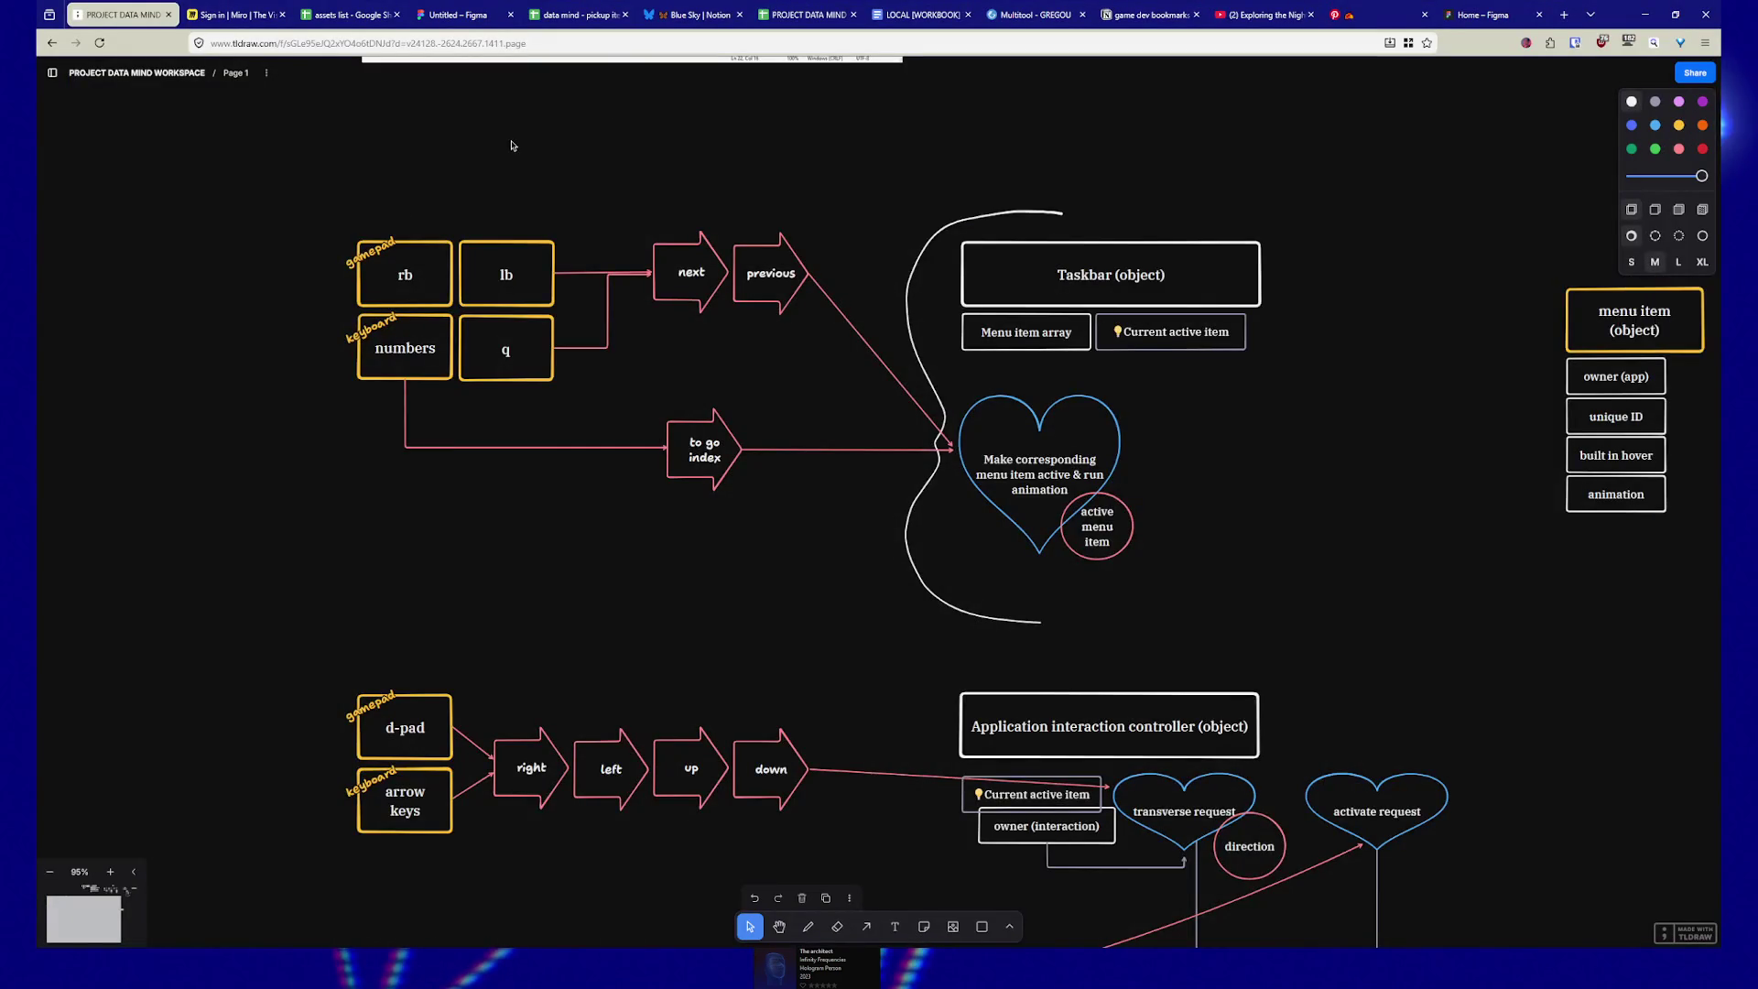
pyautogui.scroll(3, 550, 444)
pyautogui.scroll(2, 550, 444)
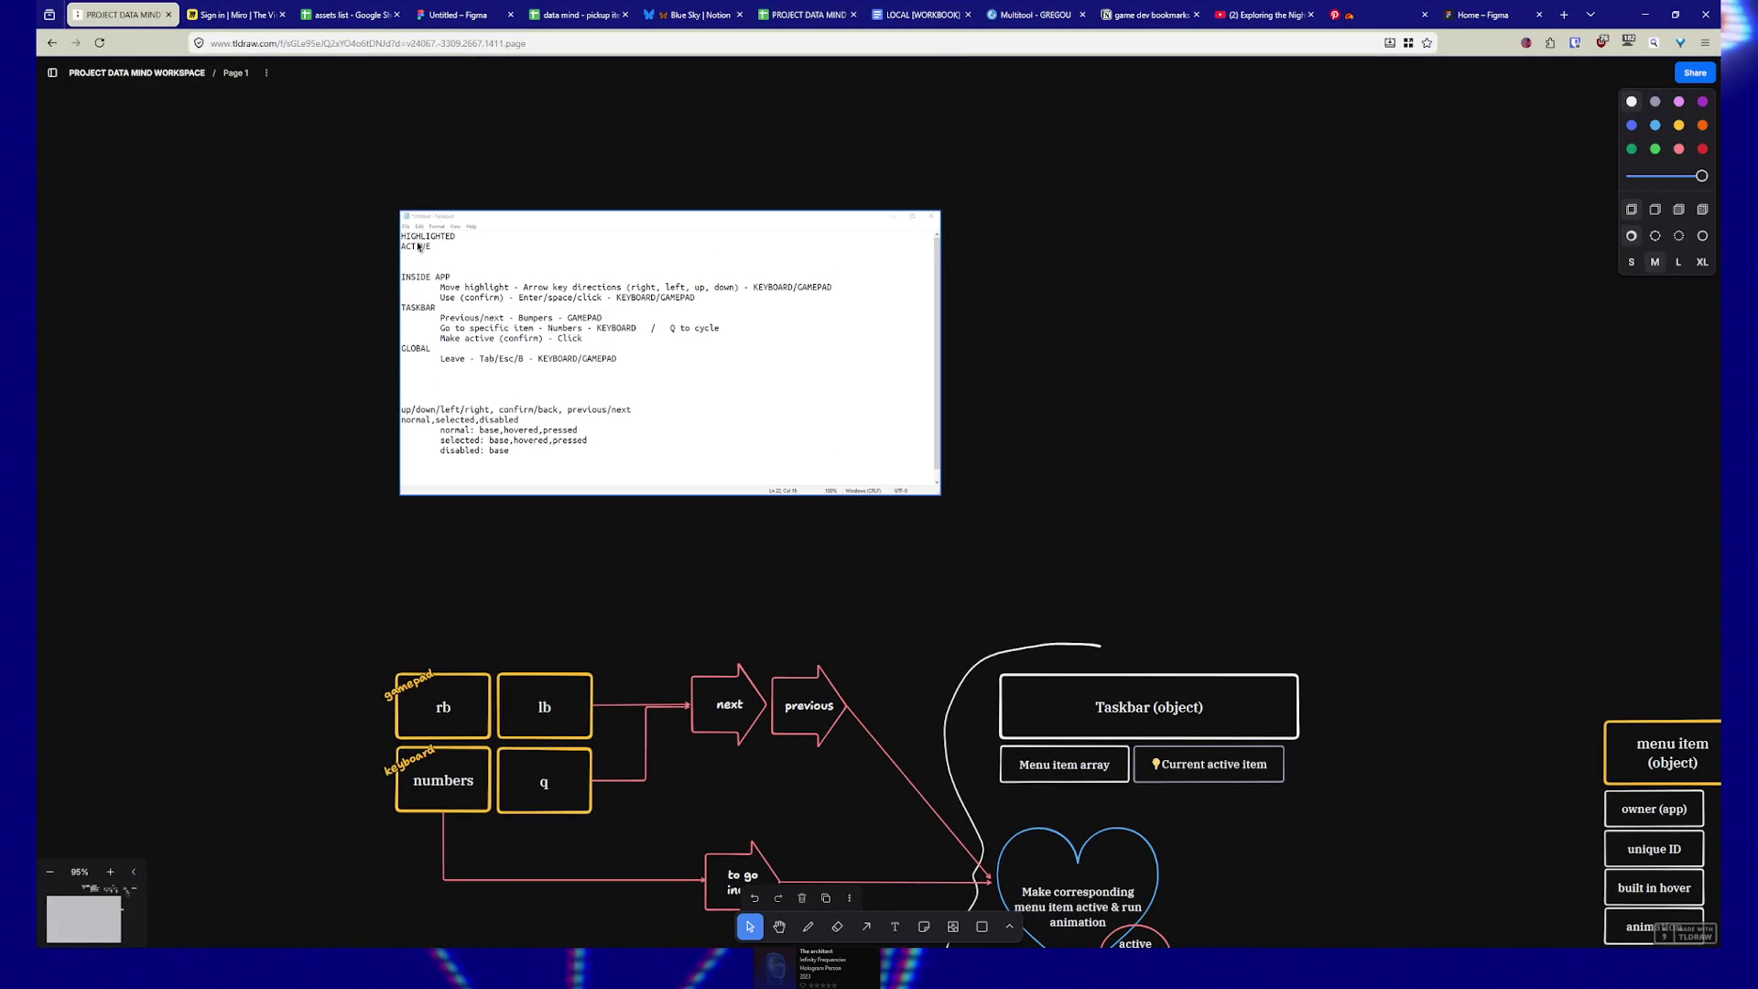
pyautogui.hotkey('alt', 'Tab')
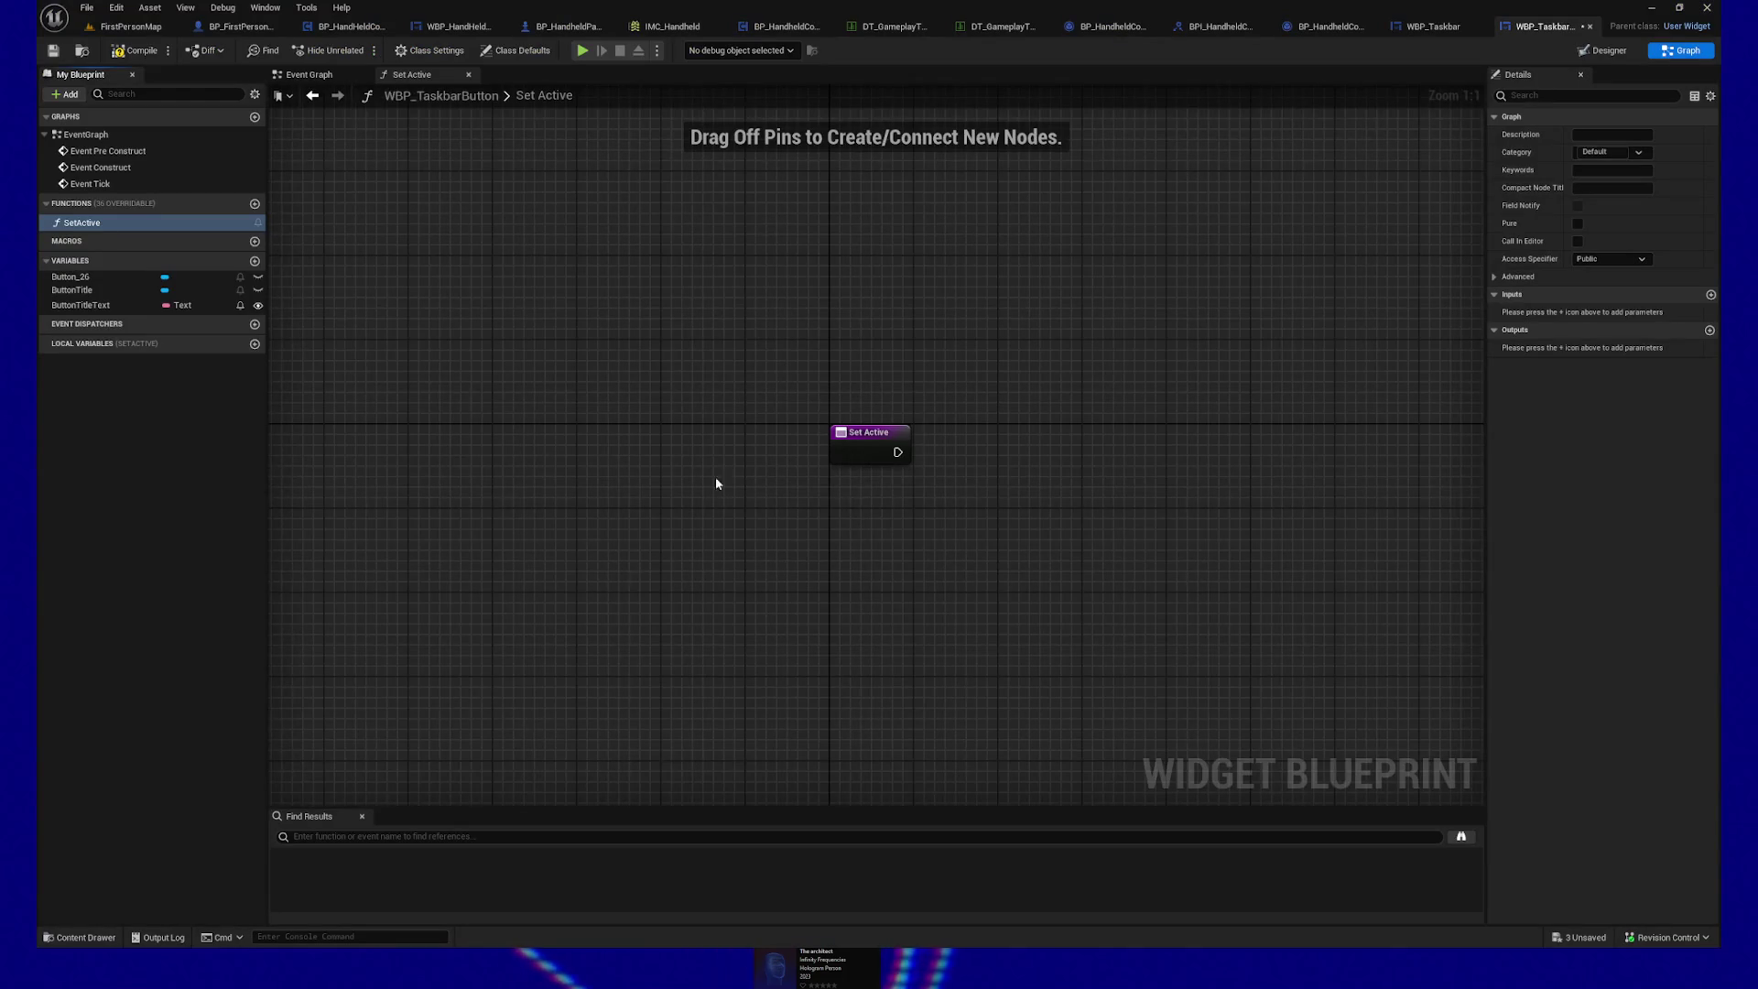
# Step: Select the Set Active entry node in its function graph
pyautogui.moveTo(957, 501); pyautogui.dragTo(957, 501)
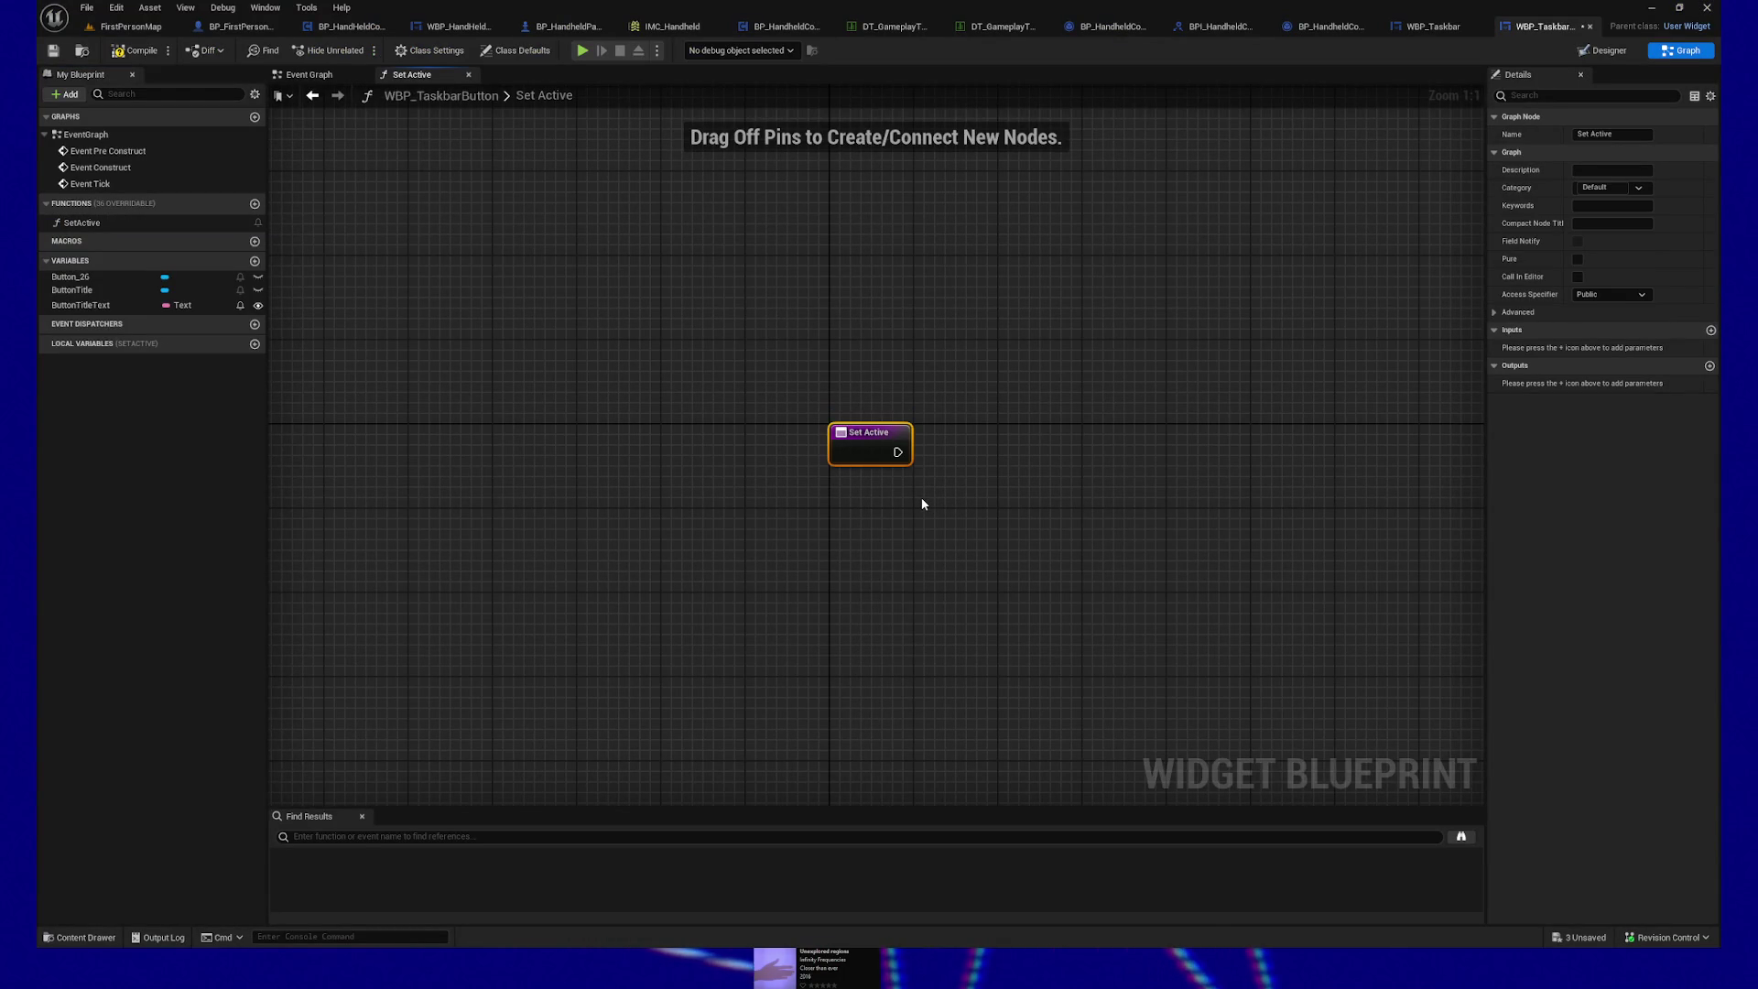
pyautogui.moveTo(738, 368); pyautogui.dragTo(1051, 538)
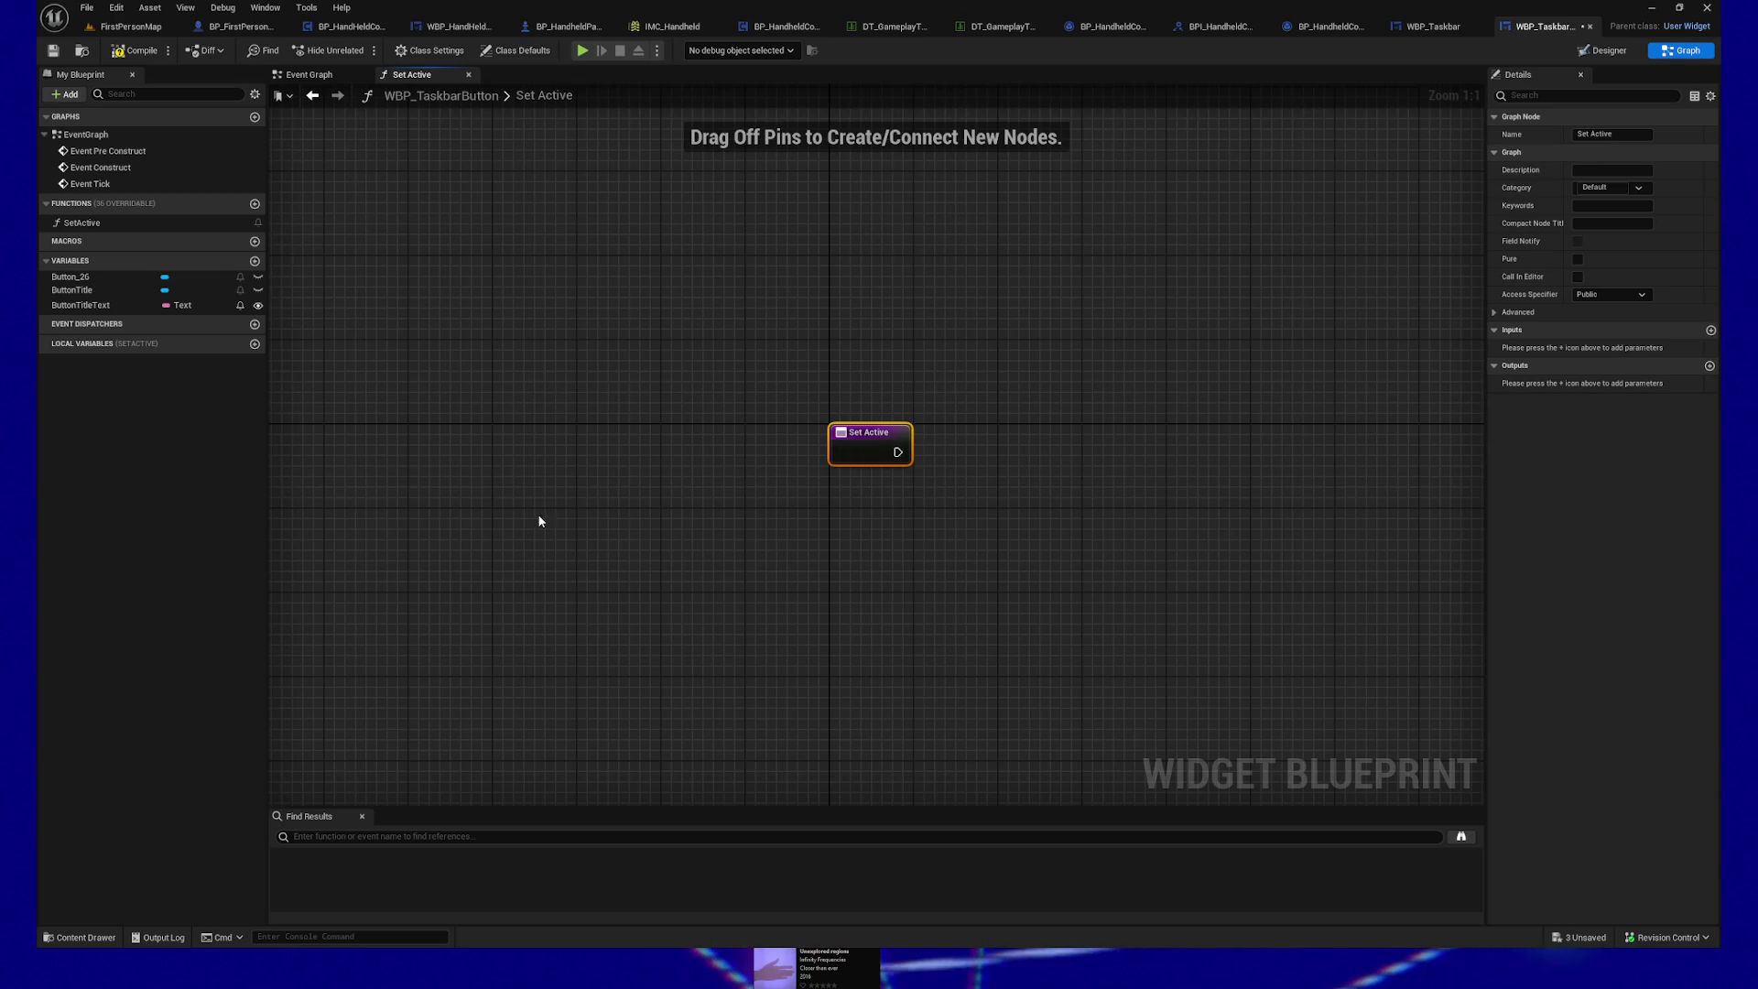
pyautogui.moveTo(694, 348); pyautogui.dragTo(1109, 551)
pyautogui.moveTo(542, 342); pyautogui.dragTo(1159, 628)
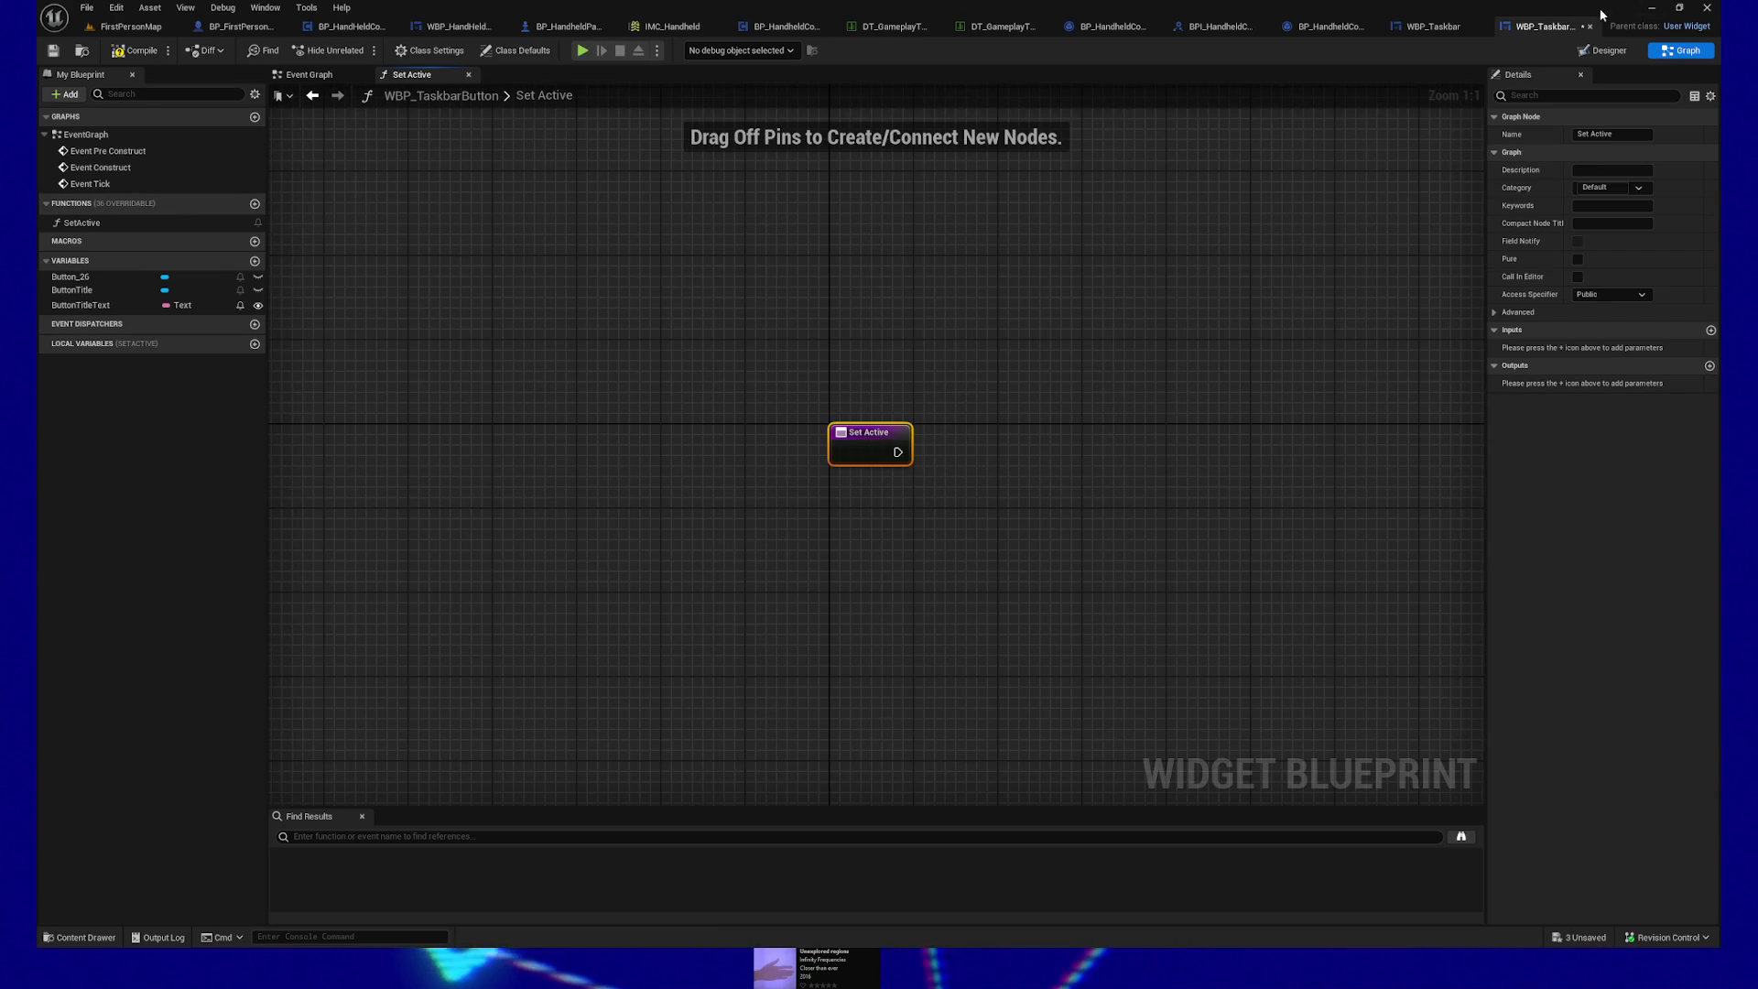
# Step: Add a second function named SetInactive and bring up its context menu
pyautogui.click(257, 207)
pyautogui.write('SetIn')
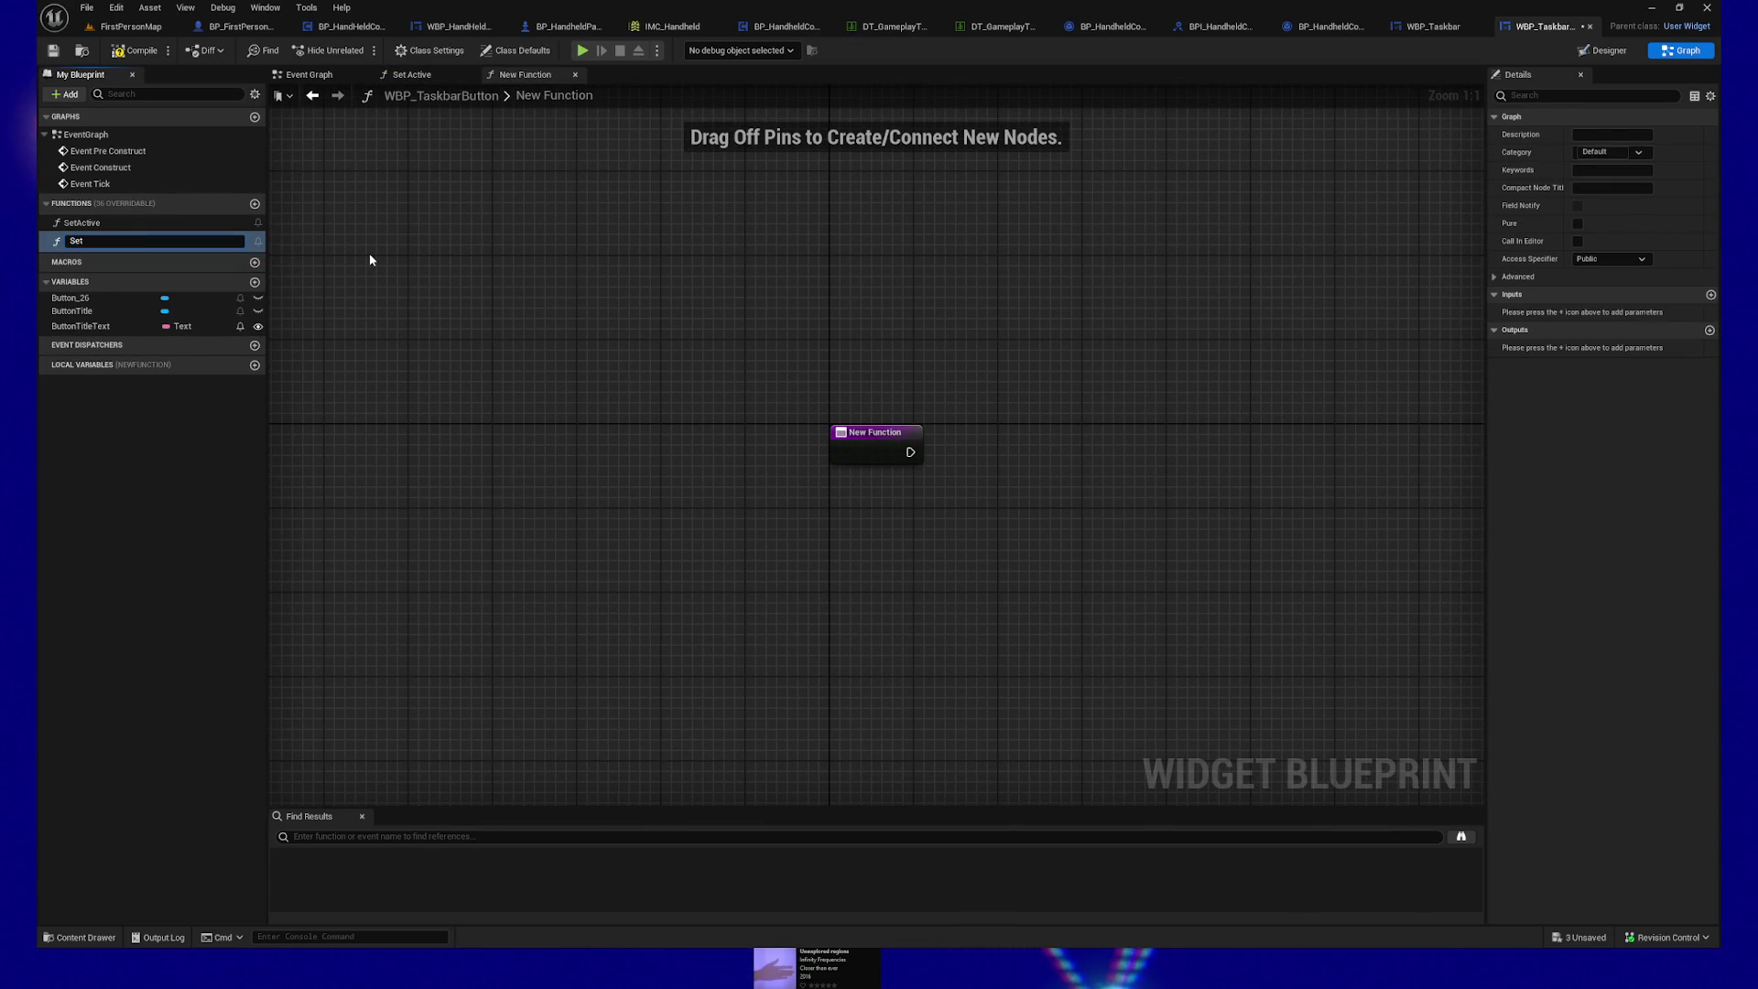
pyautogui.write('active')
pyautogui.press('Return')
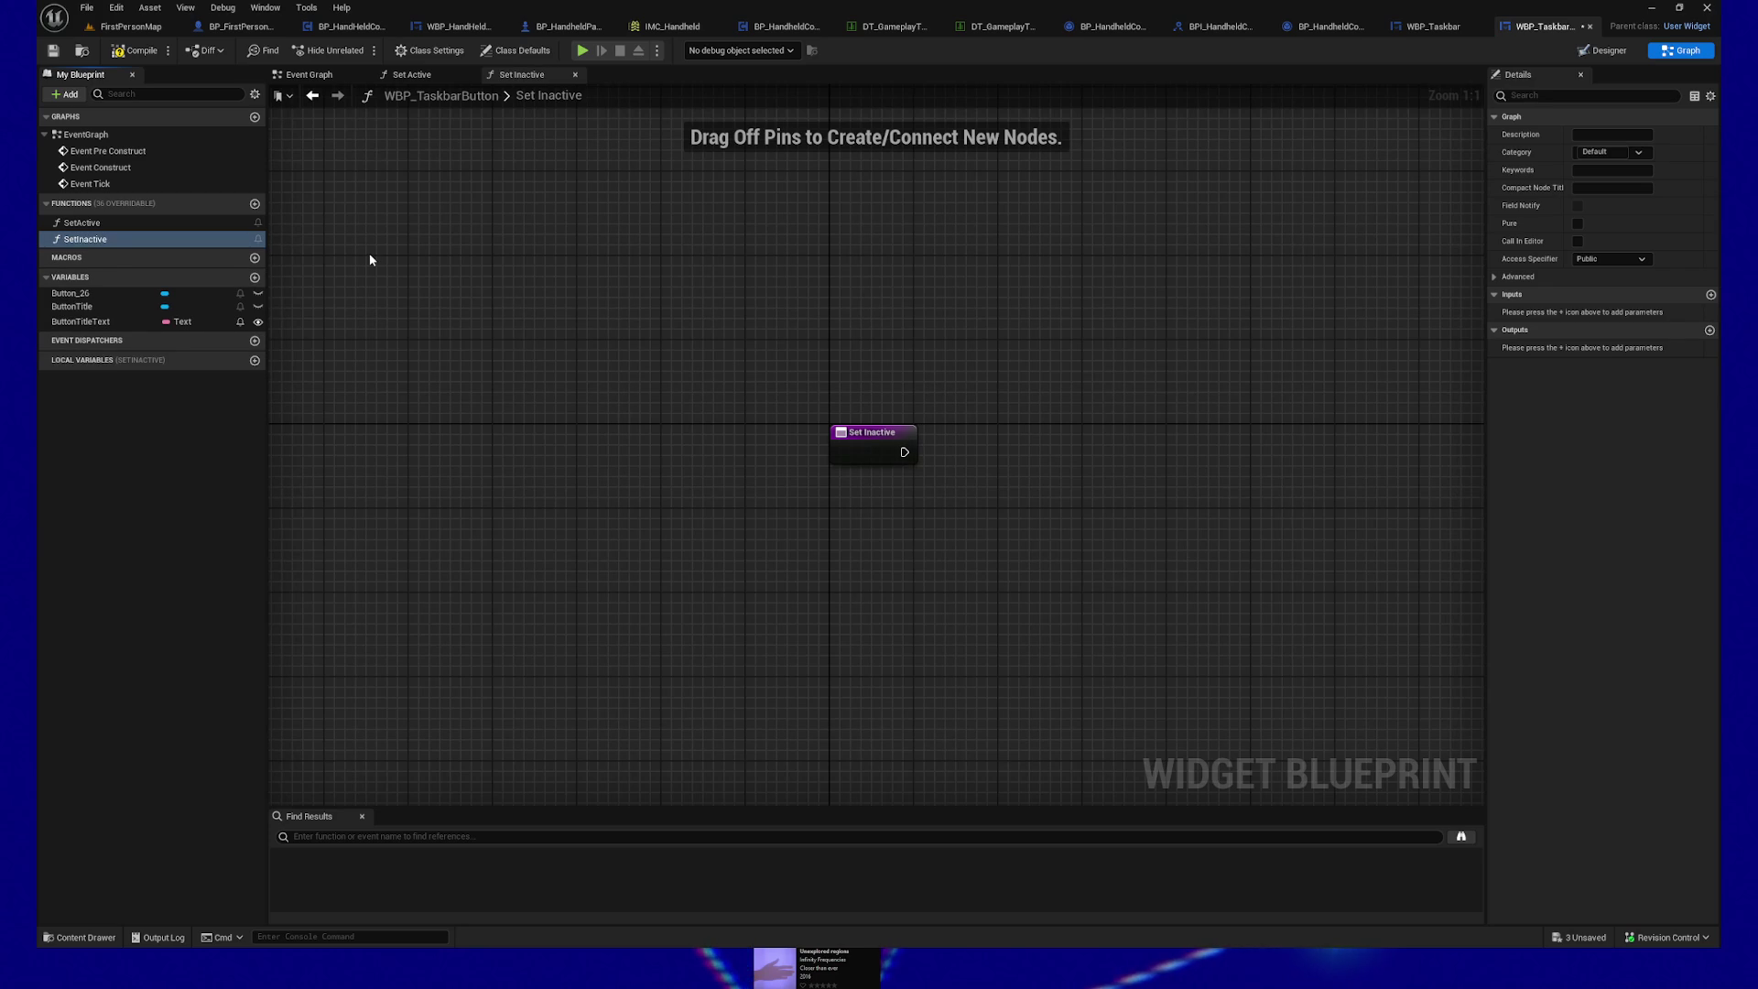
pyautogui.rightClick(134, 238)
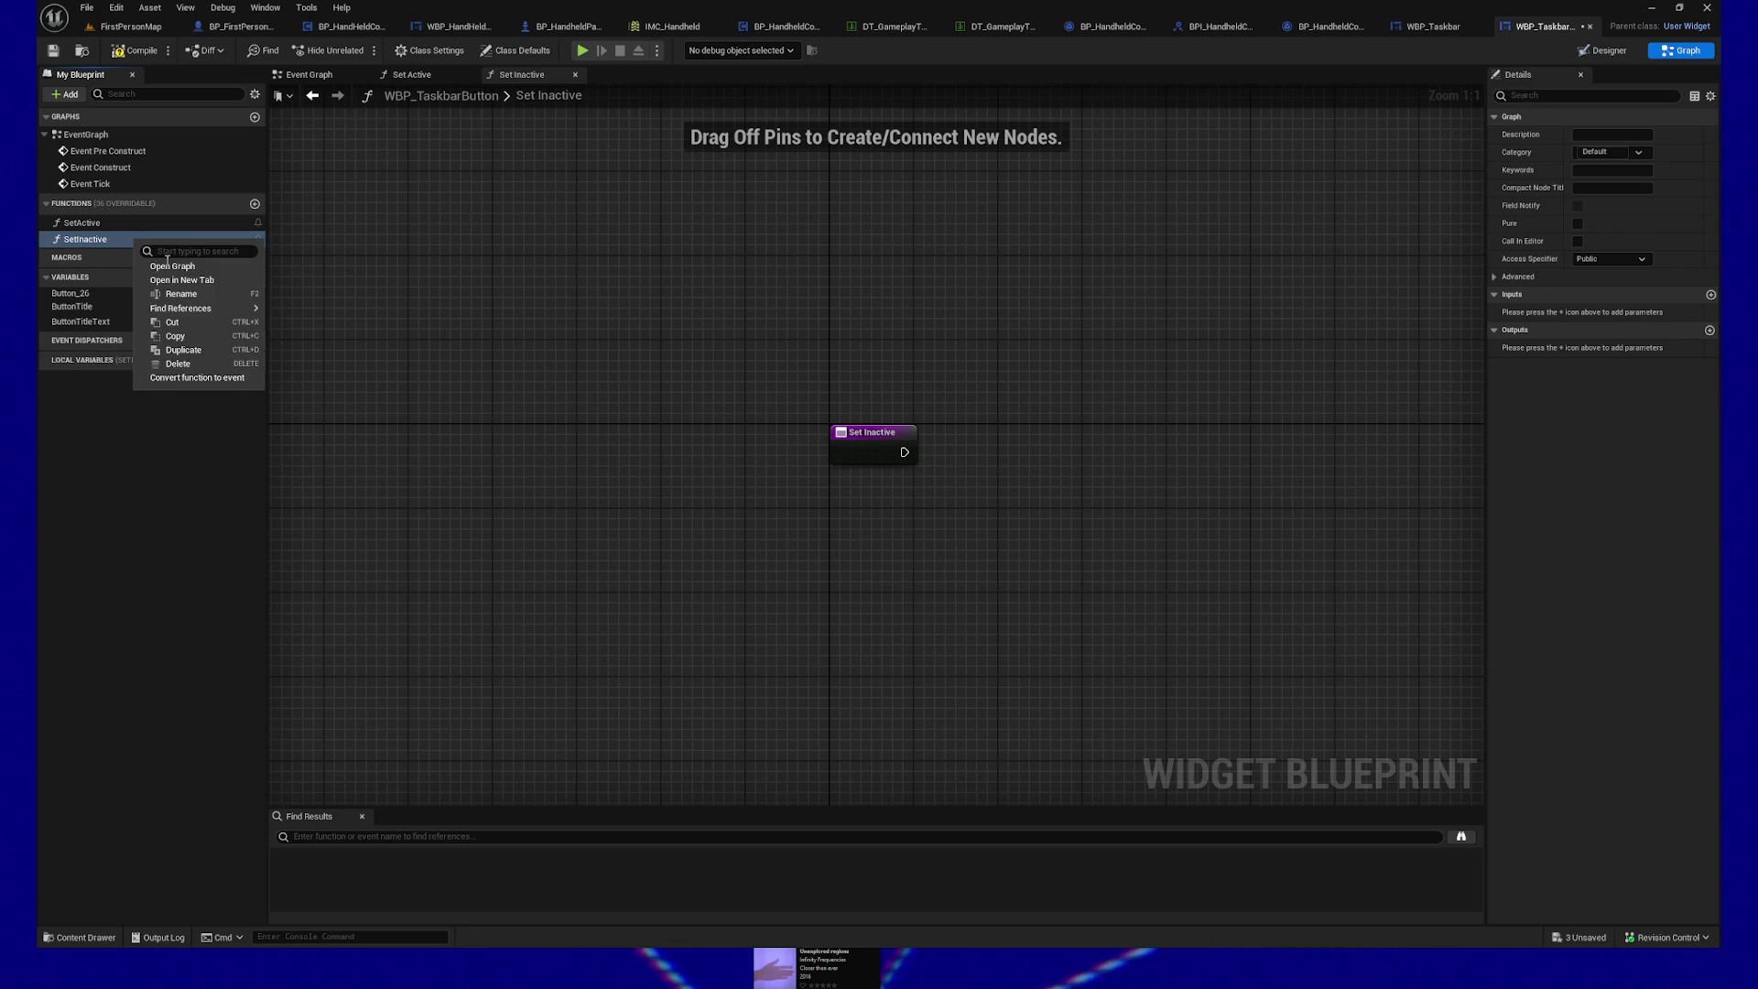
# Step: Delete the SetInactive function and add a Boolean input to SetActive
pyautogui.click(209, 365)
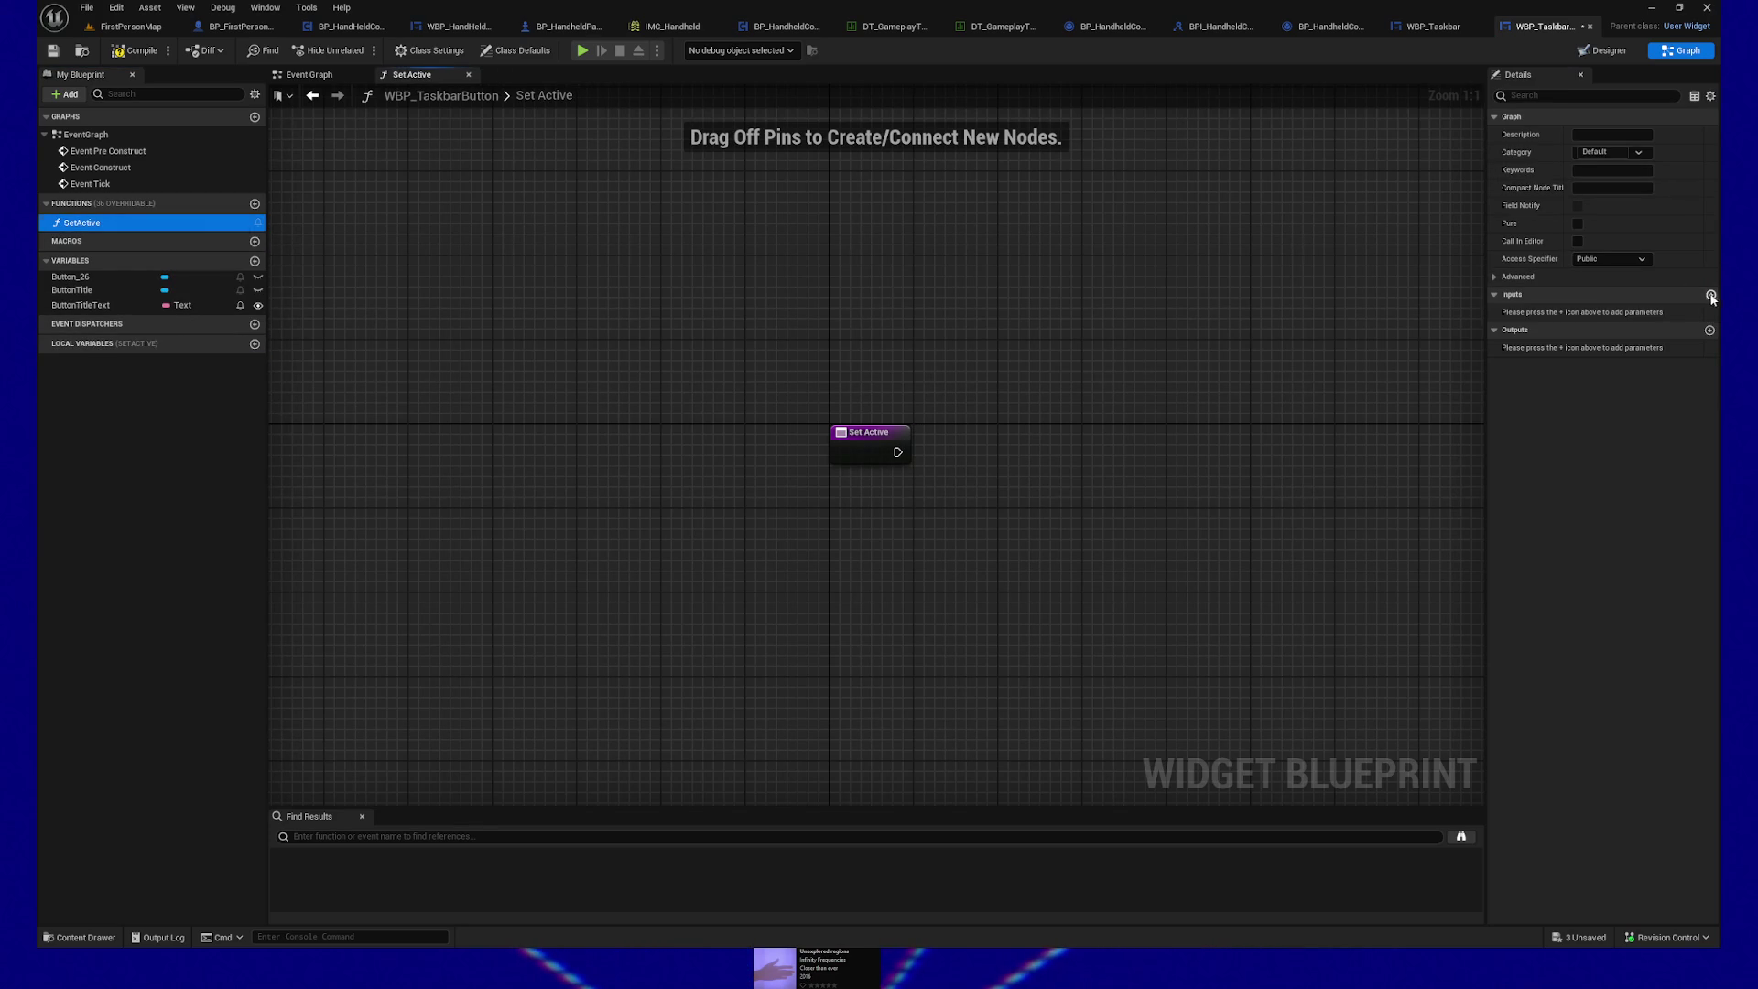
pyautogui.click(1710, 295)
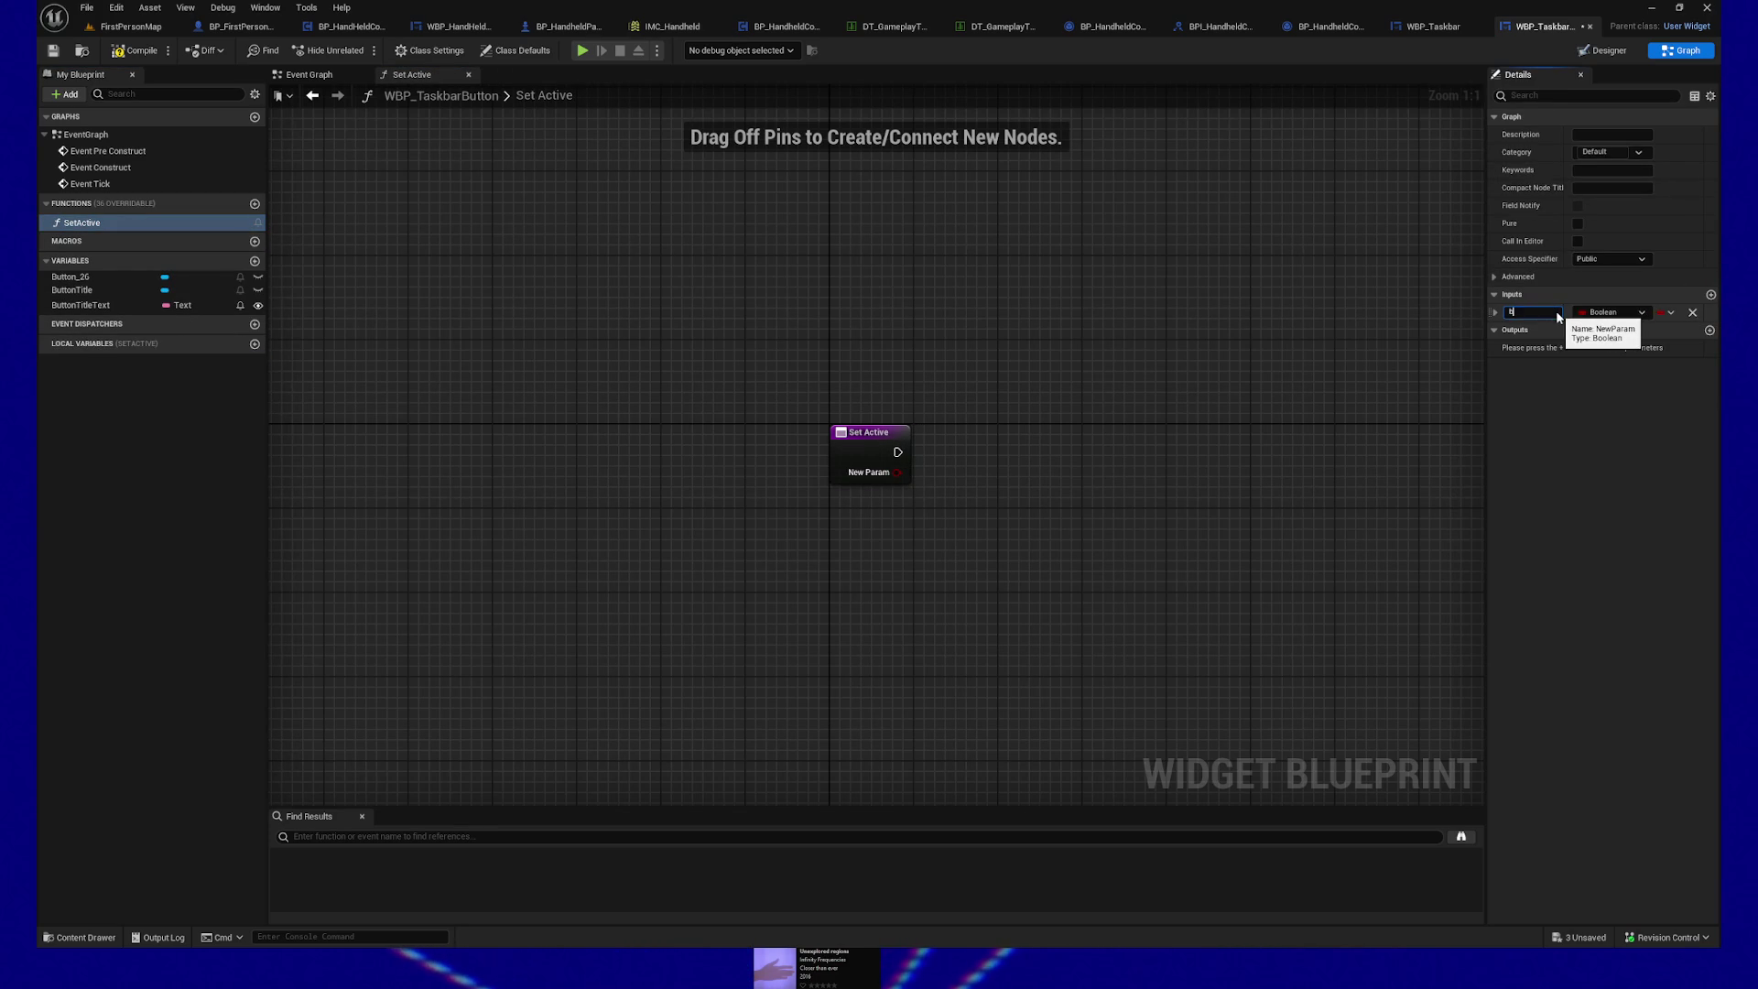
pyautogui.write('IsActi')
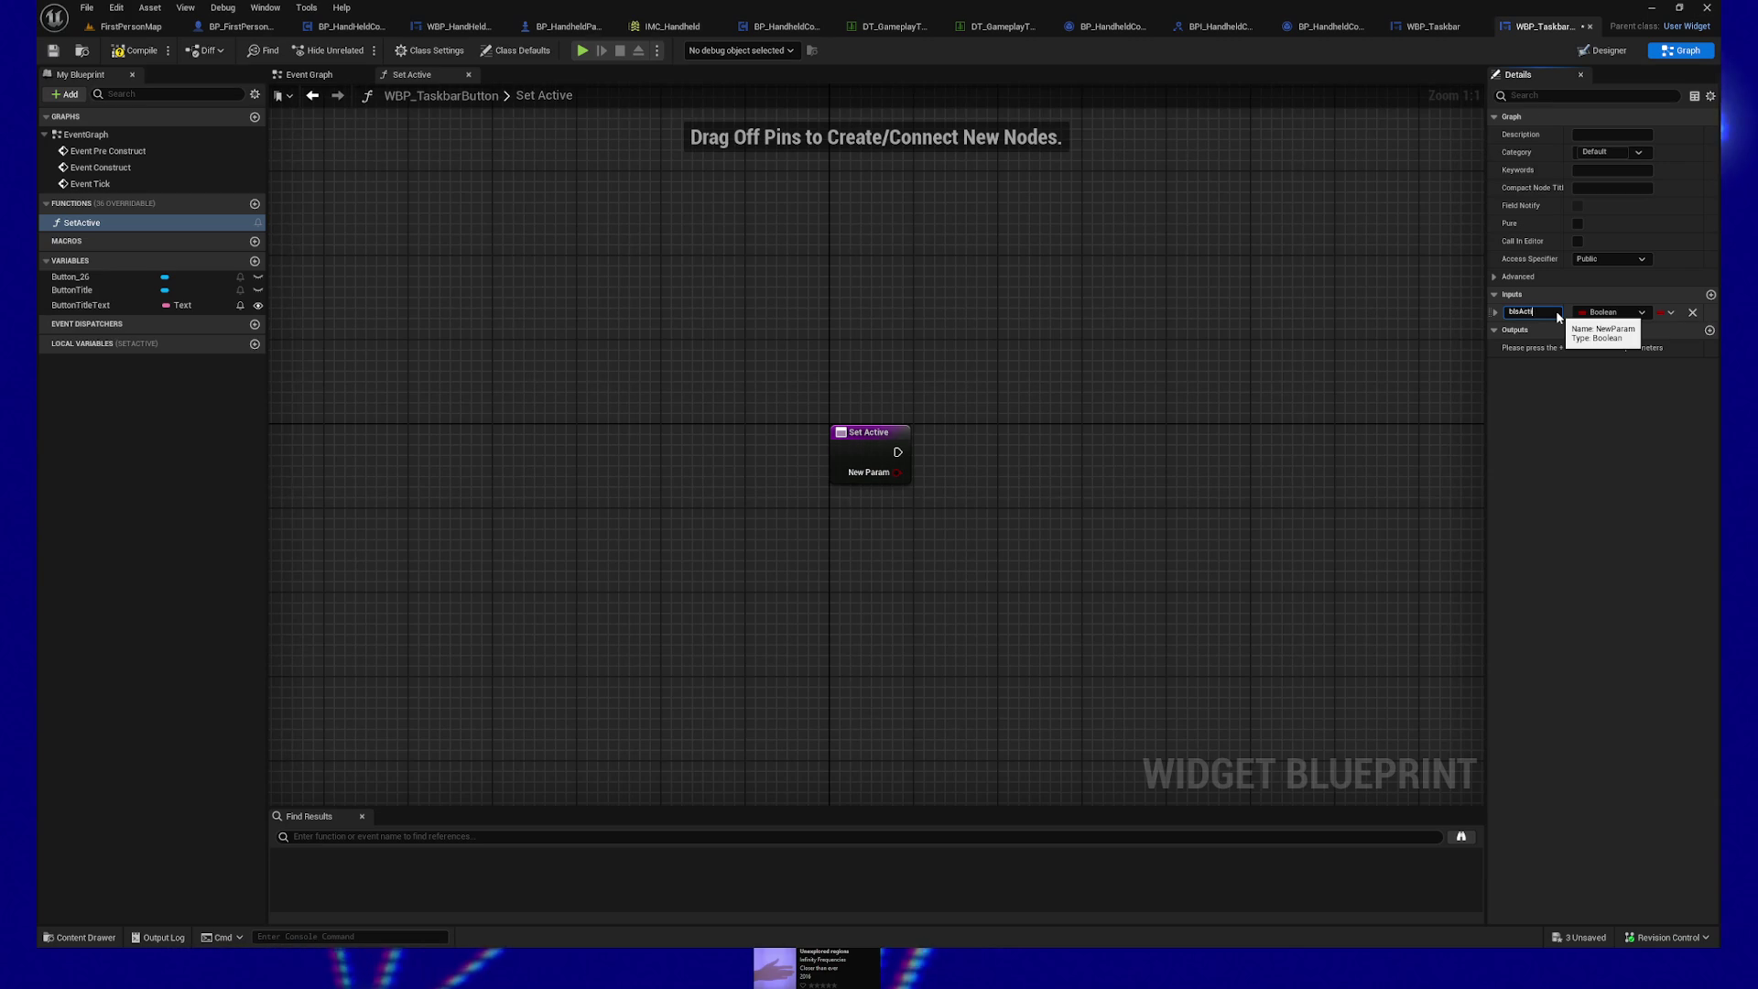
pyautogui.write('ve')
pyautogui.press('Return')
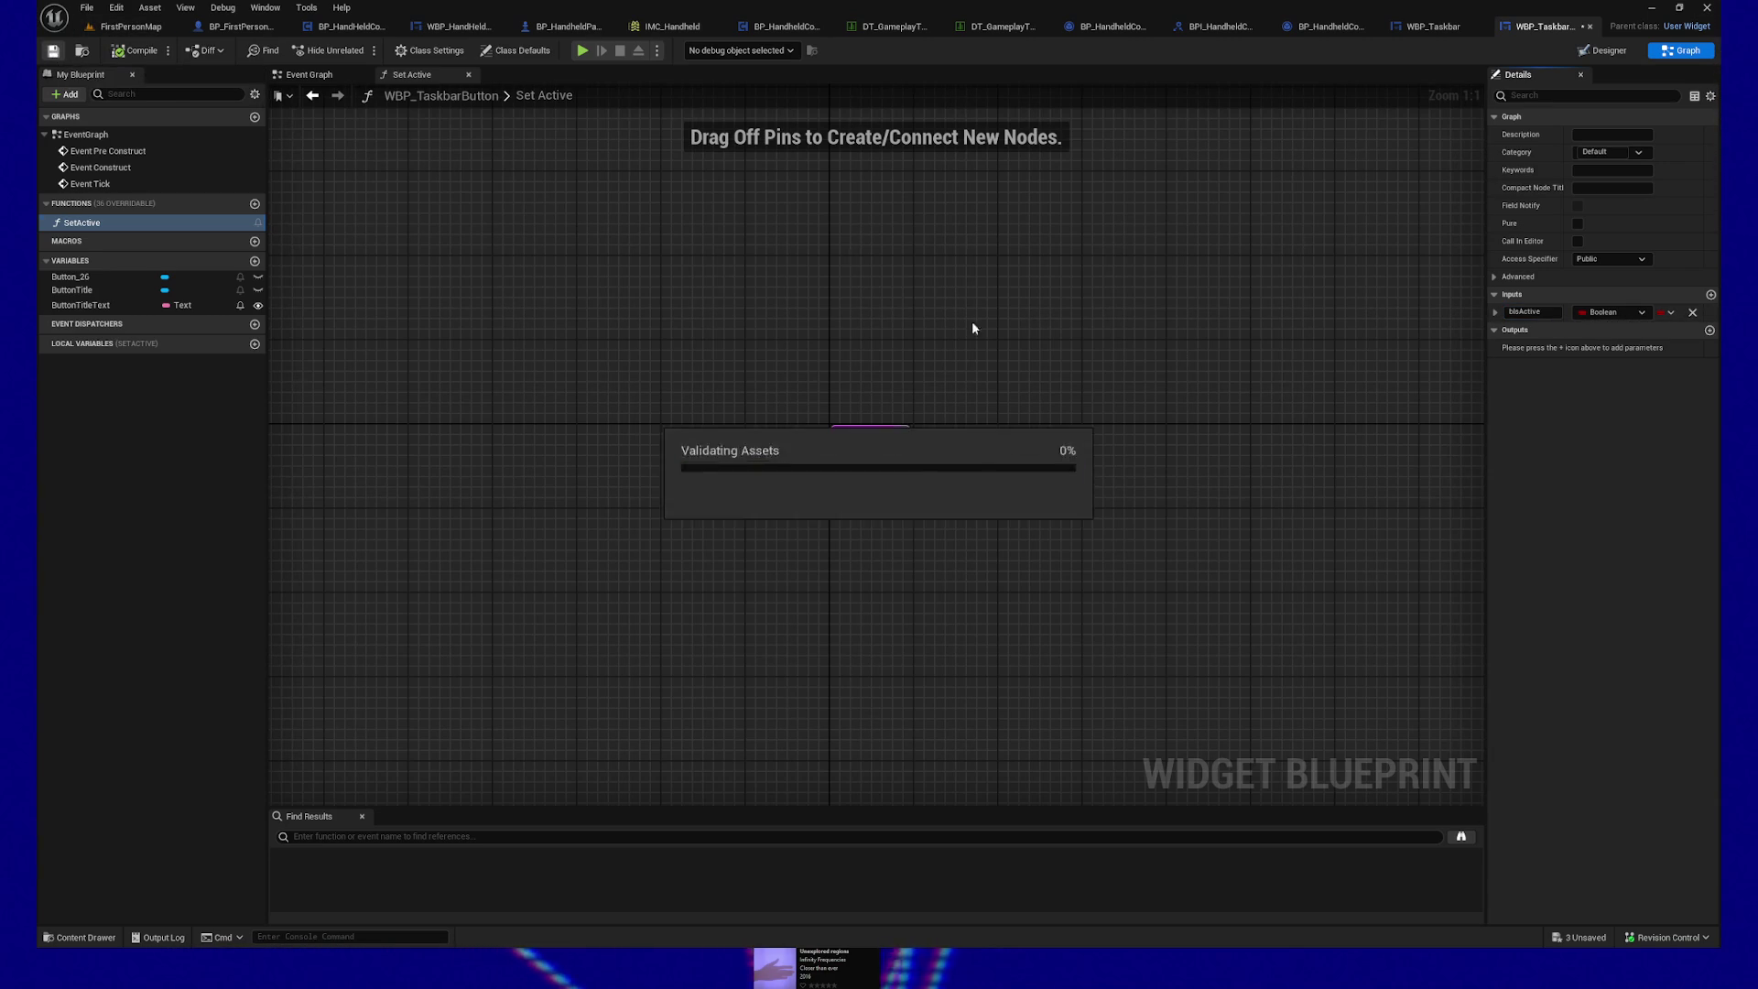
# Step: Rename the input to bActive, save the blueprint, and drag Button_26 into the graph
pyautogui.moveTo(1061, 319); pyautogui.dragTo(1008, 324)
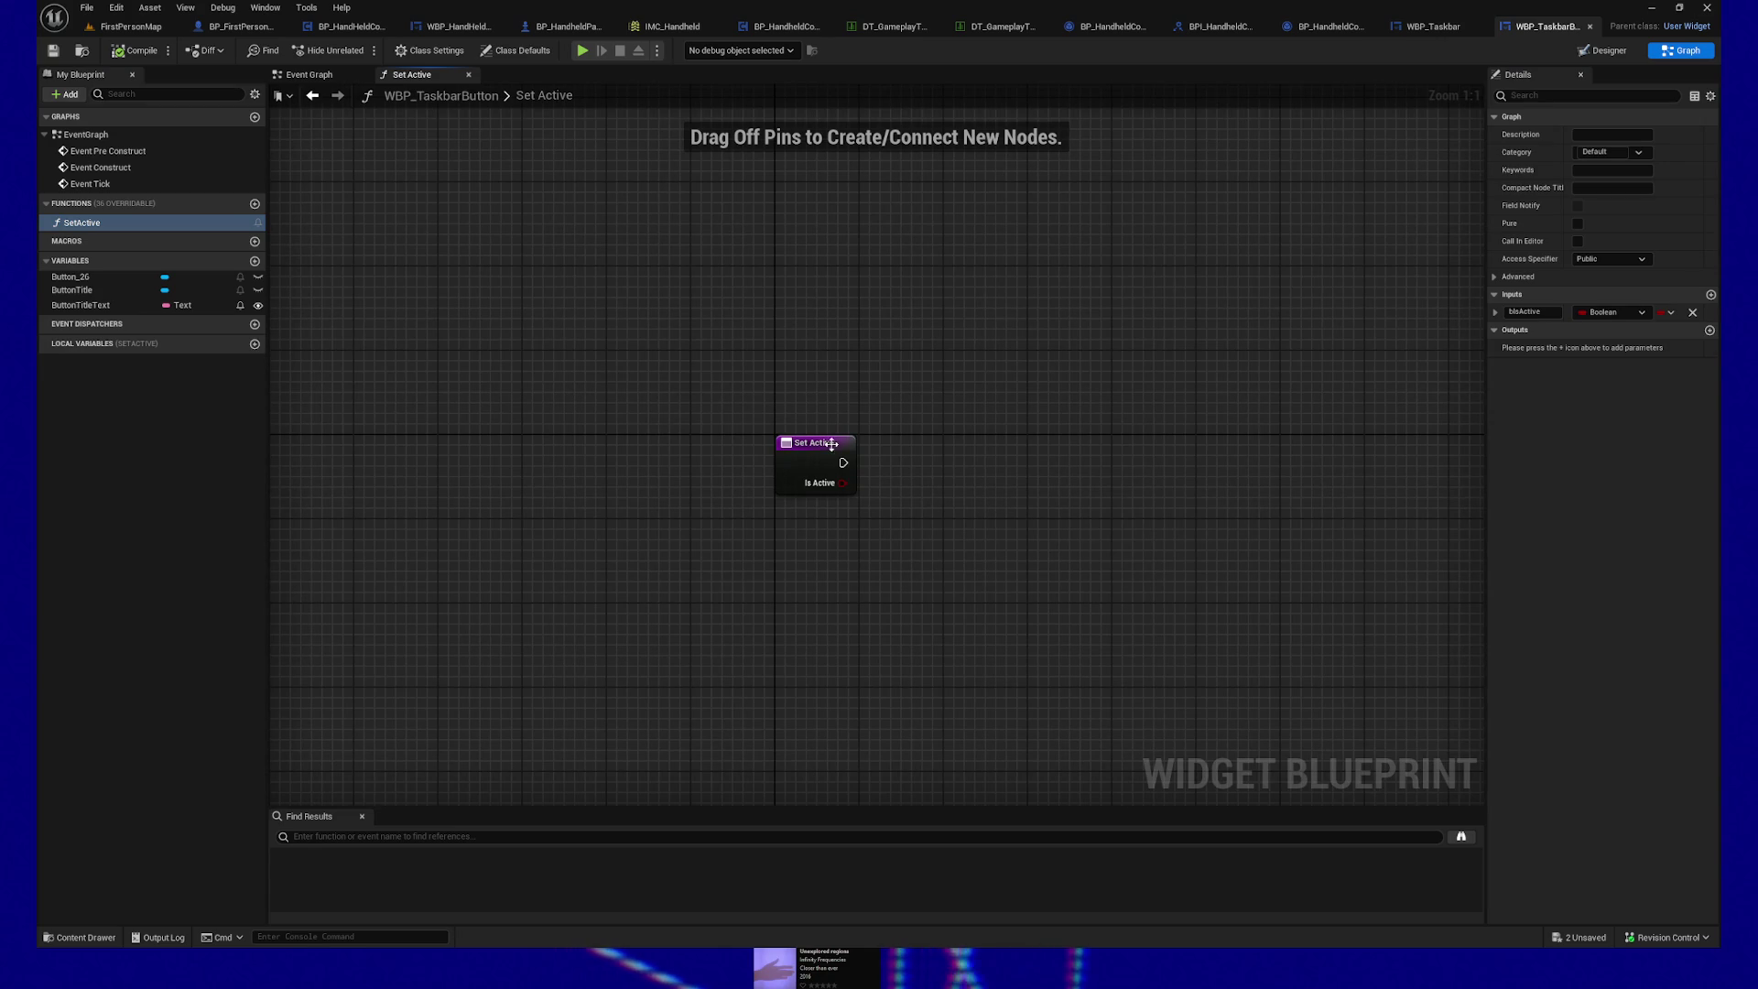
pyautogui.click(807, 466)
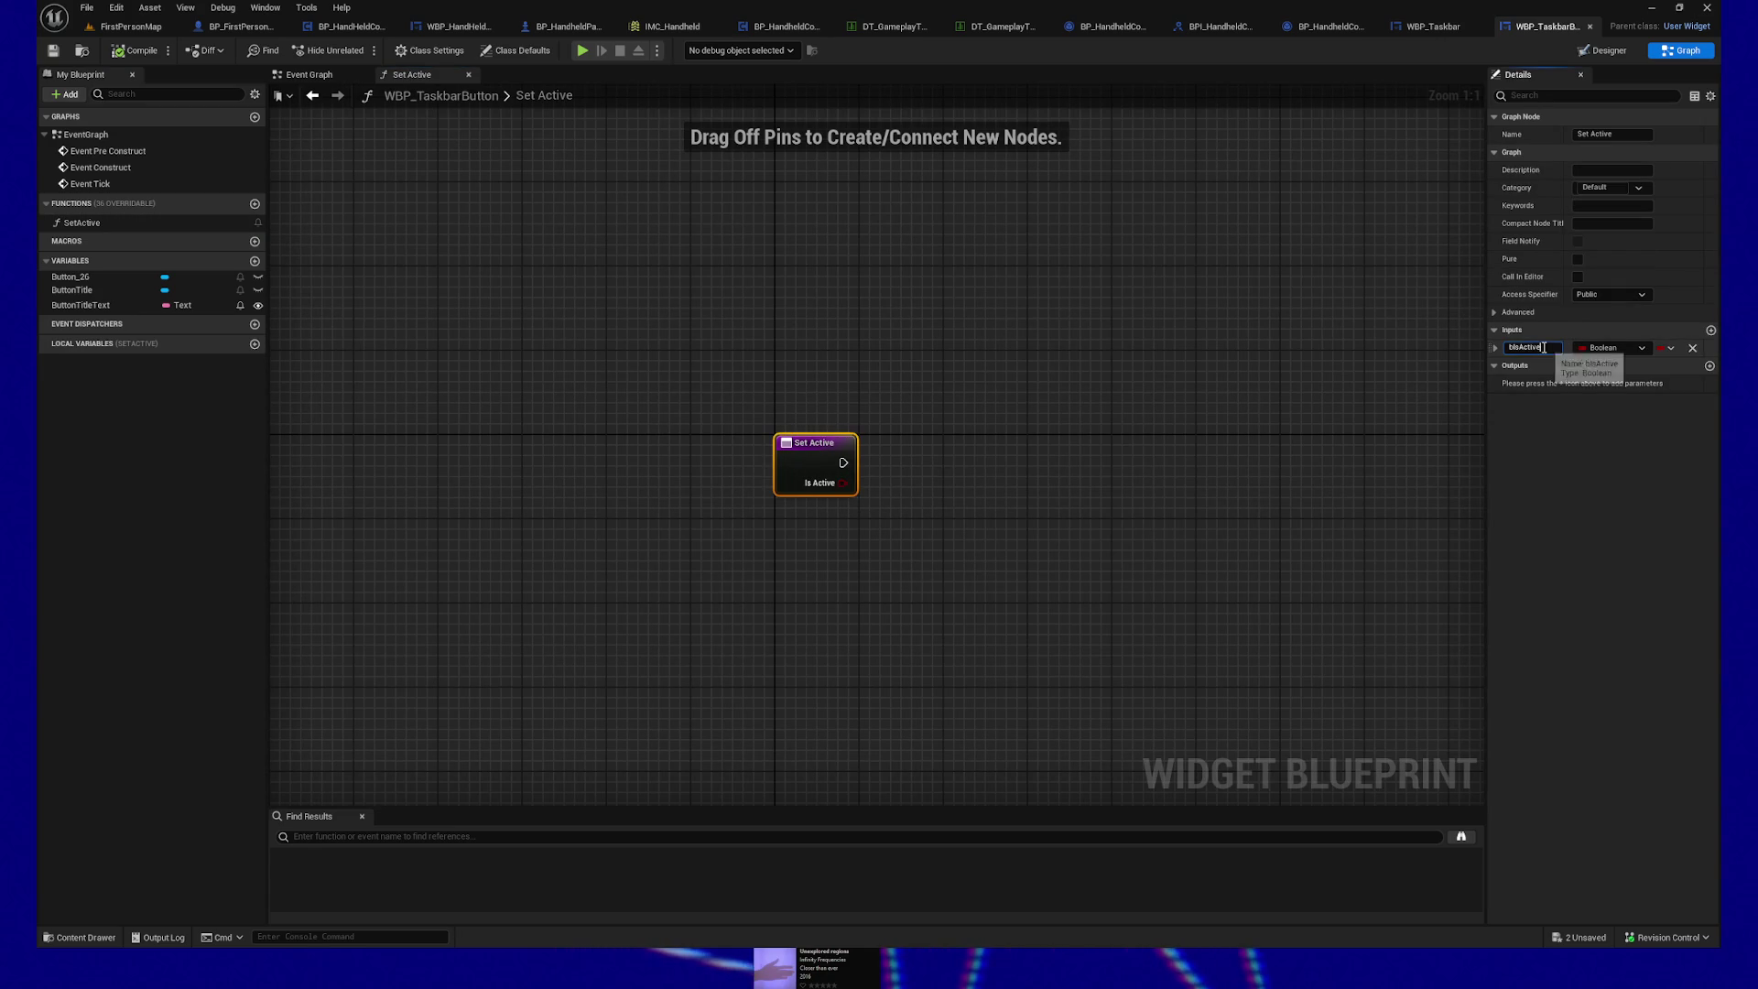
pyautogui.write('bActive')
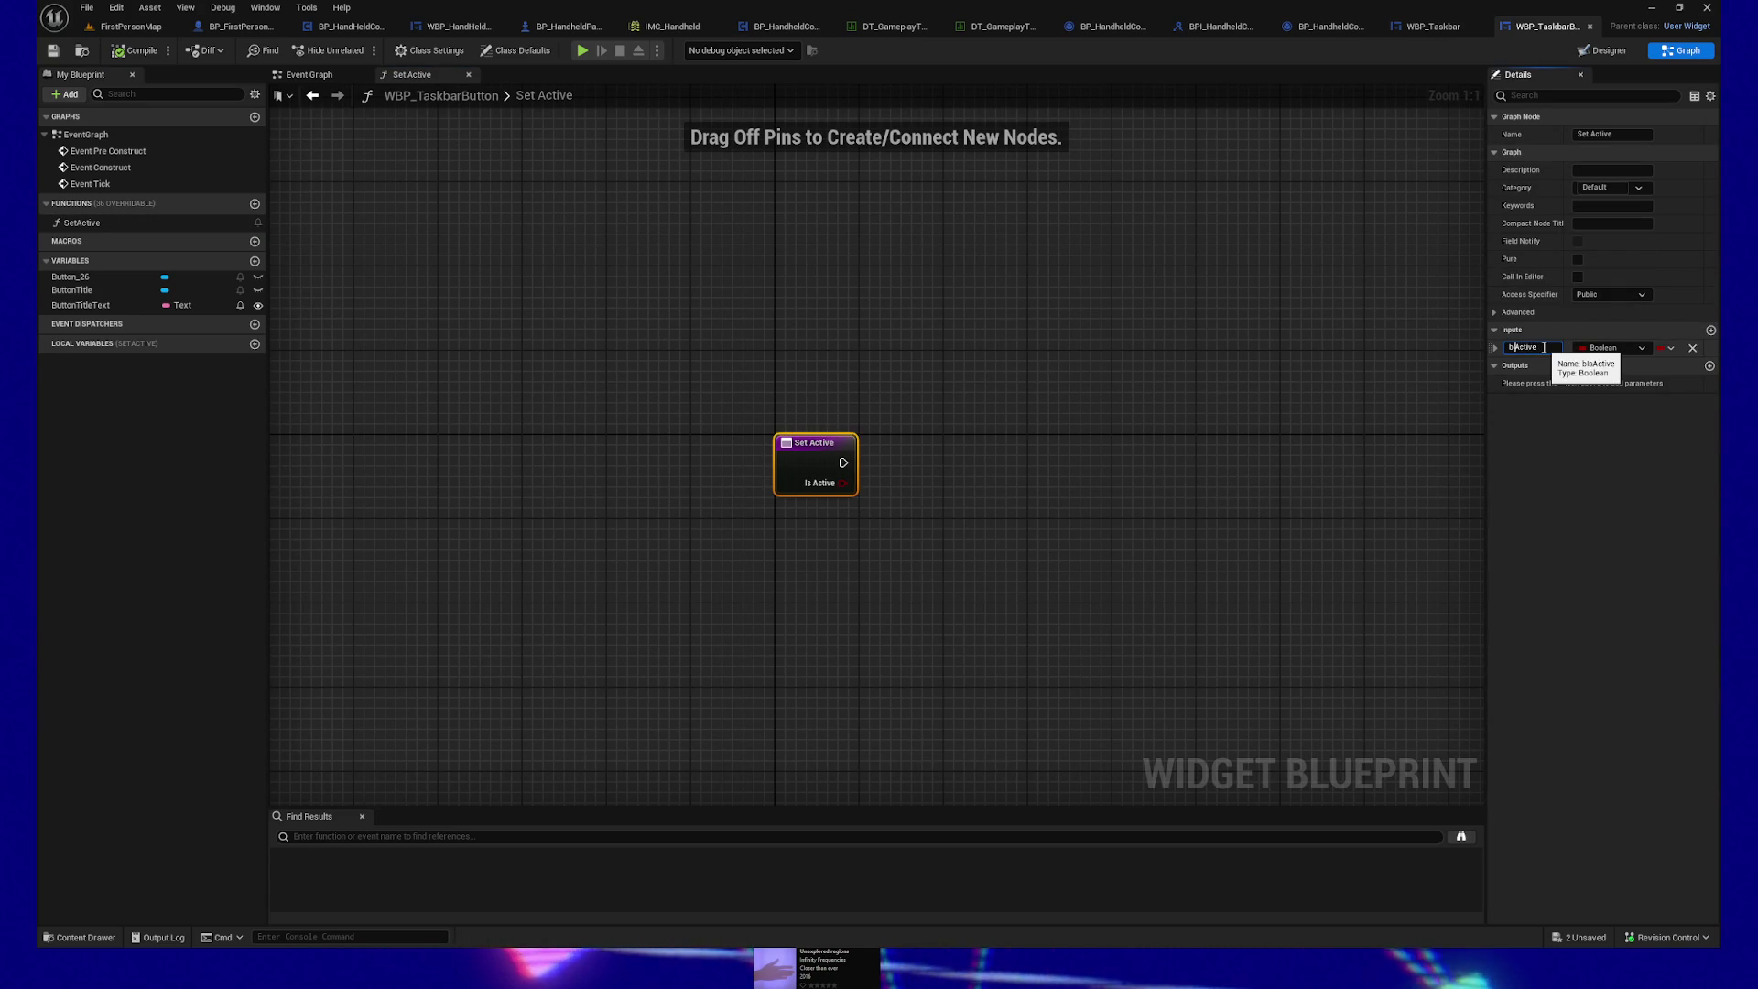
pyautogui.press('Return')
pyautogui.click(669, 277)
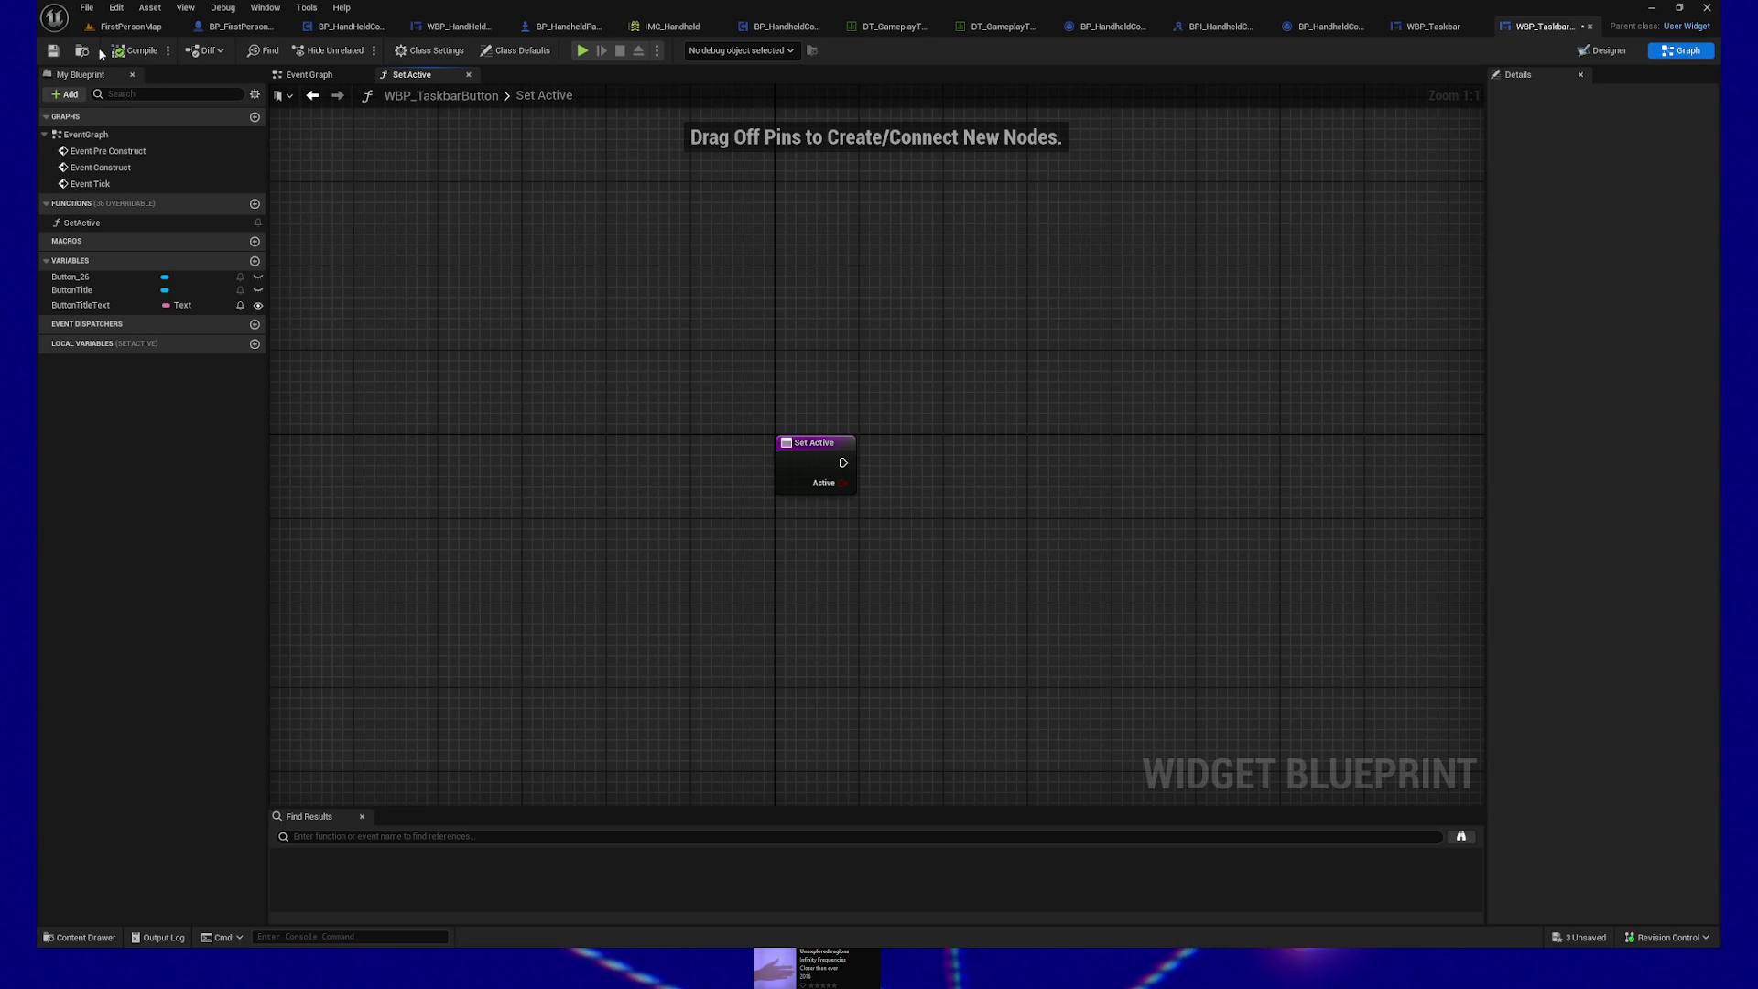
pyautogui.hotkey('ctrl', 's')
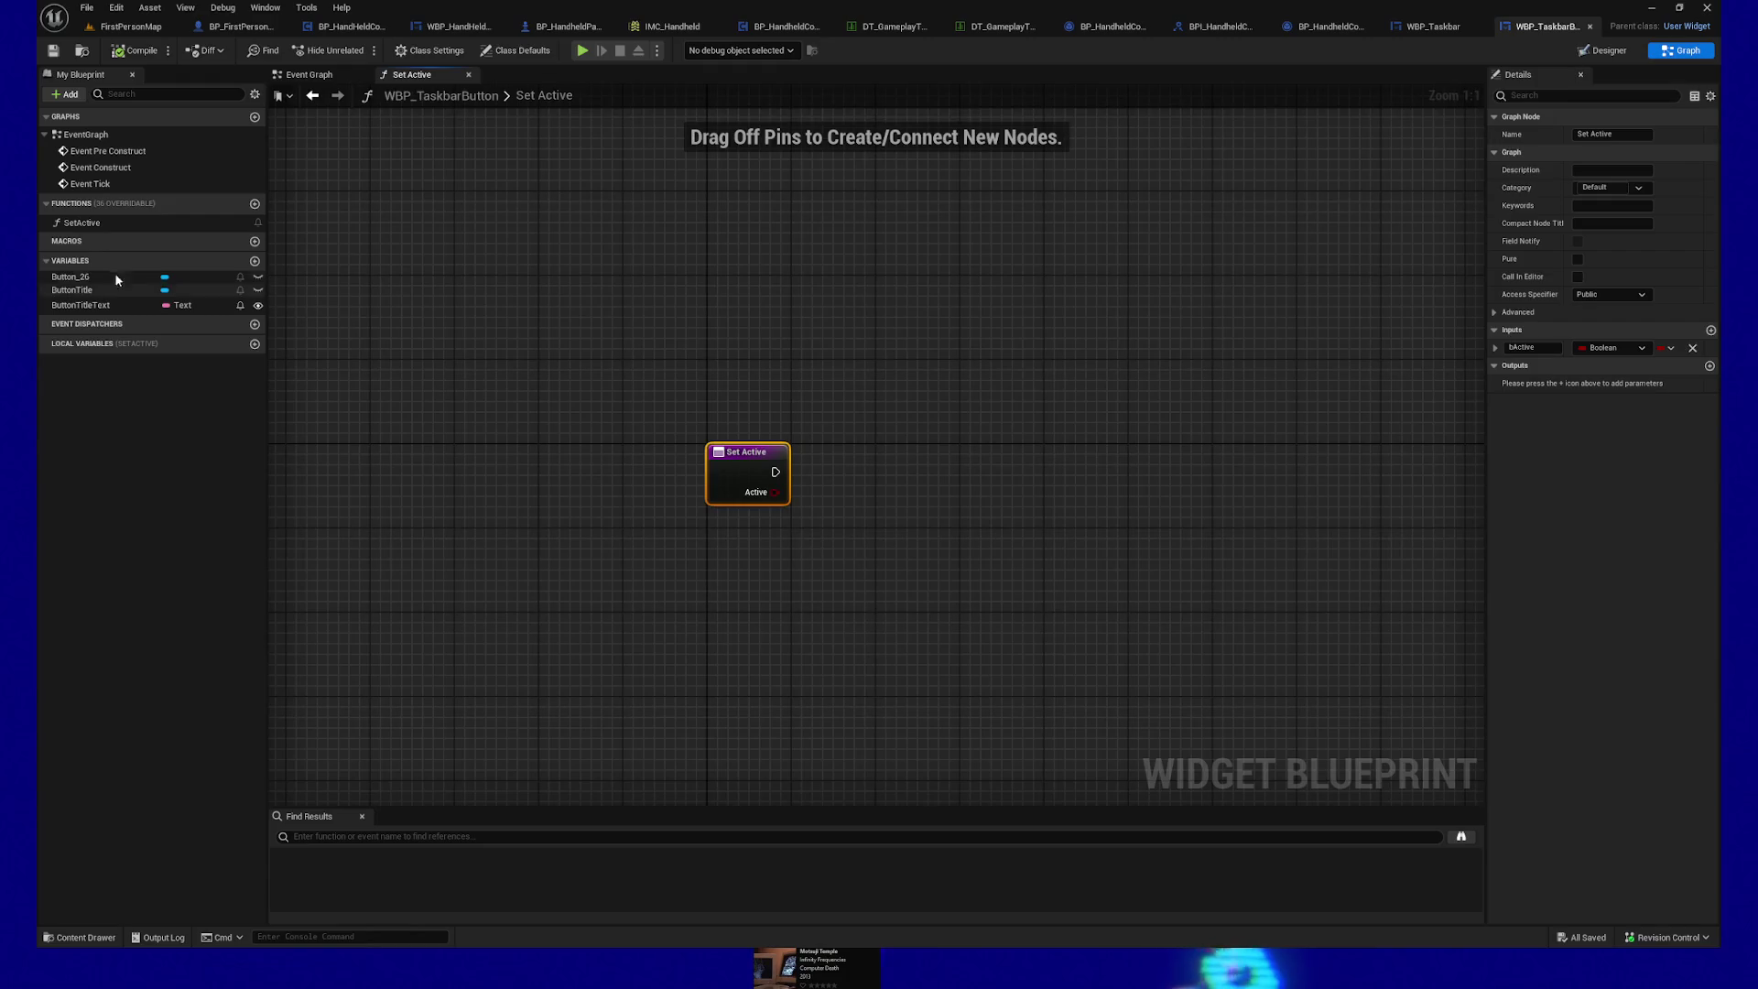
pyautogui.moveTo(91, 277); pyautogui.dragTo(926, 379)
# Step: Place a Get Button_26 node in the SetActive graph
pyautogui.click(963, 400)
pyautogui.moveTo(1064, 385); pyautogui.dragTo(1066, 385)
pyautogui.click(1315, 151)
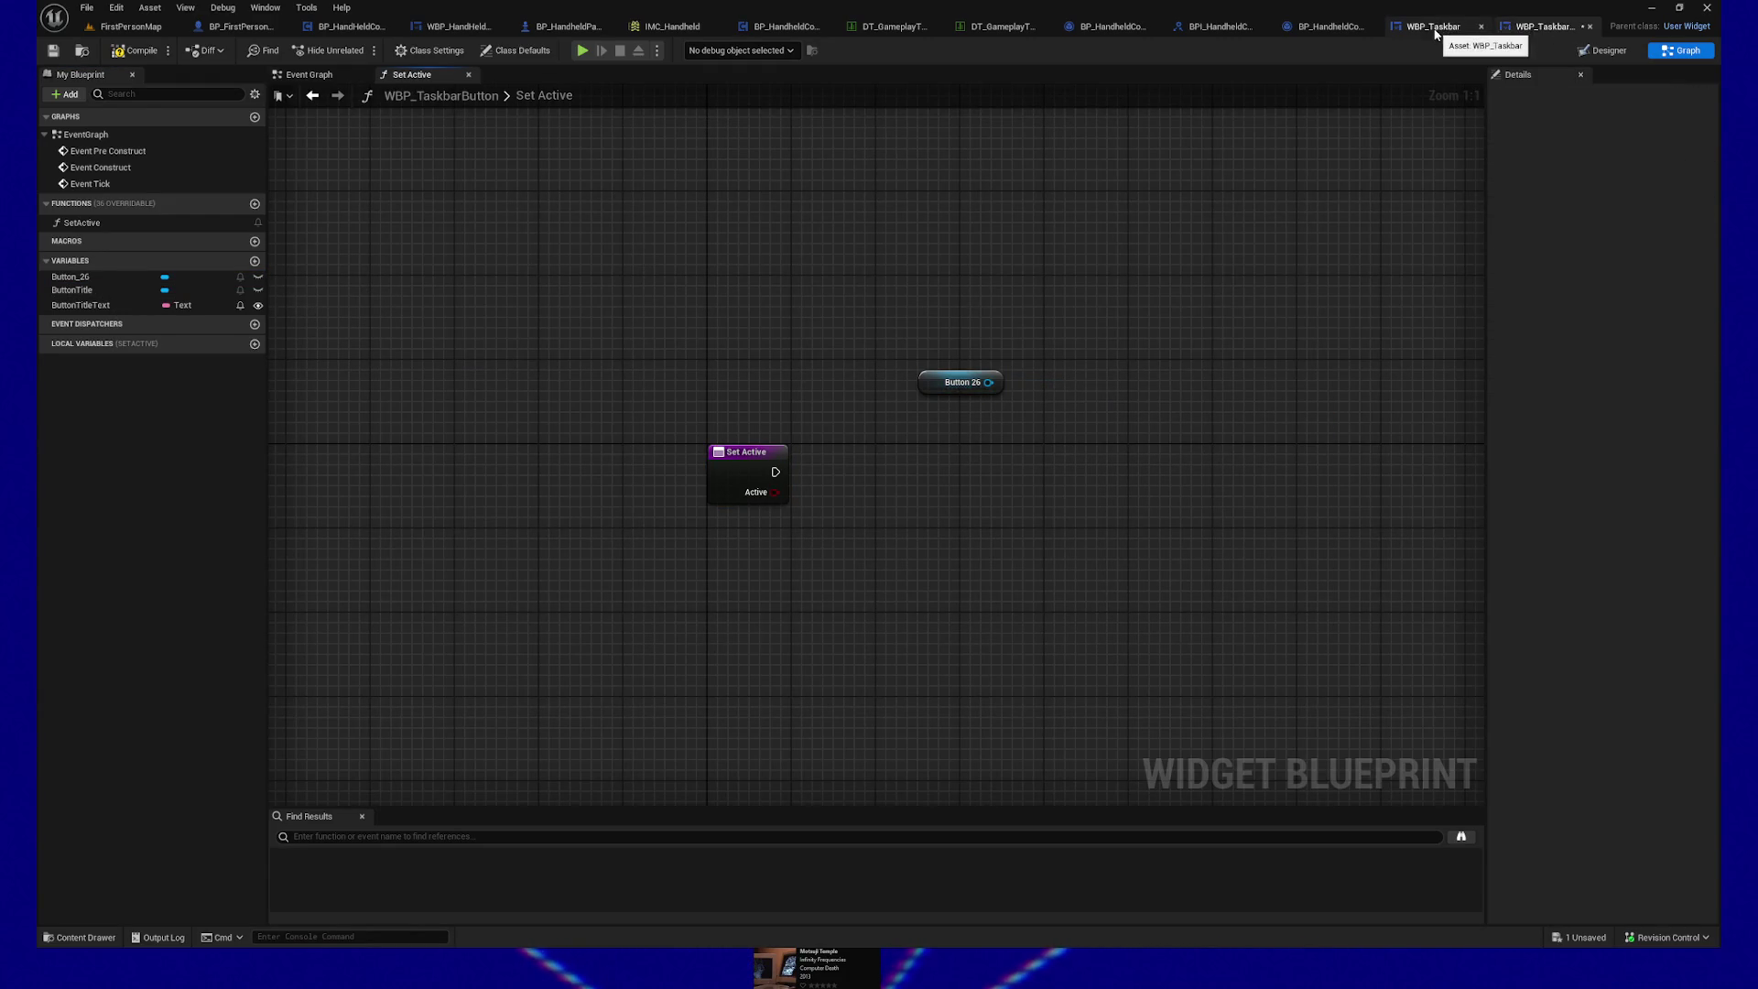
# Step: Glance at the WBP_Taskbar graph and the button's designer, then return to SetActive
pyautogui.click(1437, 26)
pyautogui.click(1538, 29)
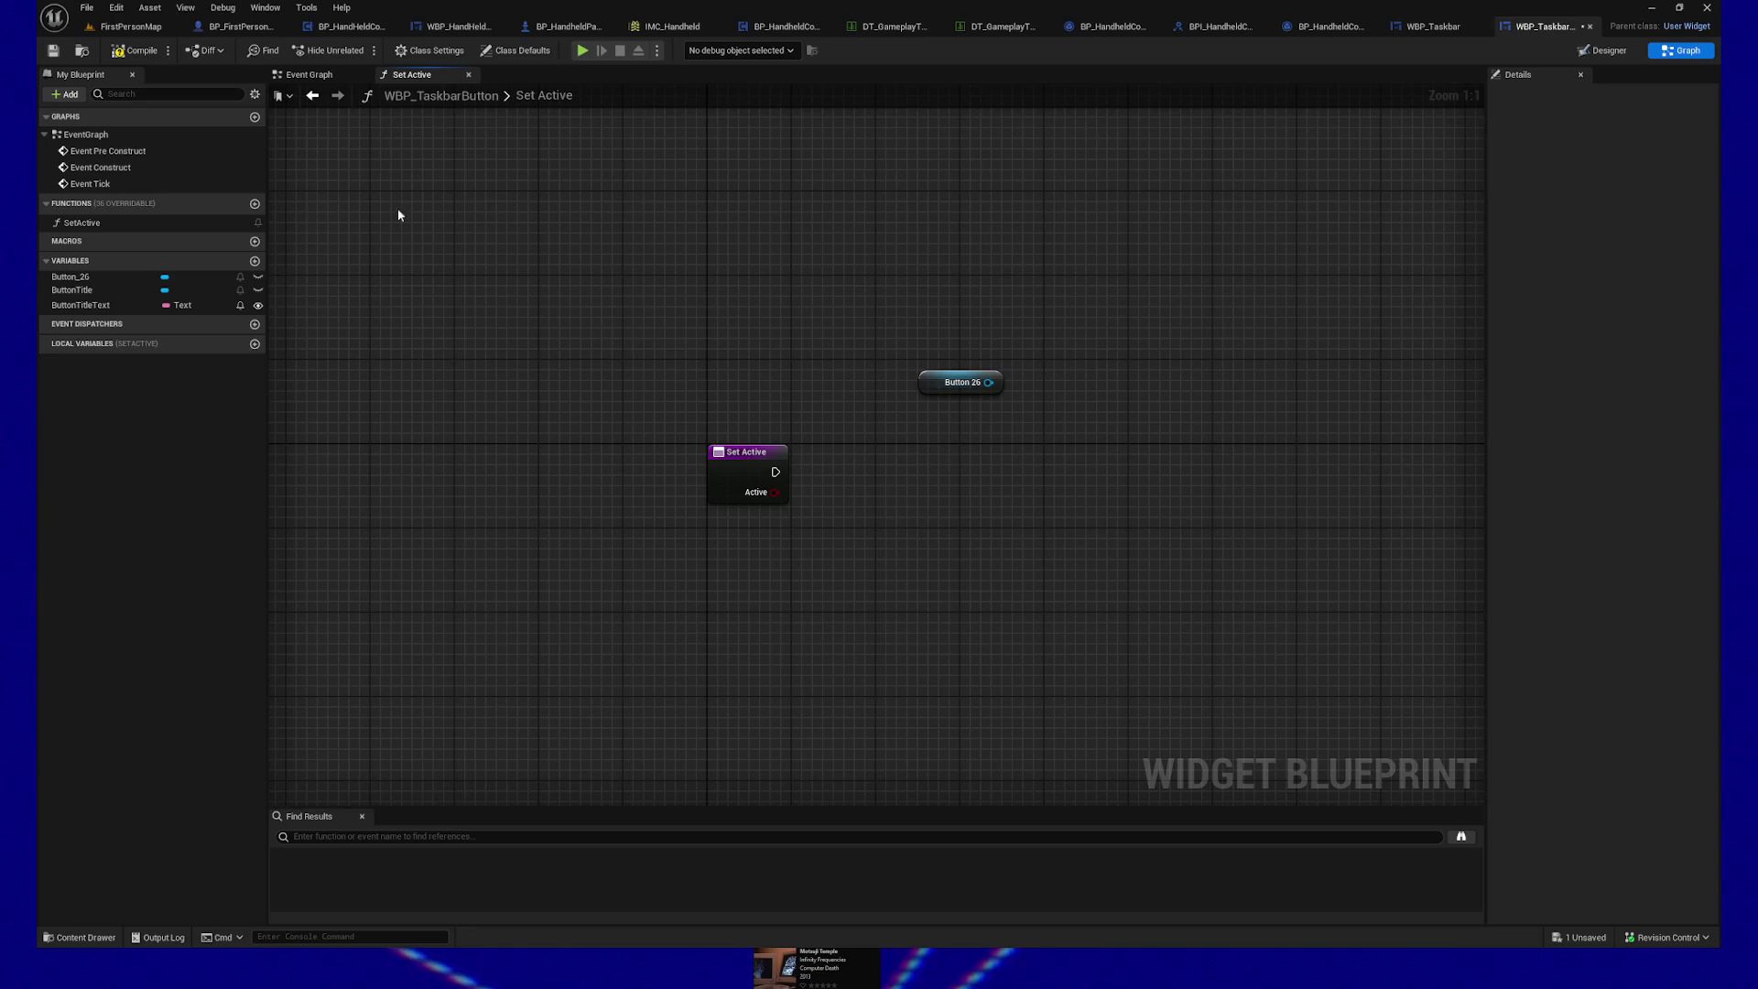
pyautogui.click(1602, 50)
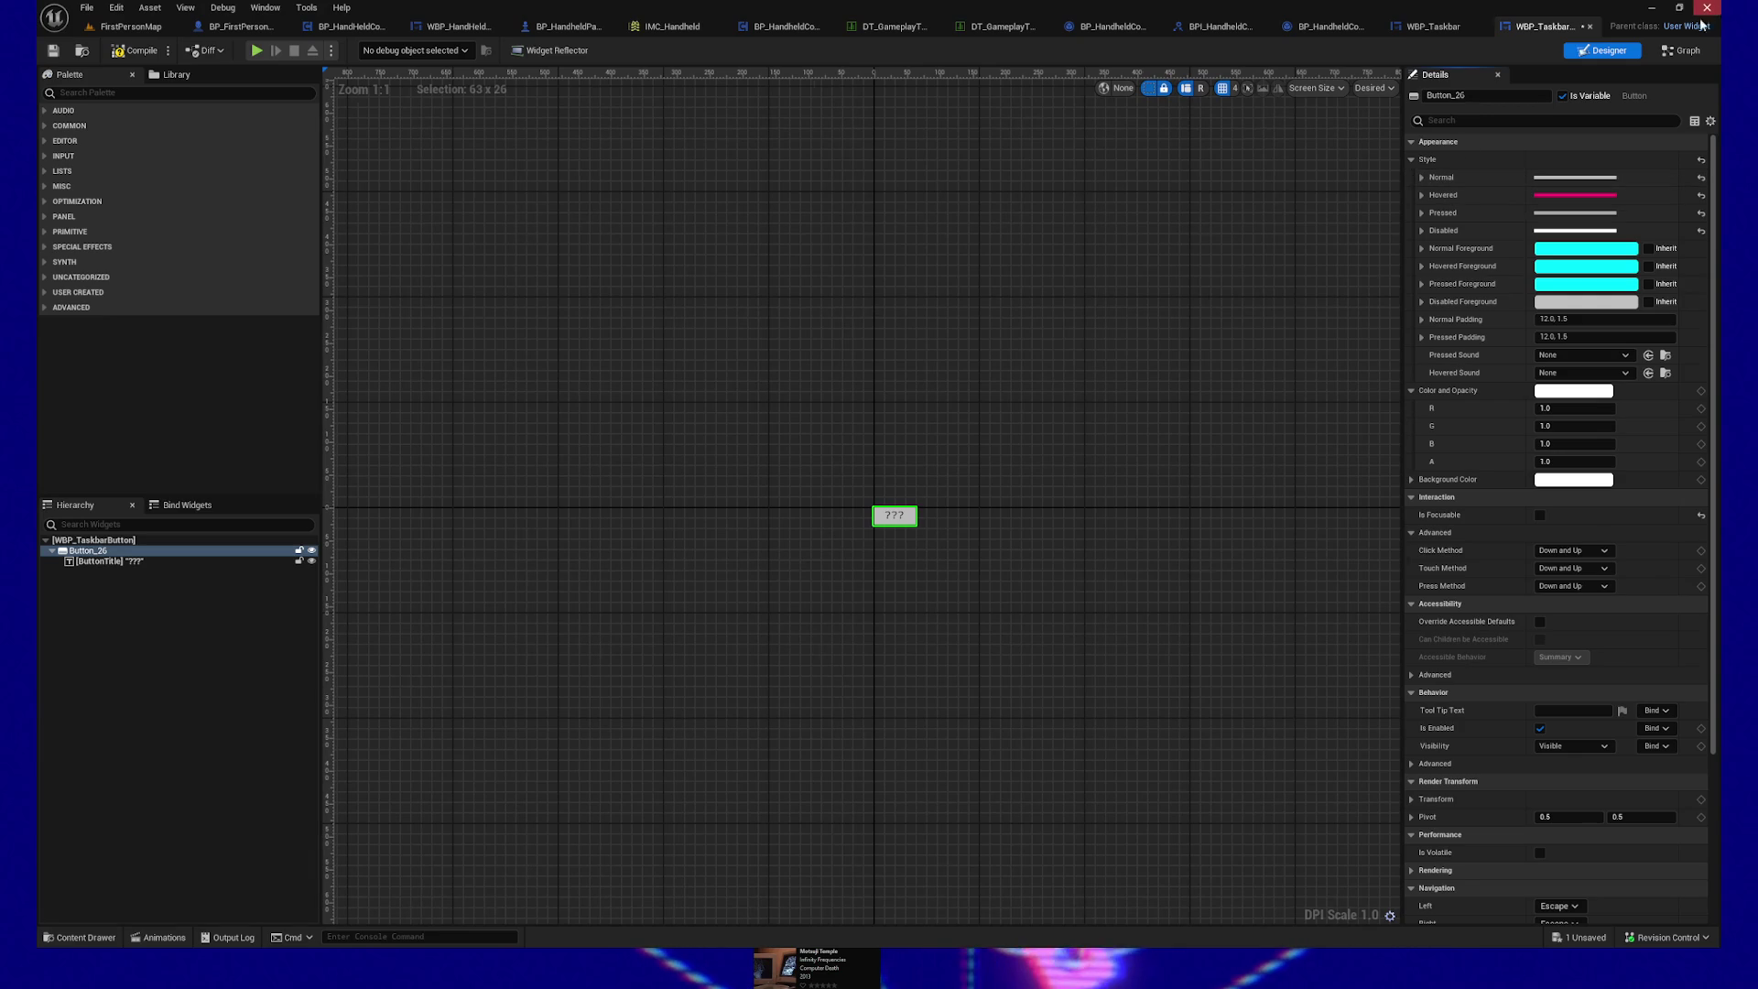
pyautogui.doubleClick(877, 517)
pyautogui.moveTo(777, 471); pyautogui.dragTo(926, 470)
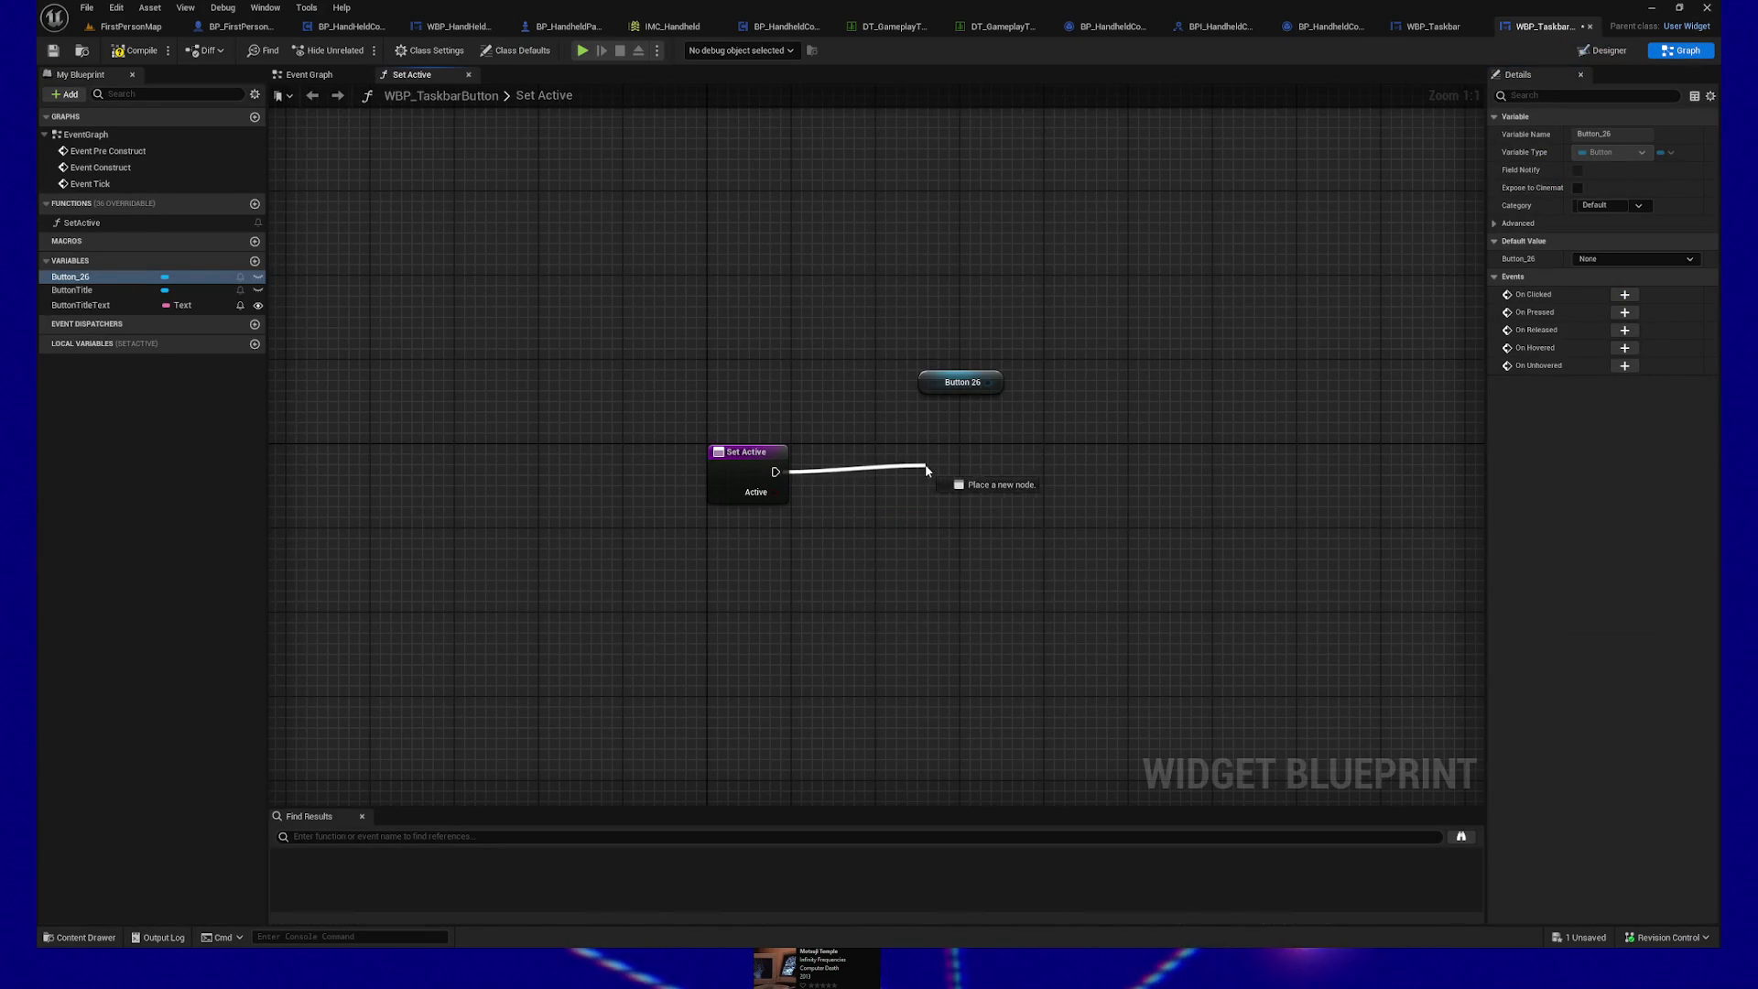
# Step: Add a Set Style node targeting Button_26
pyautogui.moveTo(984, 382); pyautogui.dragTo(1097, 383)
pyautogui.write('set style')
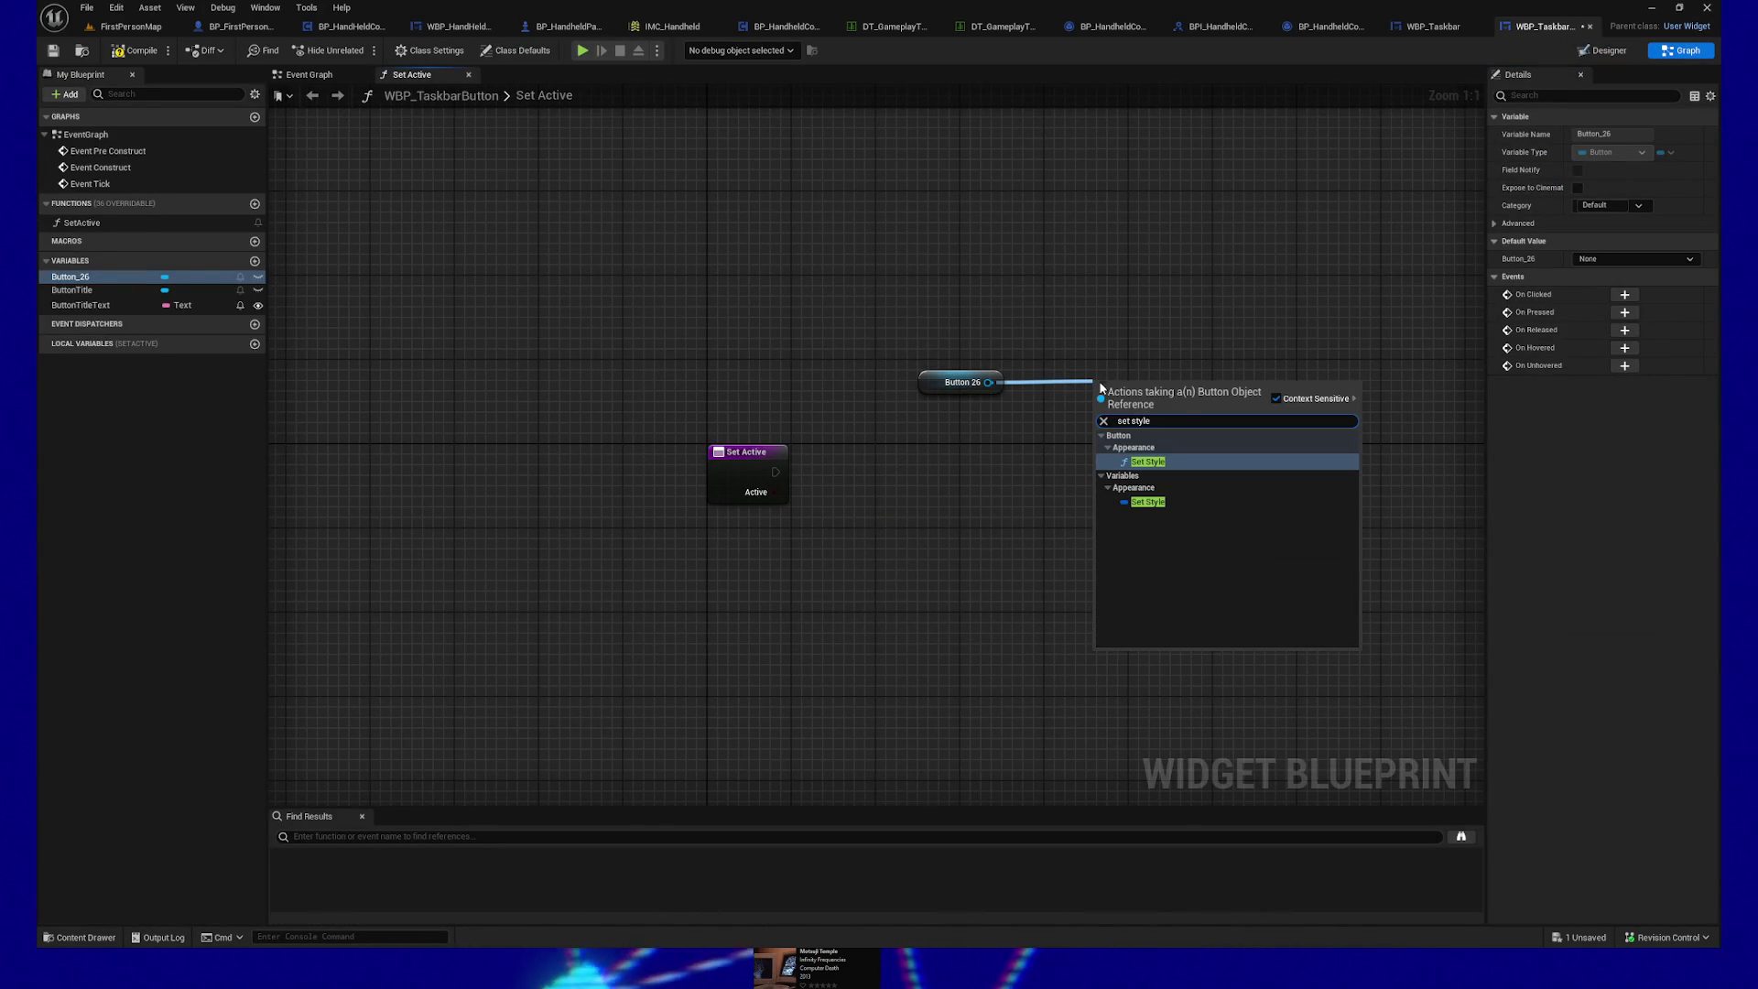
pyautogui.click(1146, 462)
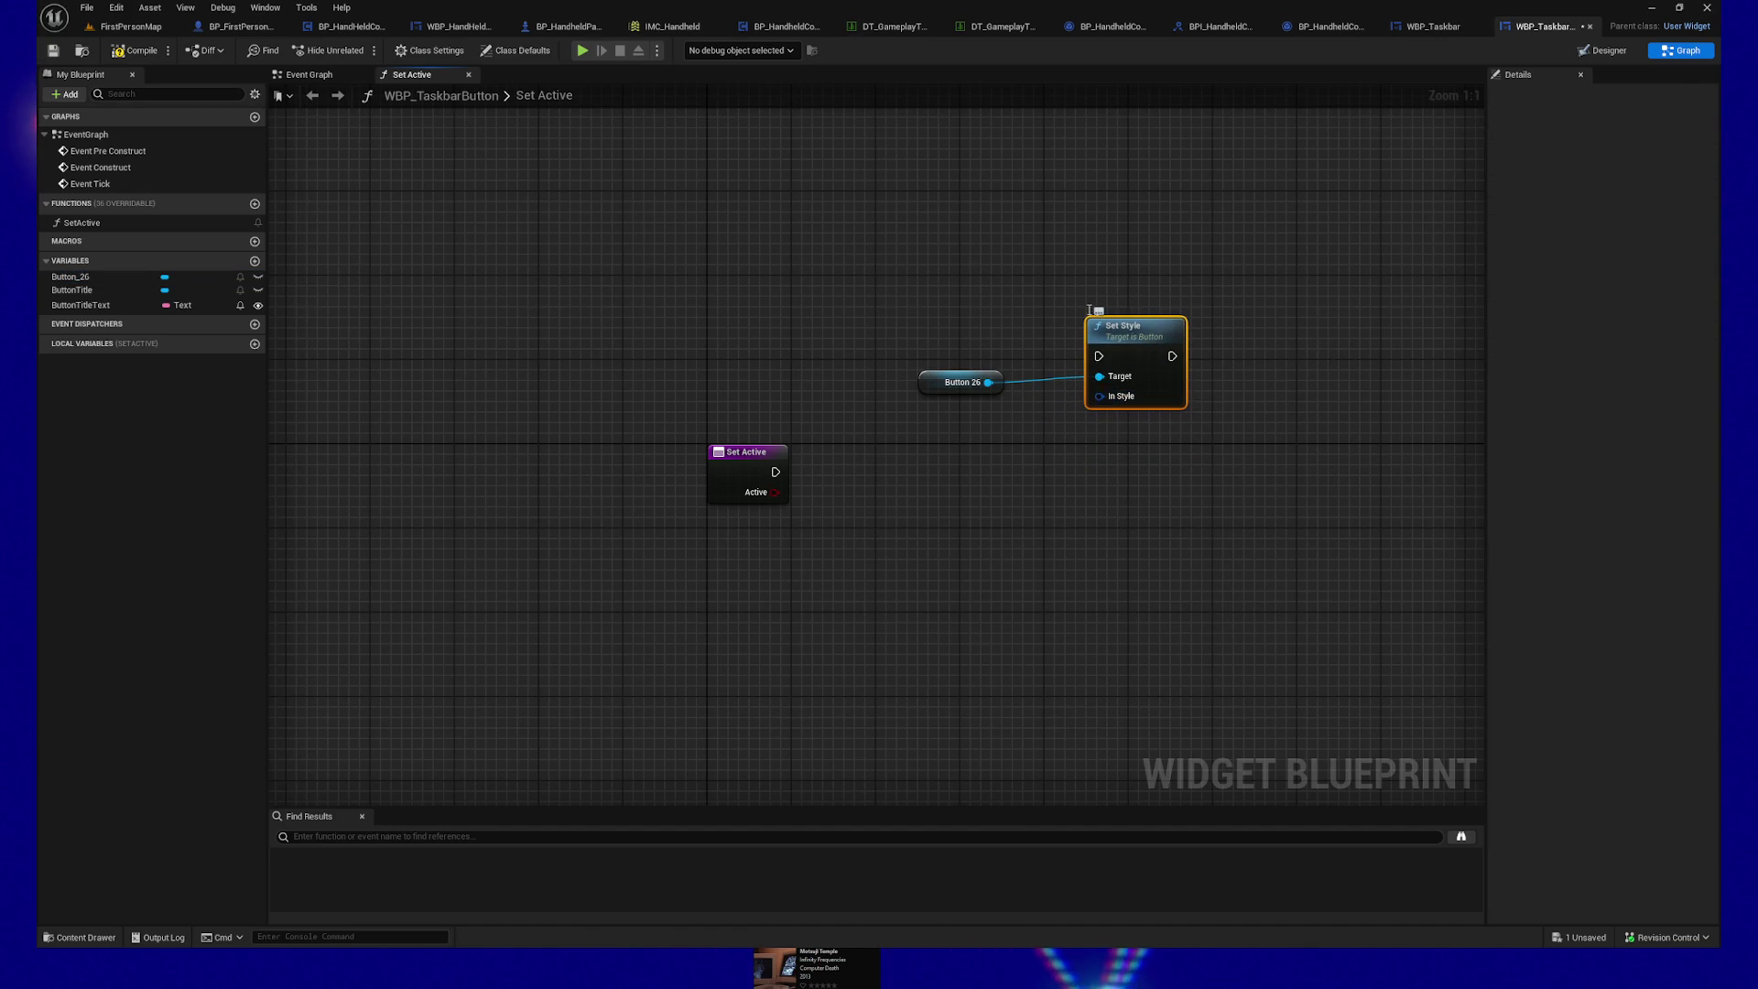
# Step: Feed a Make ButtonStyle node into Set Style's In Style input
pyautogui.moveTo(1099, 396)
pyautogui.mouseDown()
pyautogui.moveTo(1036, 484)
pyautogui.moveTo(989, 472)
pyautogui.moveTo(955, 433)
pyautogui.moveTo(953, 373)
pyautogui.mouseUp()
pyautogui.write('make')
pyautogui.click(1095, 542)
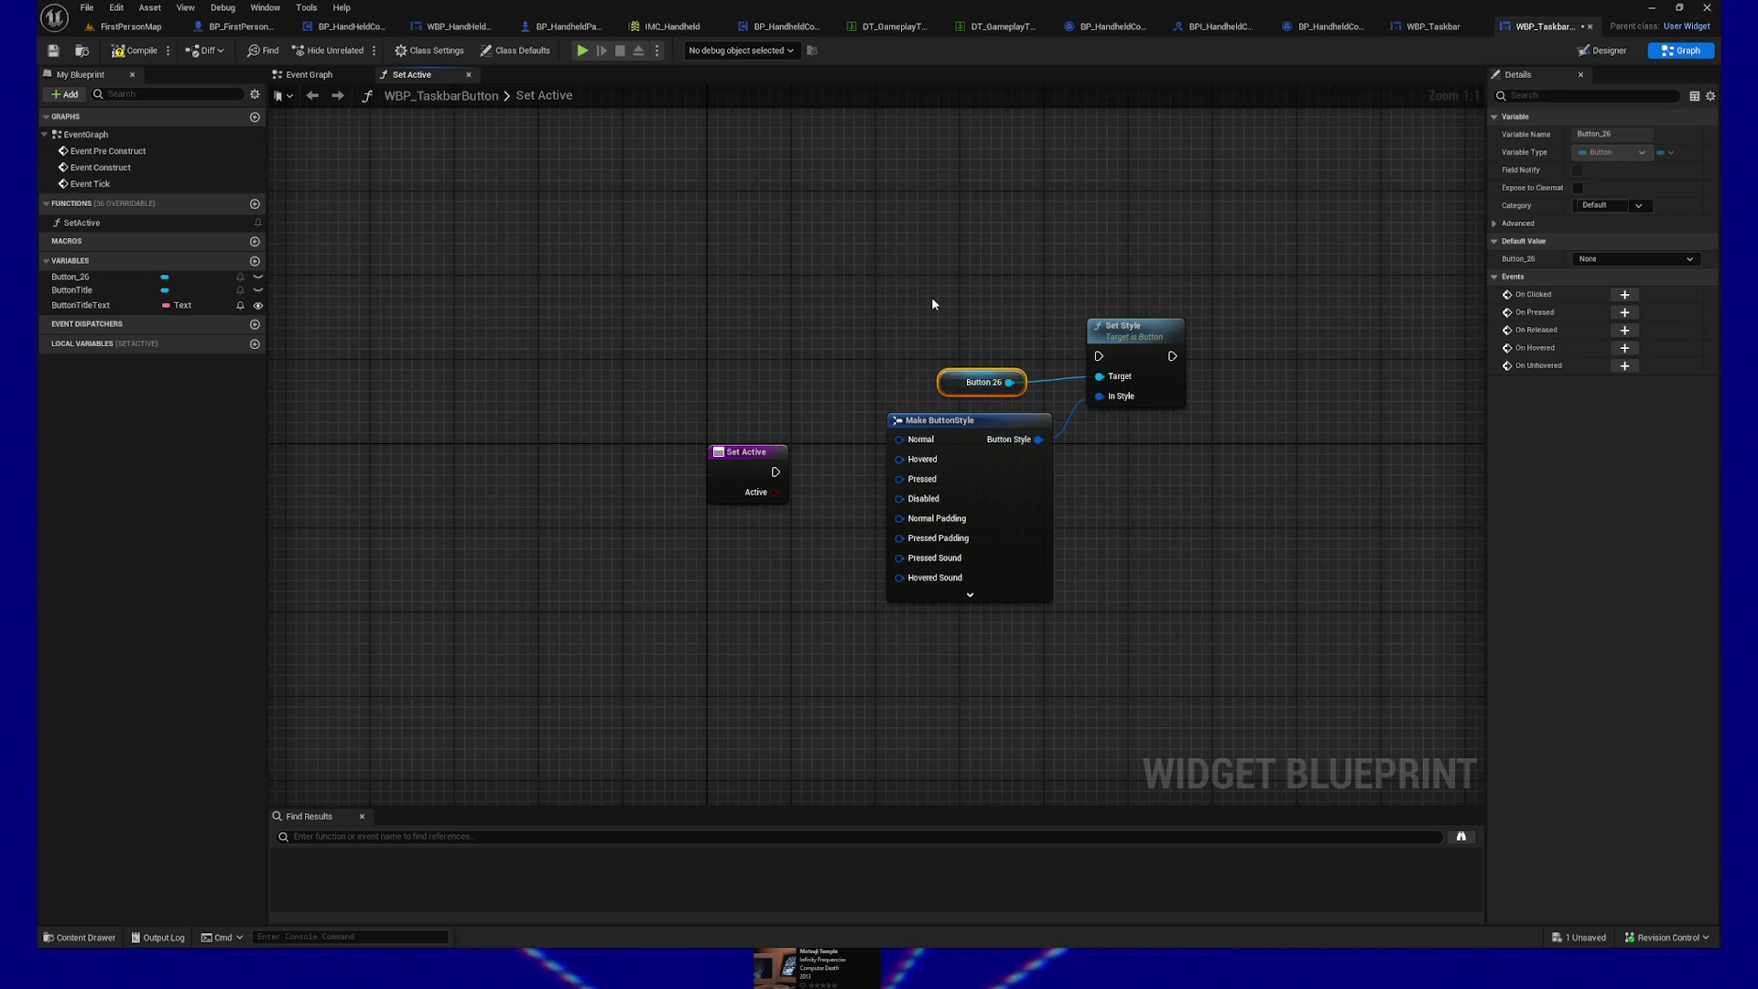
# Step: Shift the Button 26, Set Style and Make ButtonStyle nodes right, then move Button 26 far left
pyautogui.moveTo(936, 312); pyautogui.dragTo(1099, 430)
pyautogui.moveTo(970, 430); pyautogui.dragTo(1129, 515)
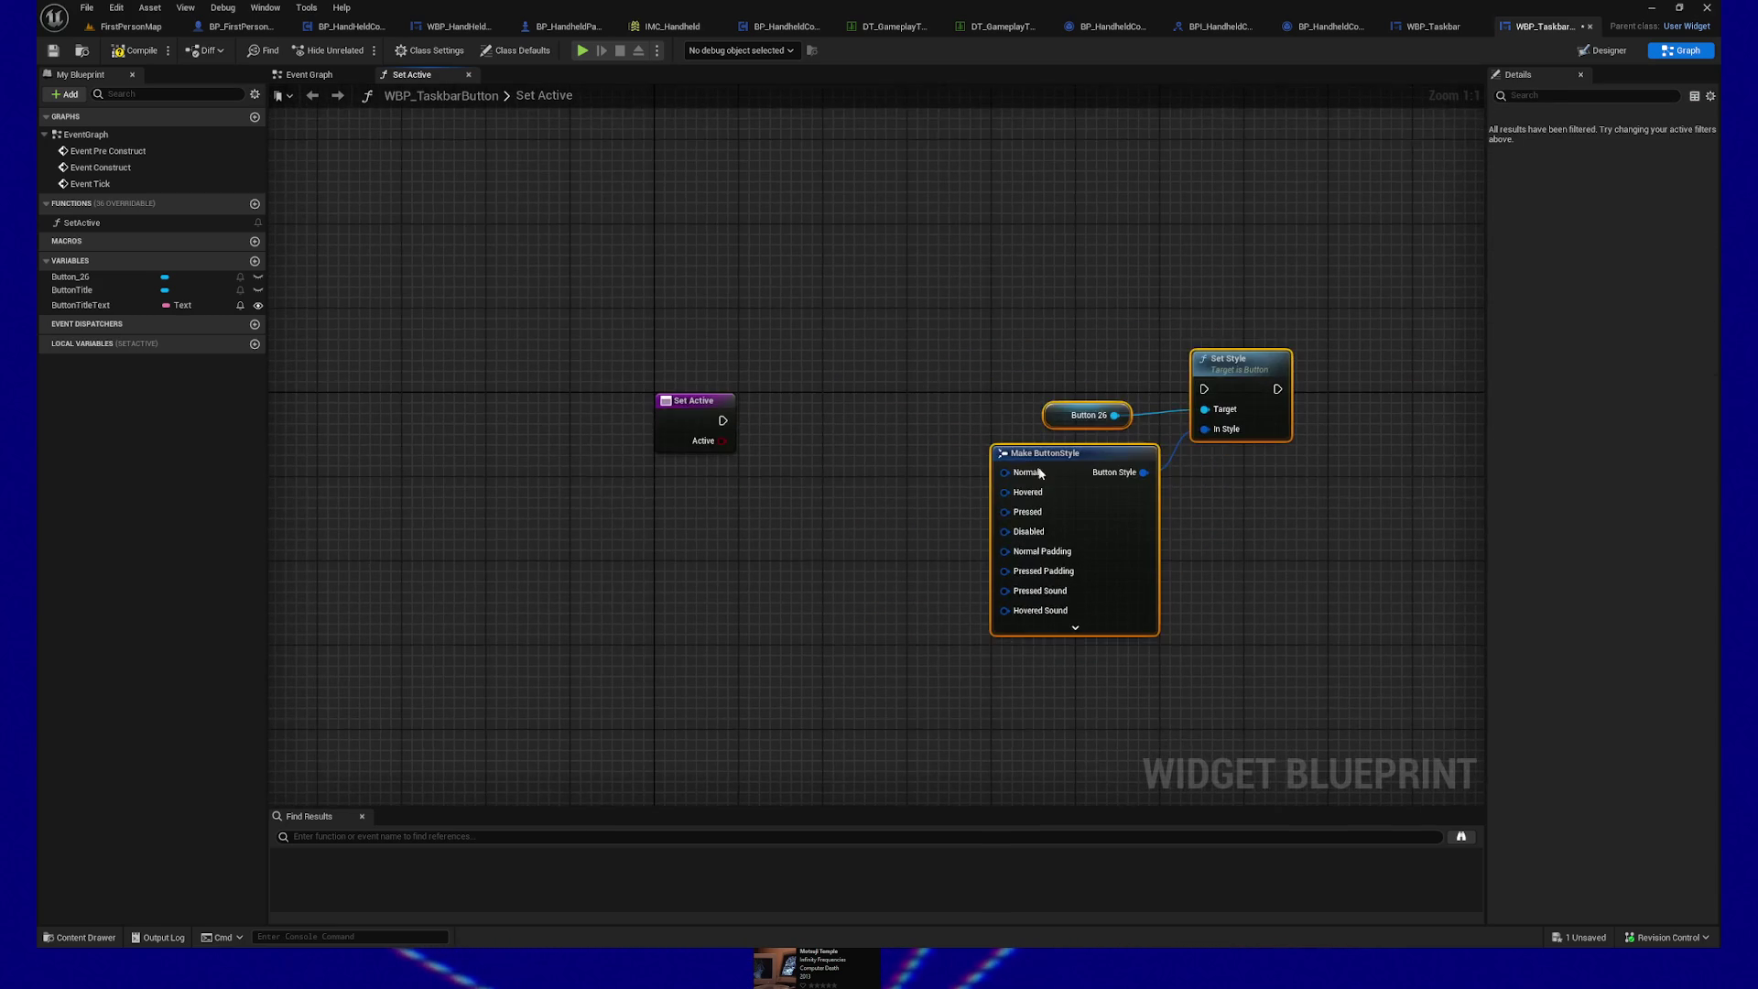
pyautogui.moveTo(1260, 418); pyautogui.dragTo(1366, 460)
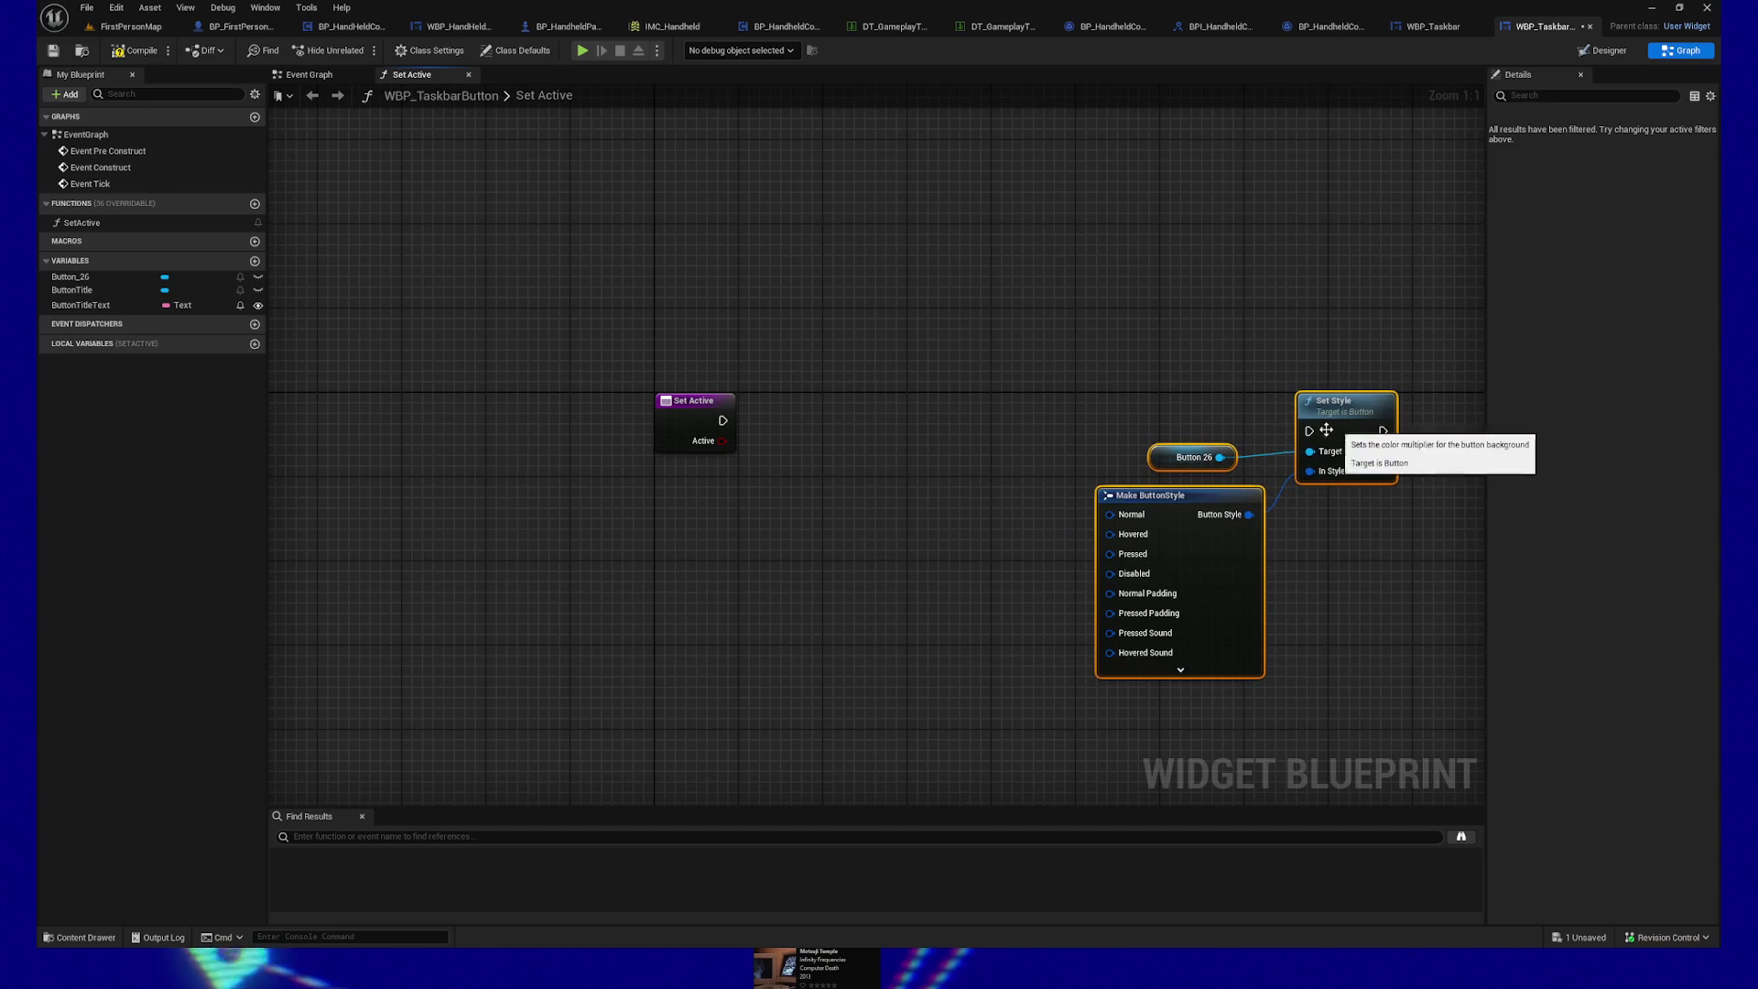
pyautogui.click(1160, 462)
pyautogui.moveTo(1160, 462)
pyautogui.mouseDown()
pyautogui.moveTo(997, 445)
pyautogui.moveTo(572, 535)
pyautogui.moveTo(665, 603)
pyautogui.mouseUp()
# Step: Add a Get Style node from Button 26 and split its Style output into members
pyautogui.write('get styl')
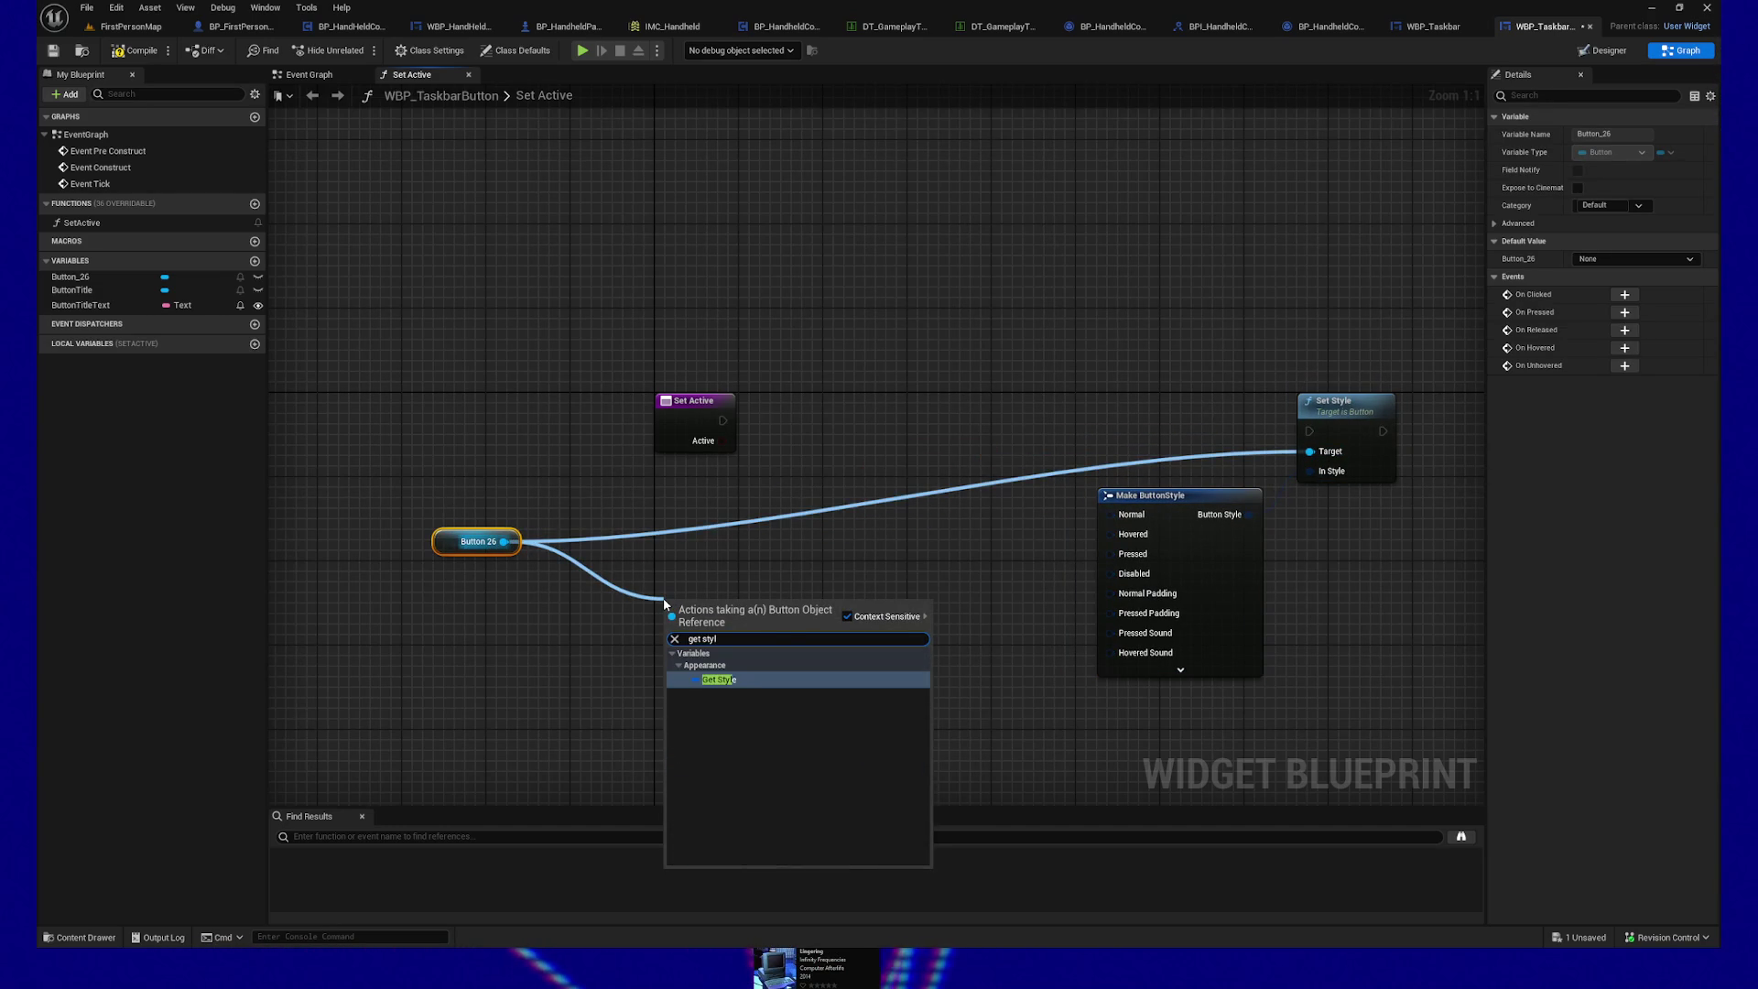
pyautogui.write('y')
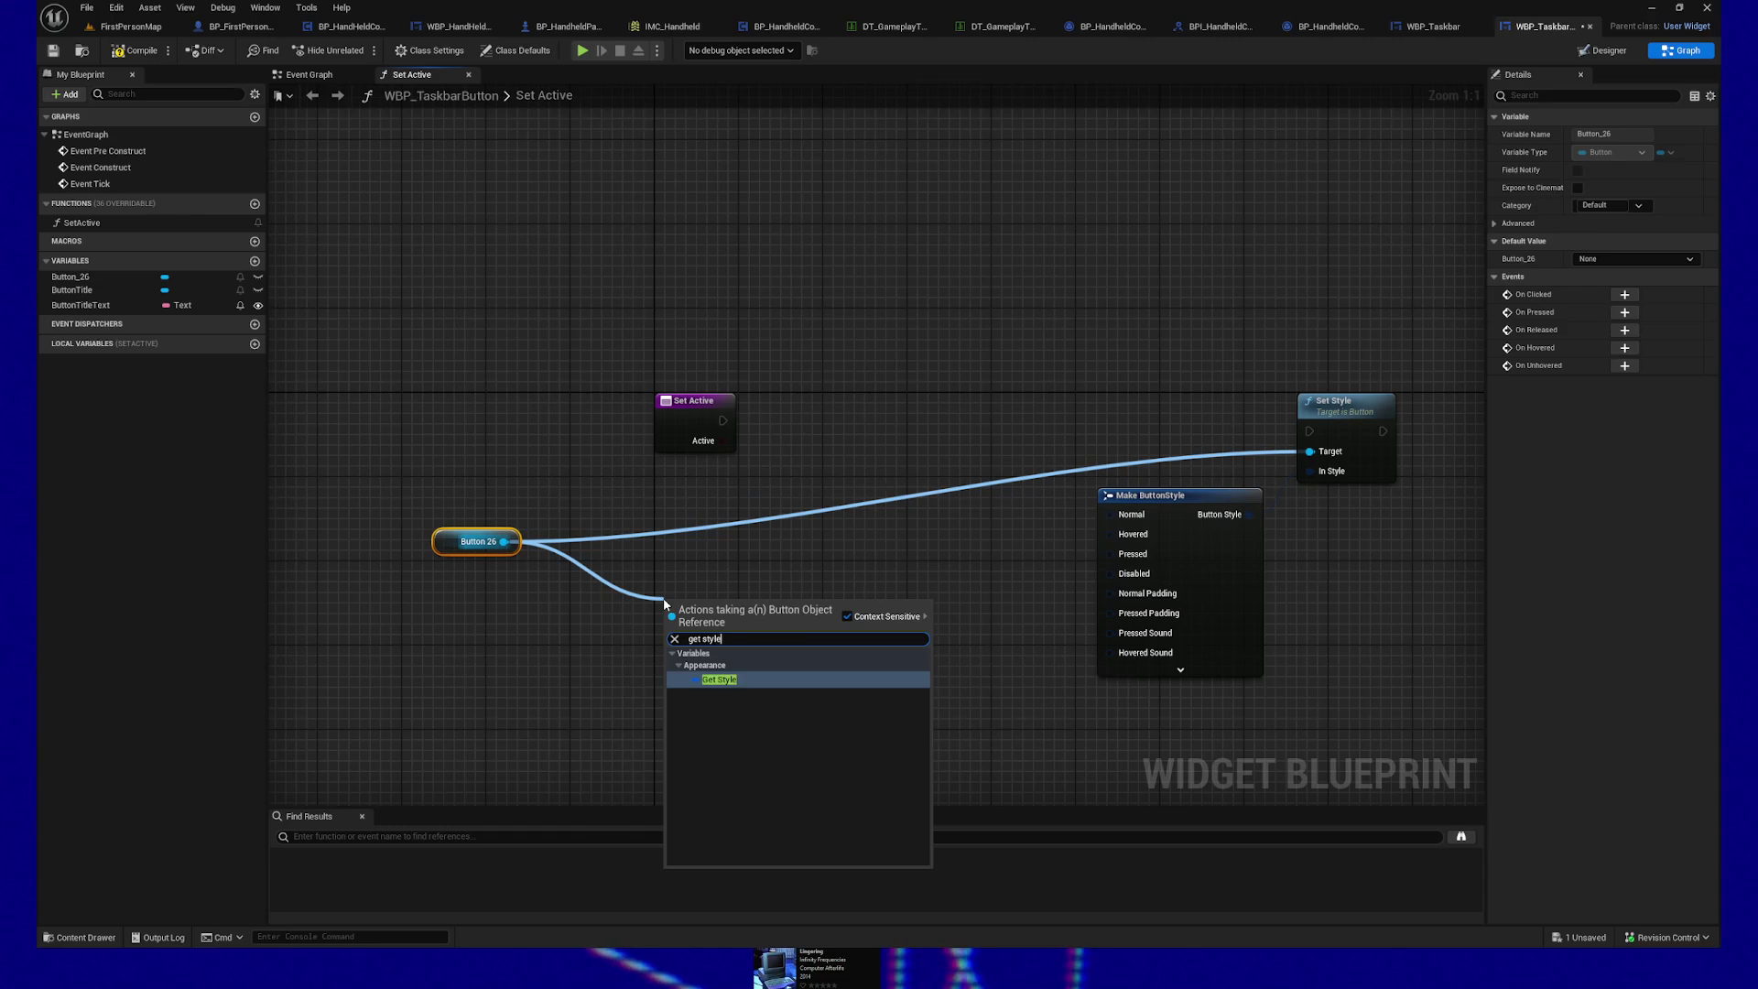
pyautogui.press('Return')
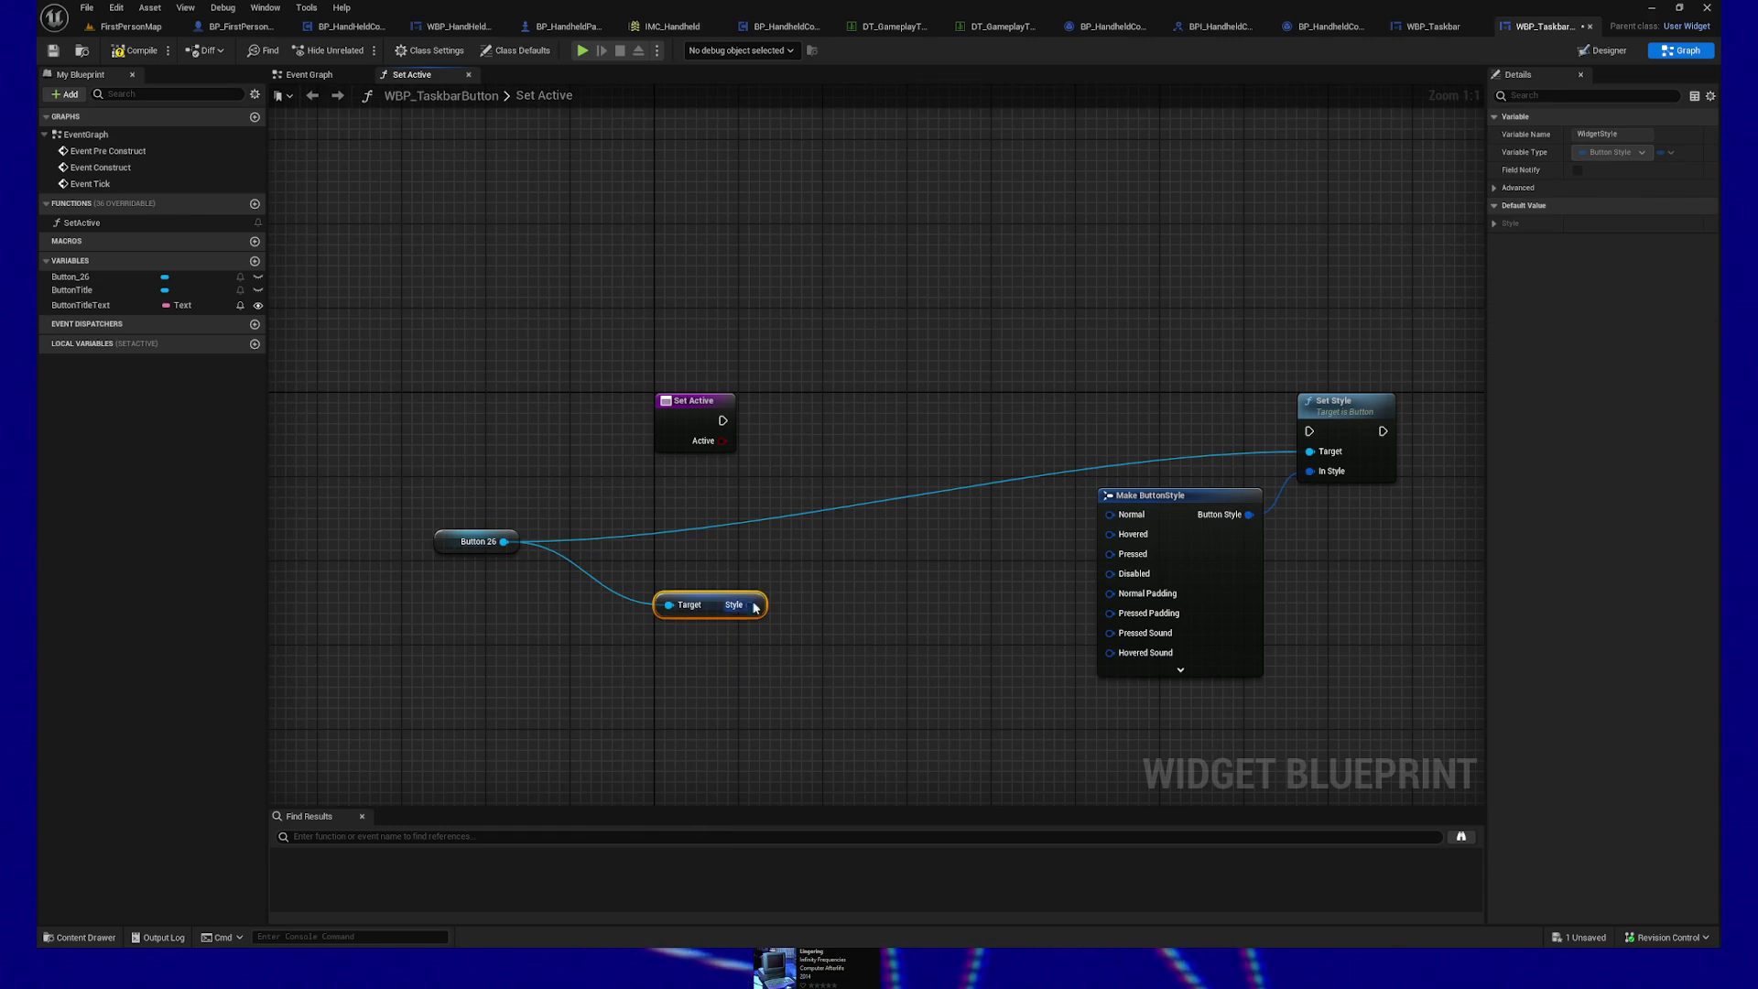
pyautogui.moveTo(755, 605)
pyautogui.mouseDown()
pyautogui.moveTo(853, 603)
pyautogui.moveTo(736, 606)
pyautogui.moveTo(723, 544)
pyautogui.mouseUp()
pyautogui.rightClick(736, 606)
pyautogui.click(806, 658)
# Step: Rearrange Set Active, Button 26 and the split Get Style node toward the left
pyautogui.moveTo(476, 541)
pyautogui.mouseDown()
pyautogui.moveTo(682, 478)
pyautogui.moveTo(624, 488)
pyautogui.mouseUp()
pyautogui.moveTo(660, 403); pyautogui.dragTo(394, 379)
pyautogui.moveTo(583, 485); pyautogui.dragTo(572, 464)
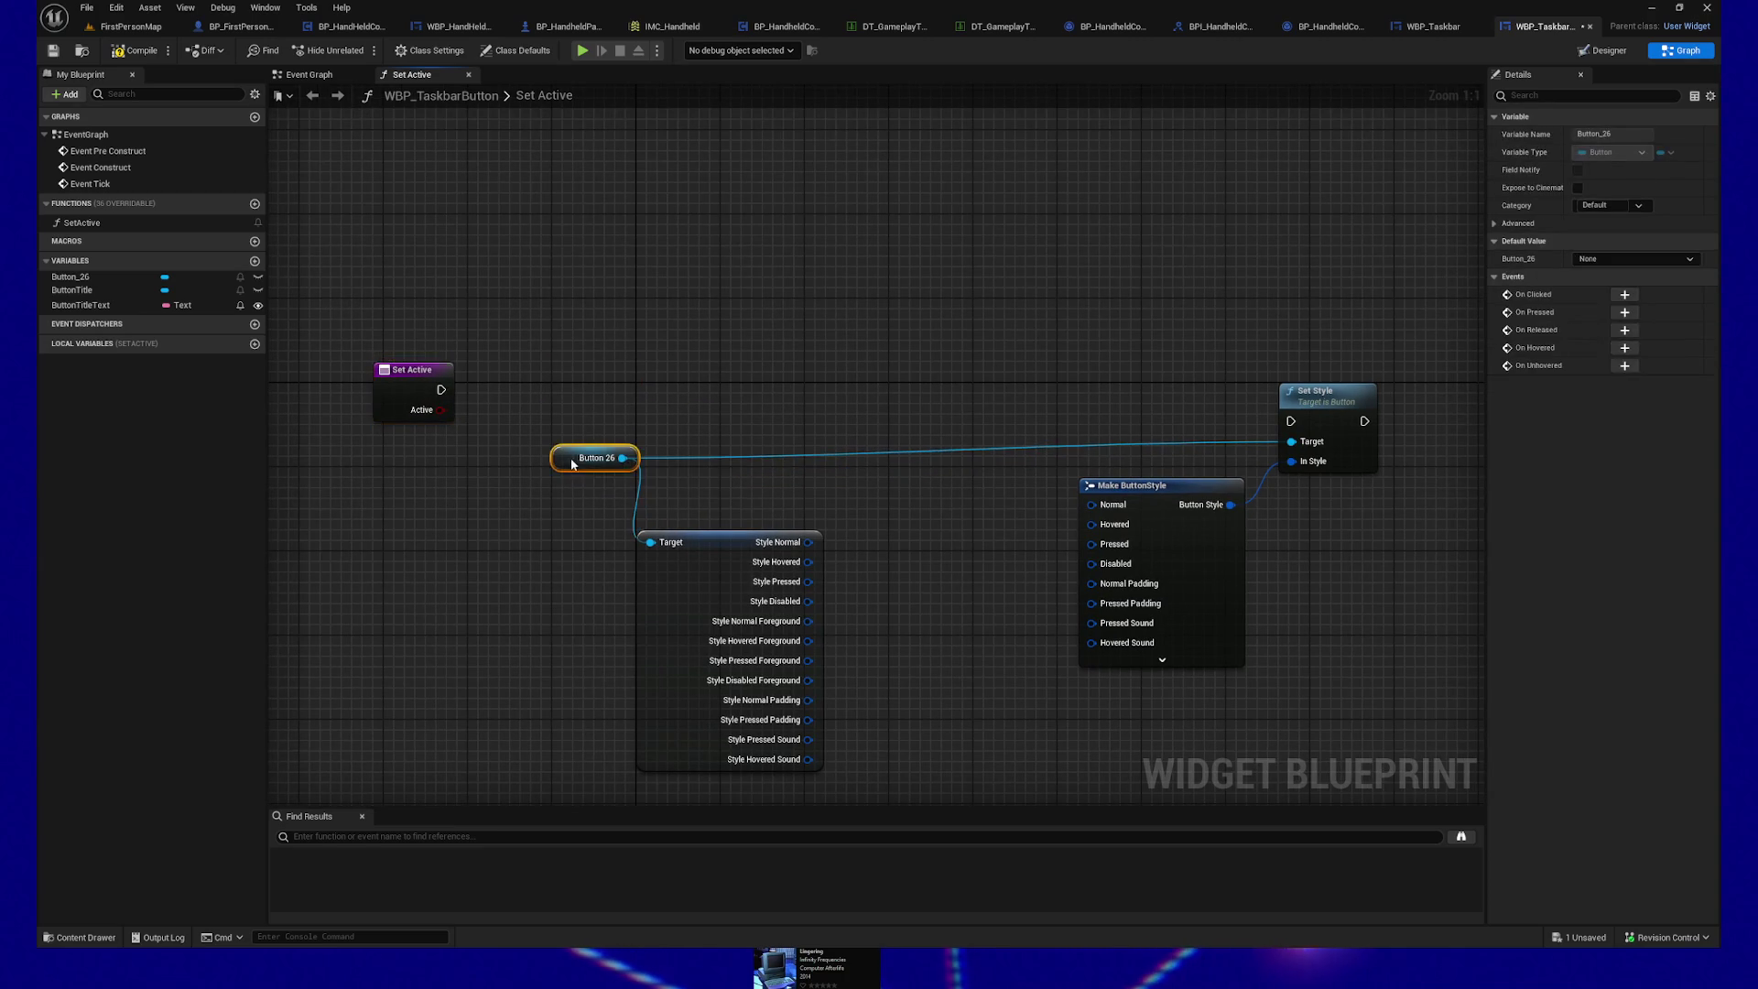
pyautogui.moveTo(694, 559); pyautogui.dragTo(703, 526)
# Step: Wire Style Hovered and Pressed into Make ButtonStyle, then delete the split Get Style node
pyautogui.moveTo(818, 530)
pyautogui.mouseDown()
pyautogui.moveTo(1091, 524)
pyautogui.moveTo(1091, 544)
pyautogui.mouseUp()
pyautogui.moveTo(818, 570)
pyautogui.mouseDown()
pyautogui.moveTo(1089, 563)
pyautogui.moveTo(1005, 586)
pyautogui.moveTo(1105, 587)
pyautogui.moveTo(1043, 611)
pyautogui.mouseUp()
pyautogui.click(930, 564)
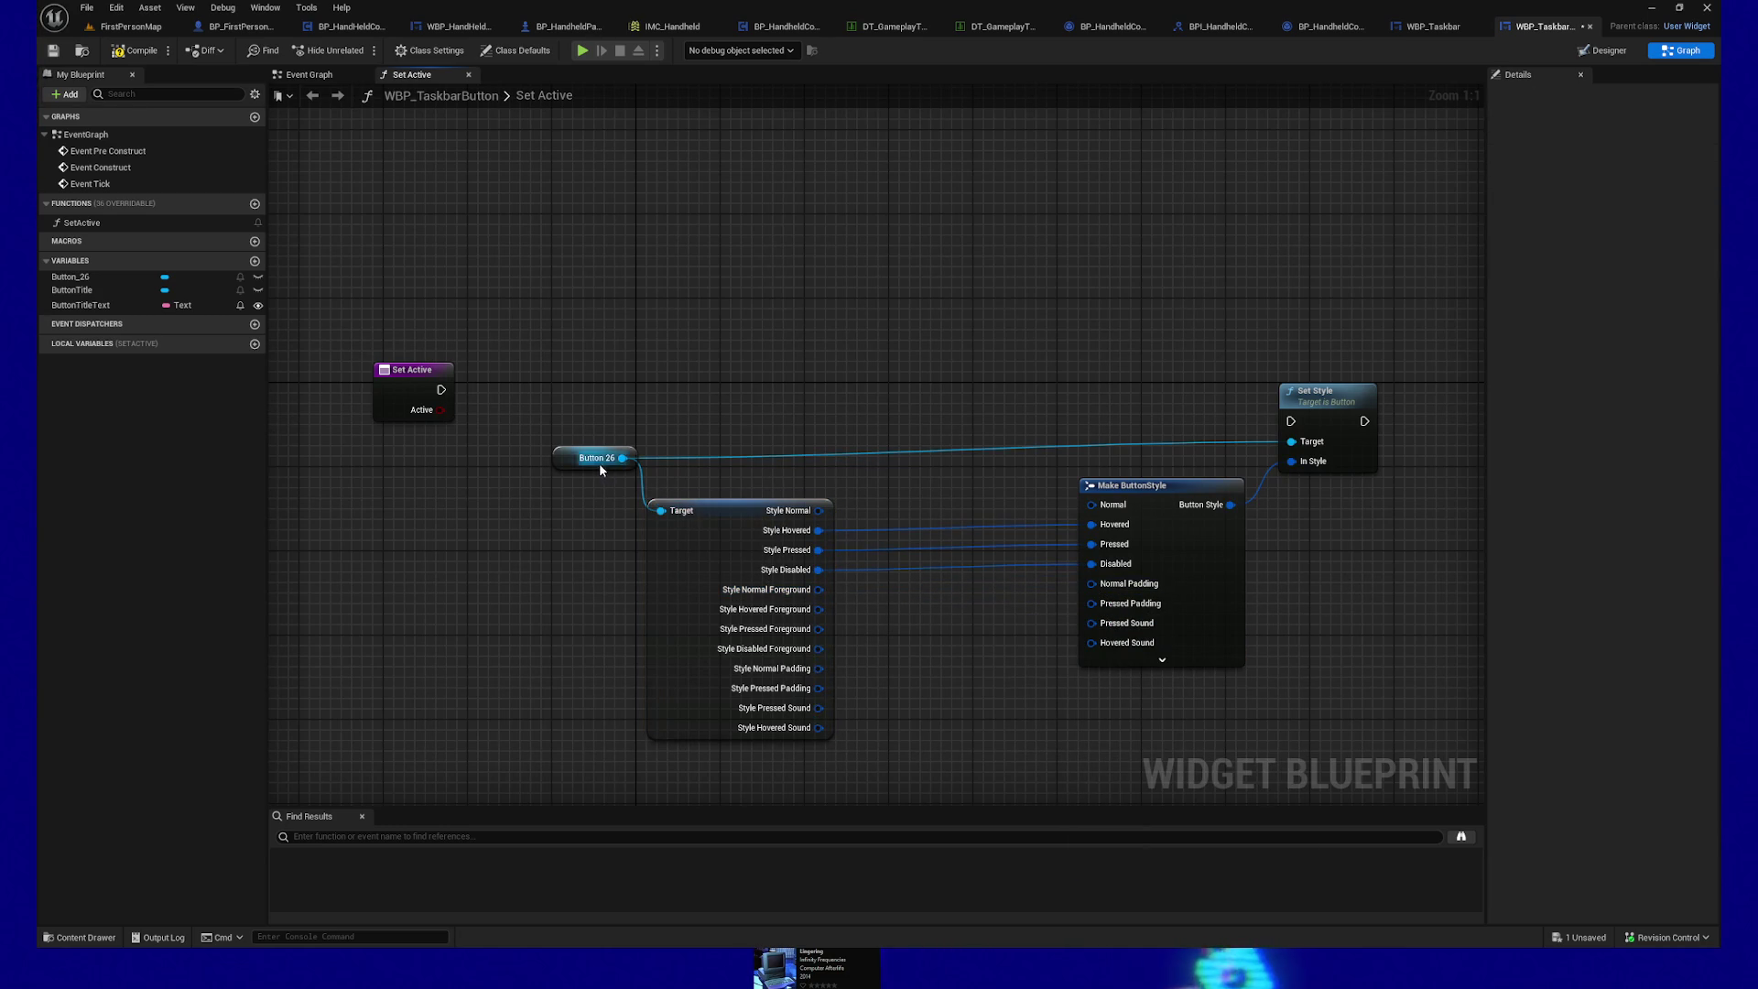
pyautogui.click(787, 523)
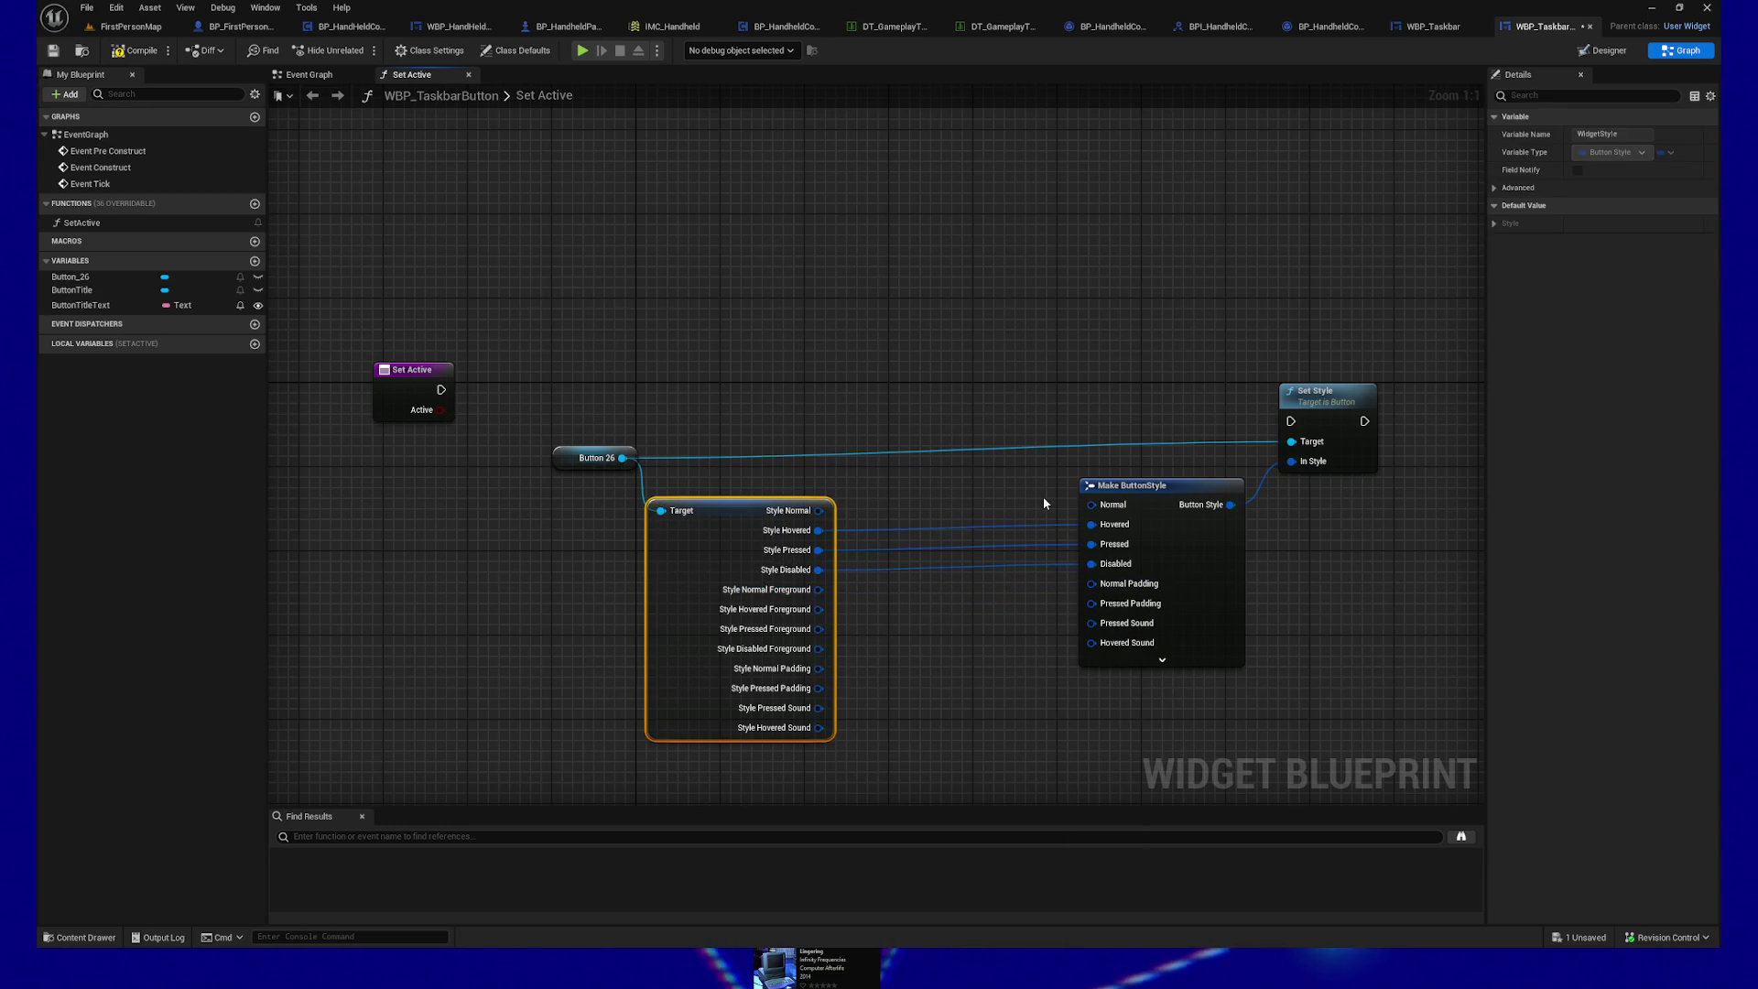
pyautogui.press('Delete')
# Step: Add a Get Style node fed by Button 26, searching 'style' from its output
pyautogui.moveTo(686, 500); pyautogui.dragTo(724, 519)
pyautogui.write('get')
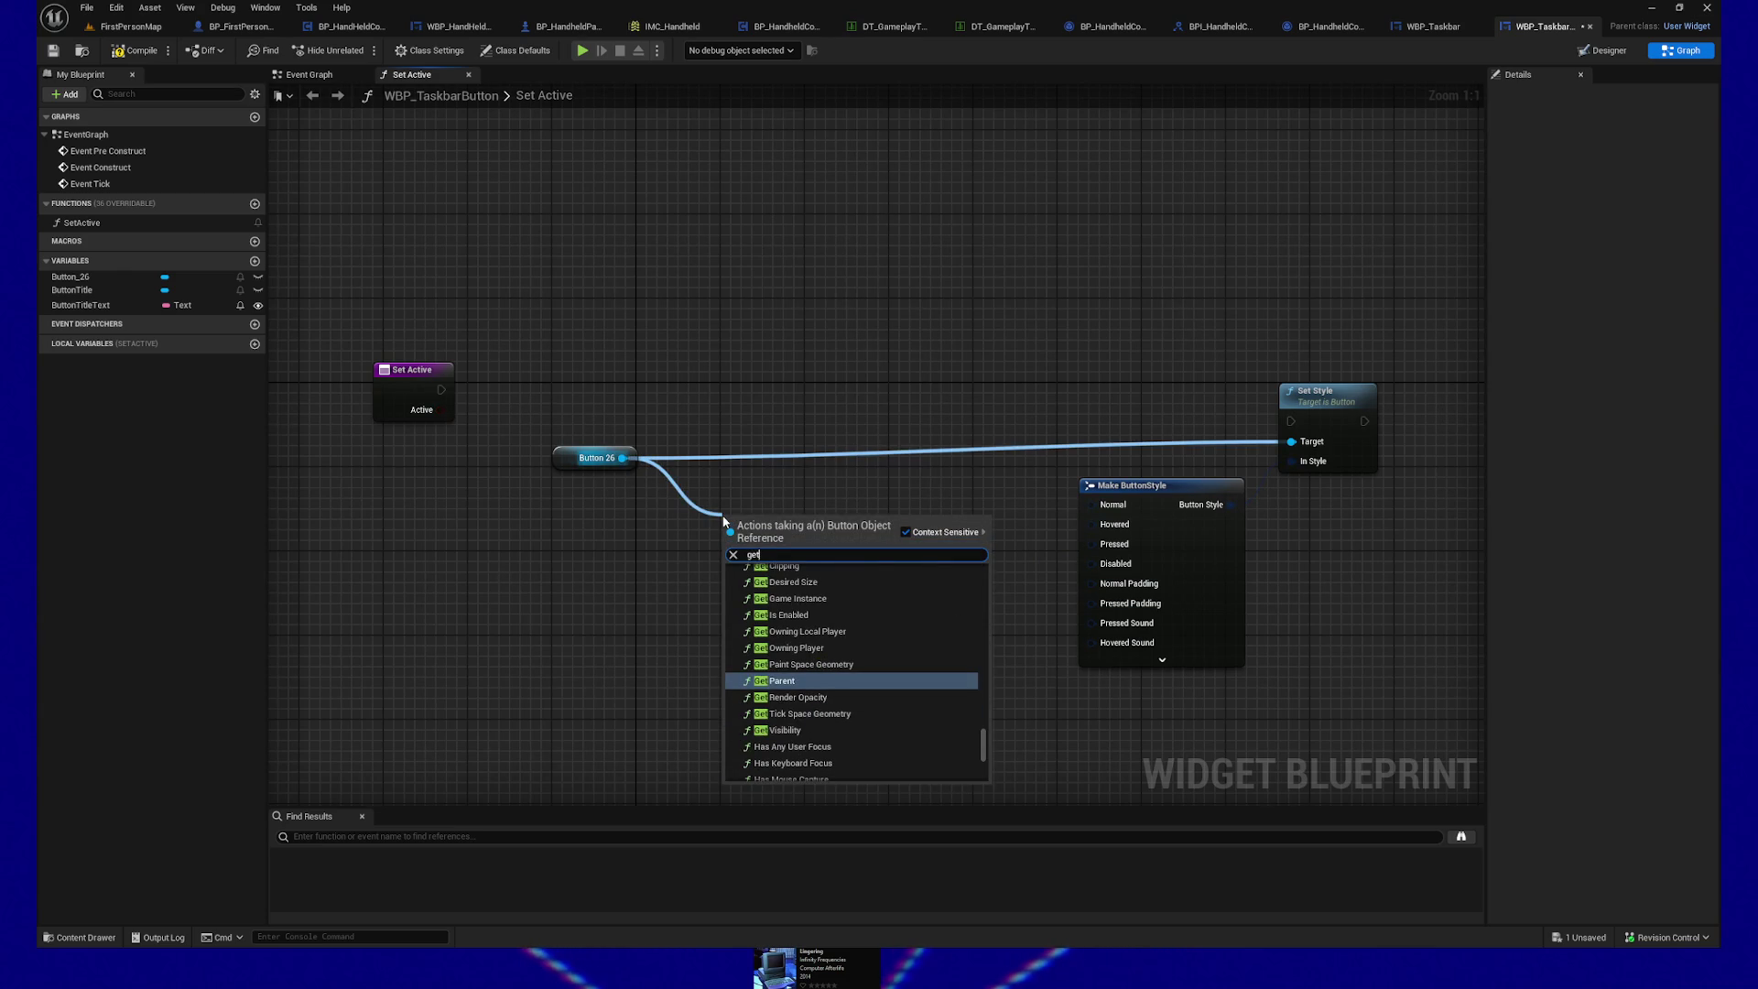
pyautogui.write('b')
pyautogui.press('BackSpace')
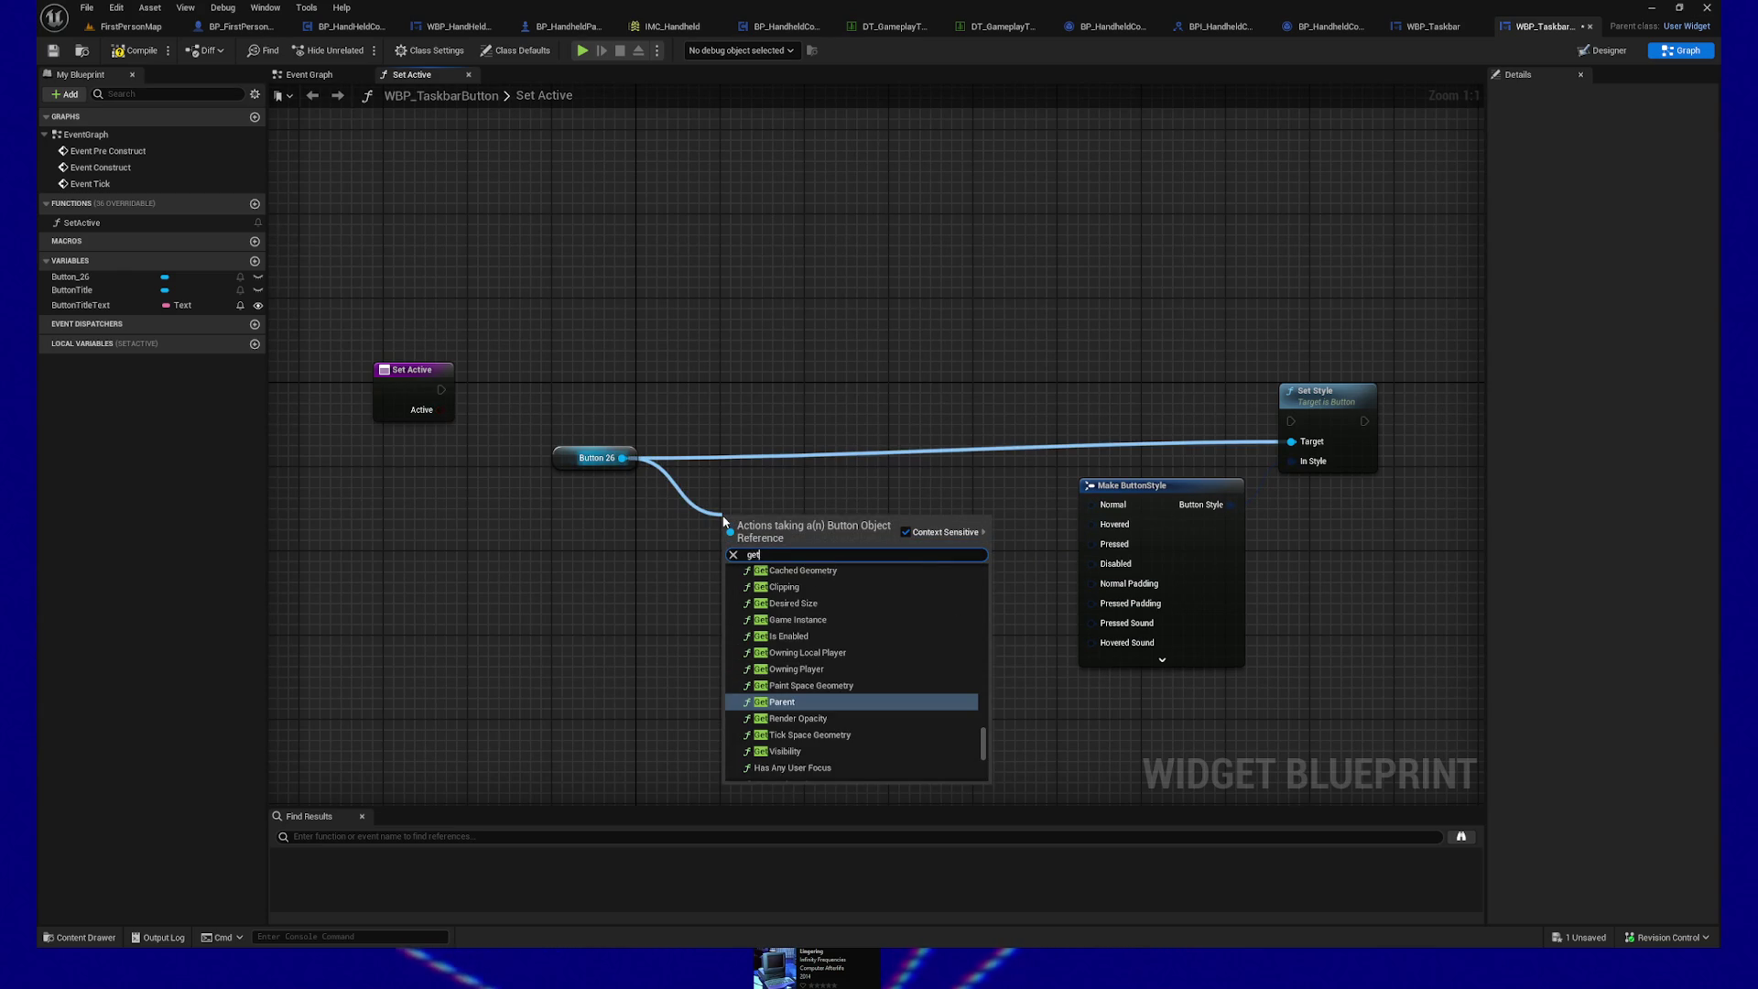
pyautogui.write(' button')
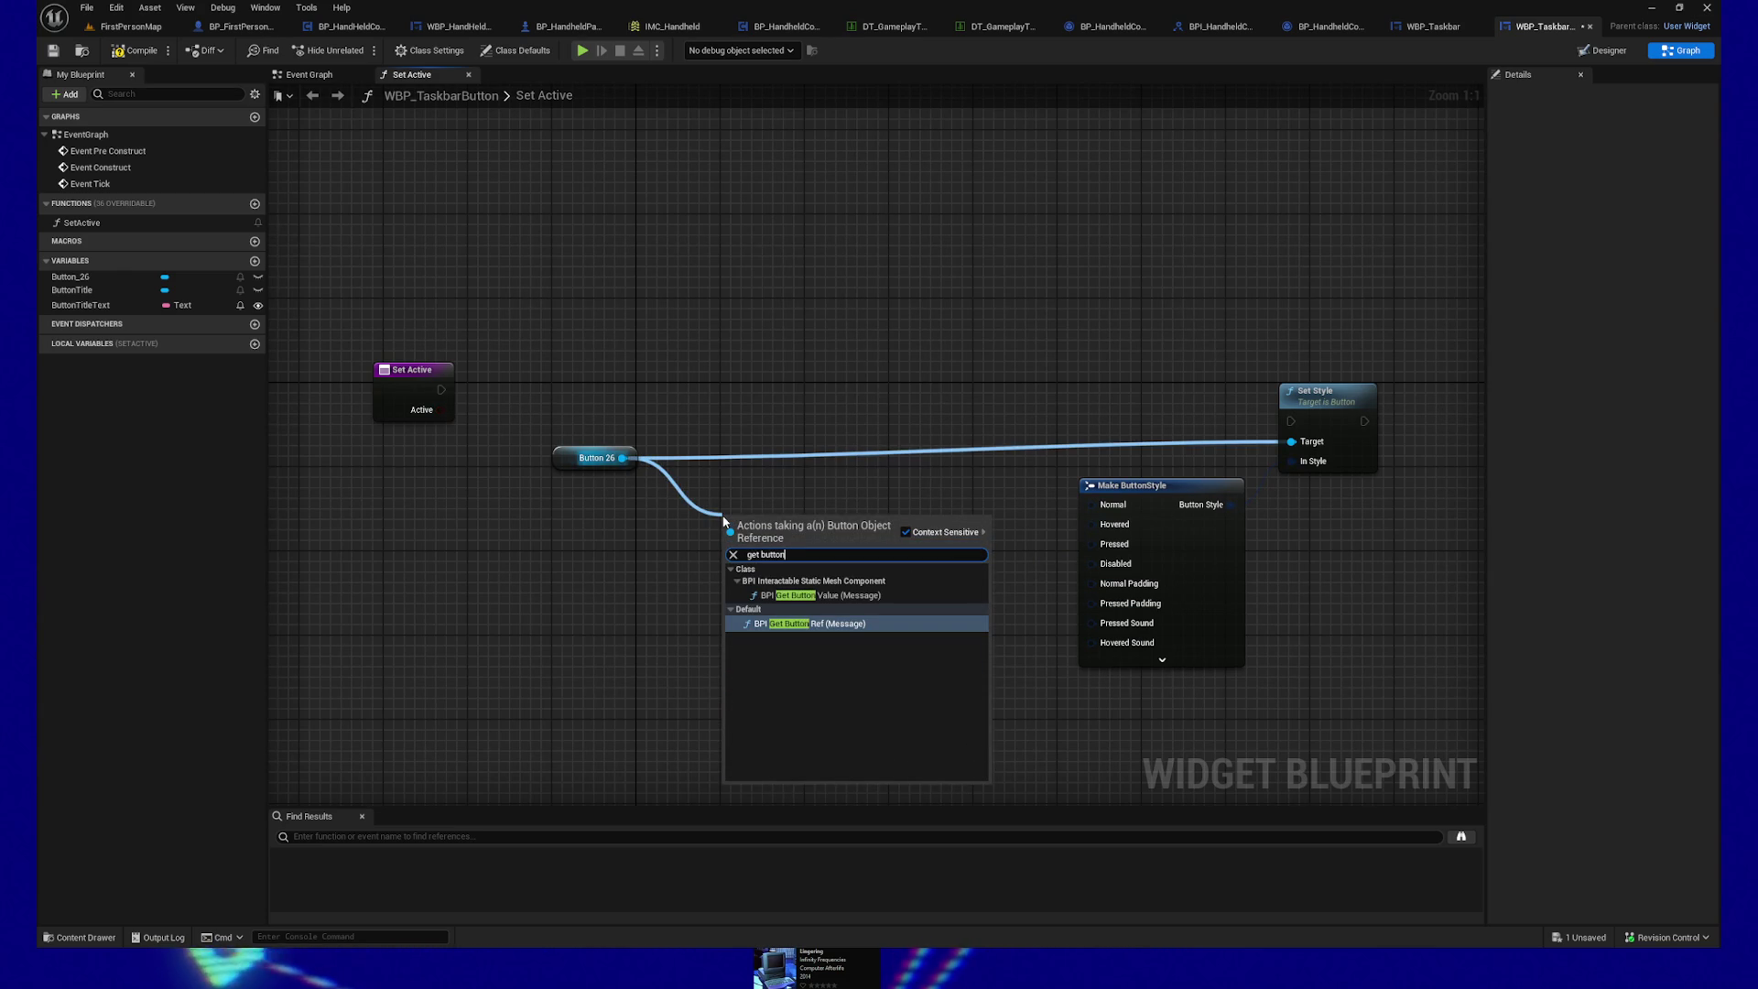
pyautogui.press('BackSpace')
pyautogui.press('BackSpace')
pyautogui.press('BackSpace')
pyautogui.write('style')
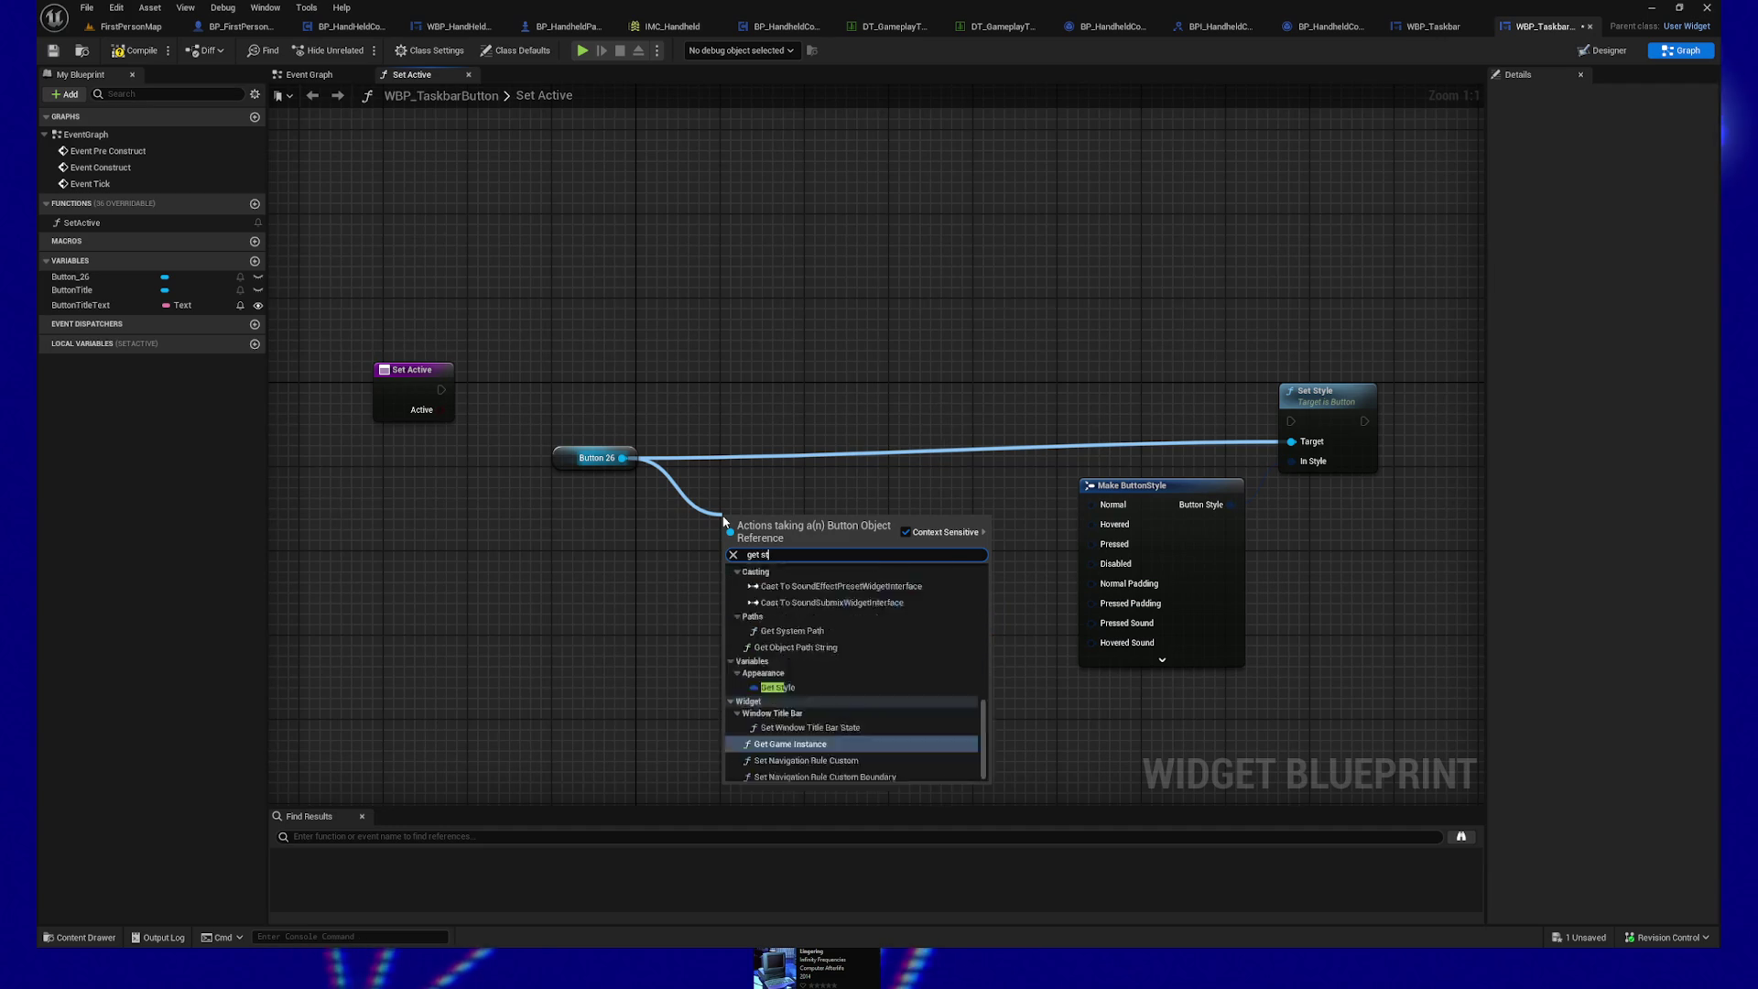
pyautogui.press('Return')
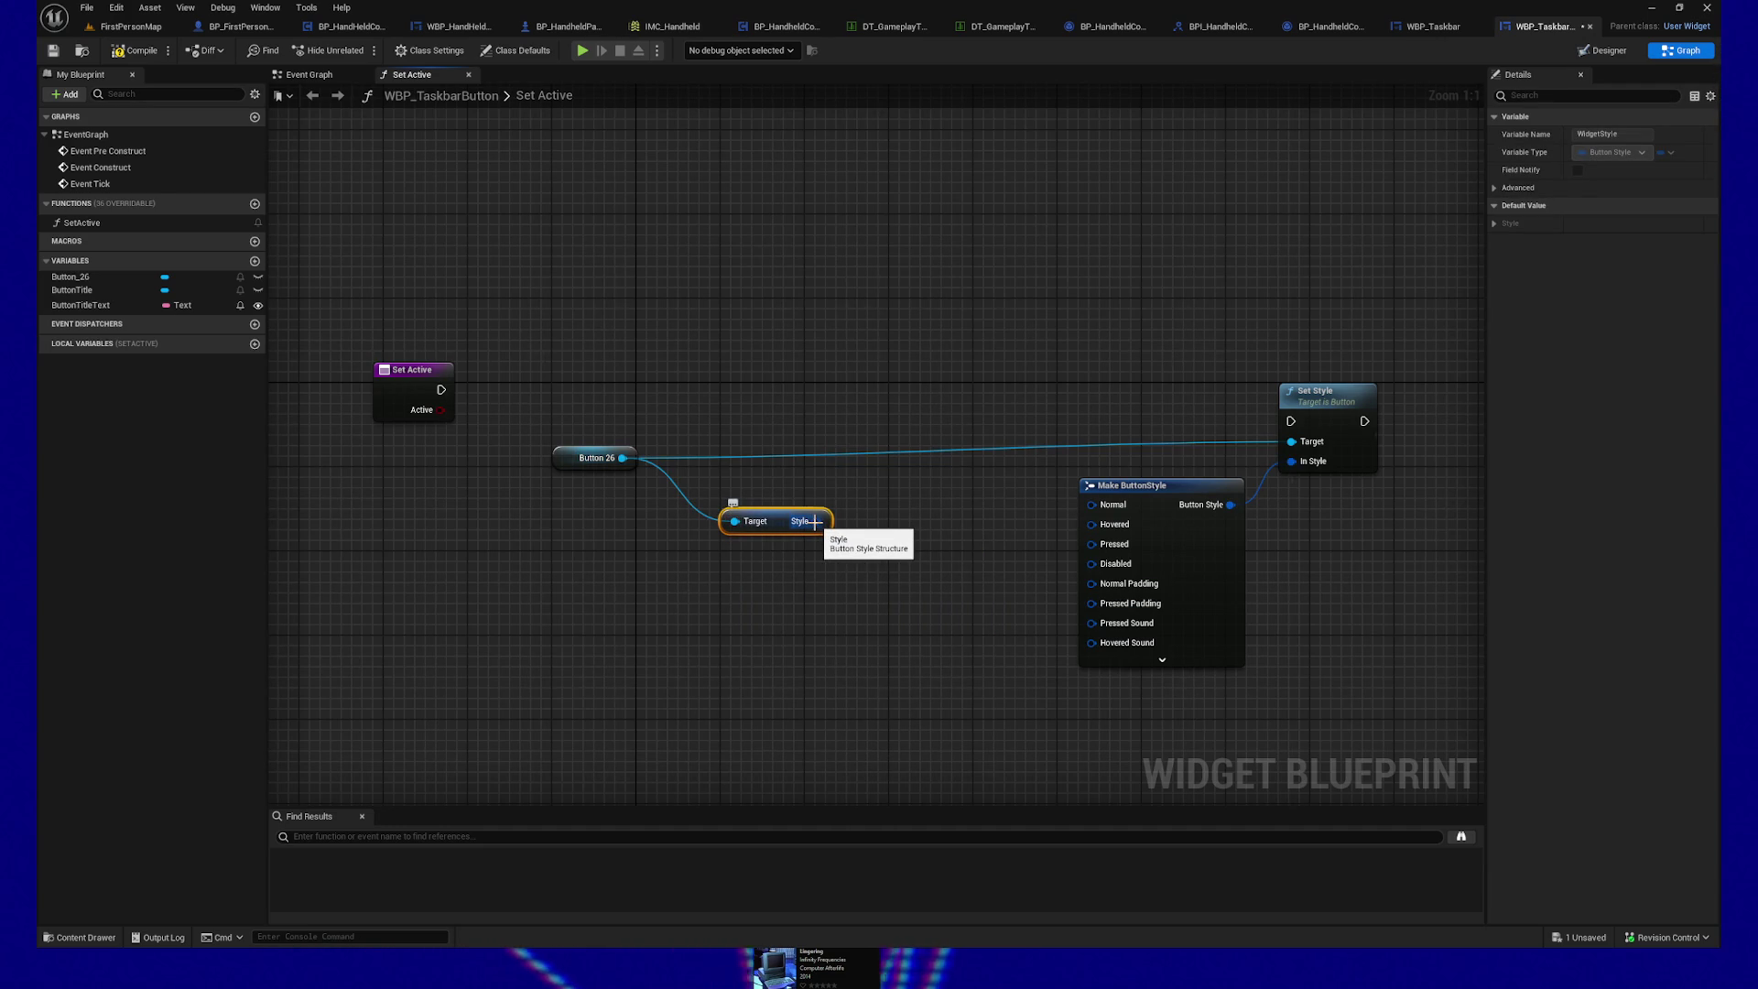
# Step: Attach a Set members in ButtonStyle node to Style and delete Make ButtonStyle
pyautogui.moveTo(860, 568); pyautogui.dragTo(891, 569)
pyautogui.write('set mem')
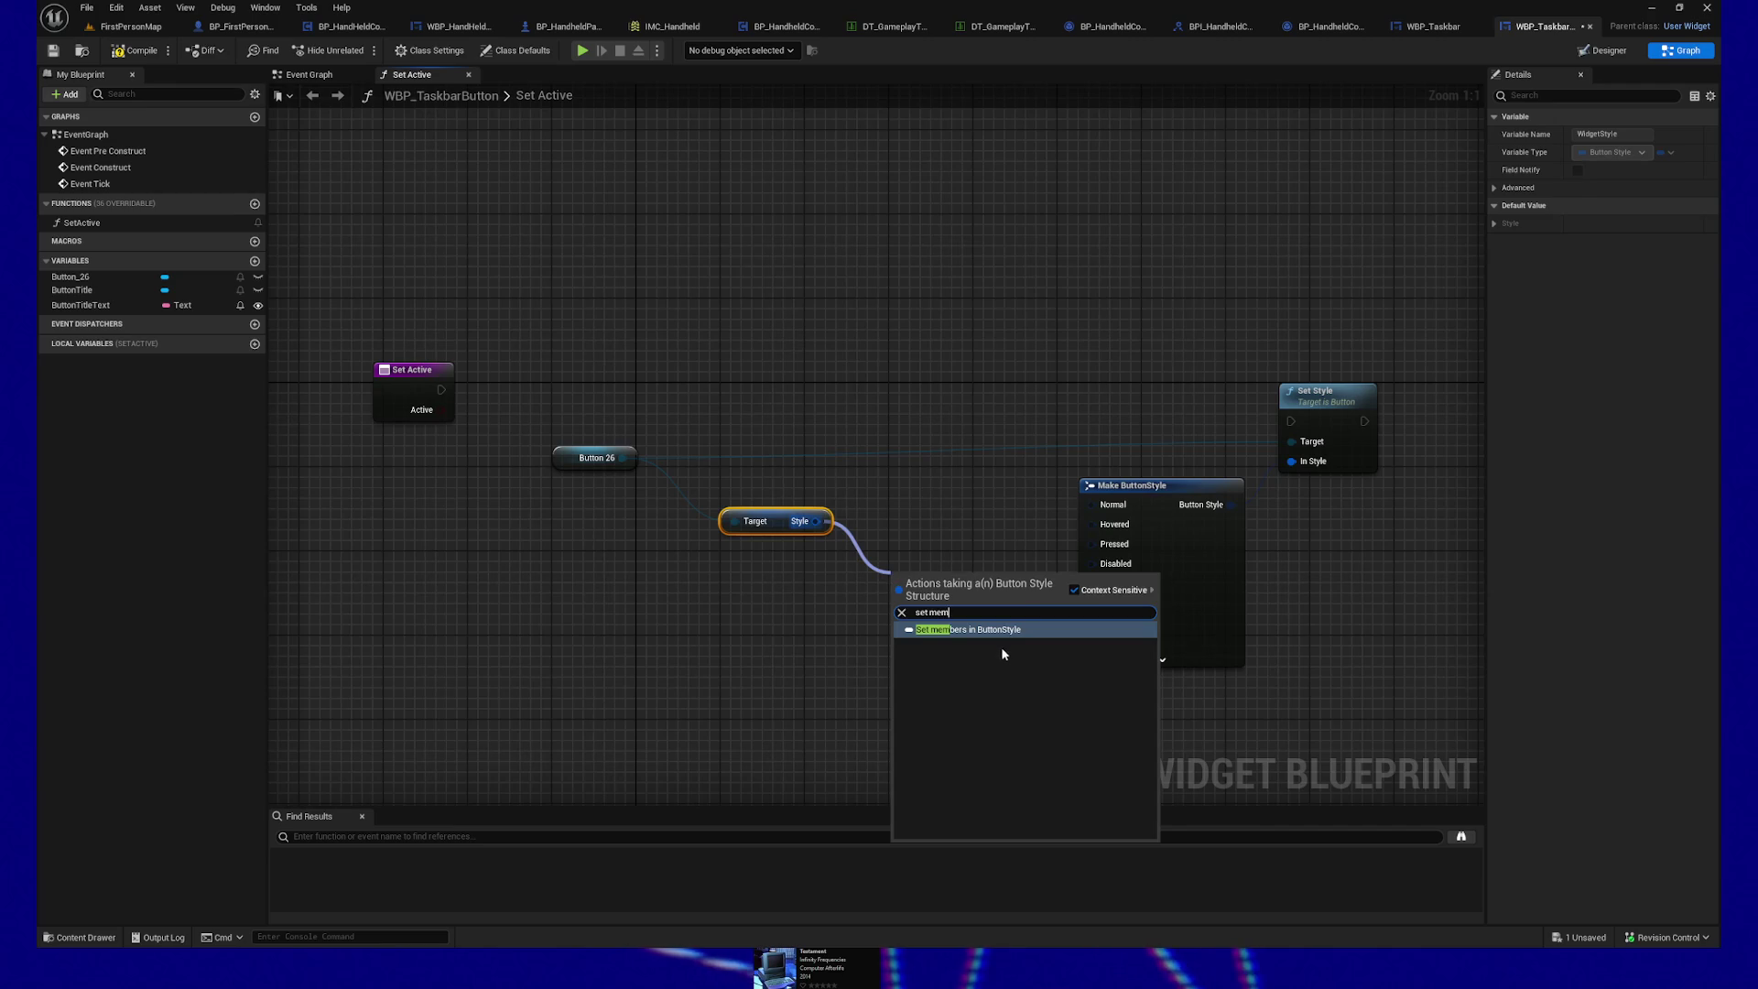
pyautogui.click(984, 629)
pyautogui.click(1174, 497)
pyautogui.press('Delete')
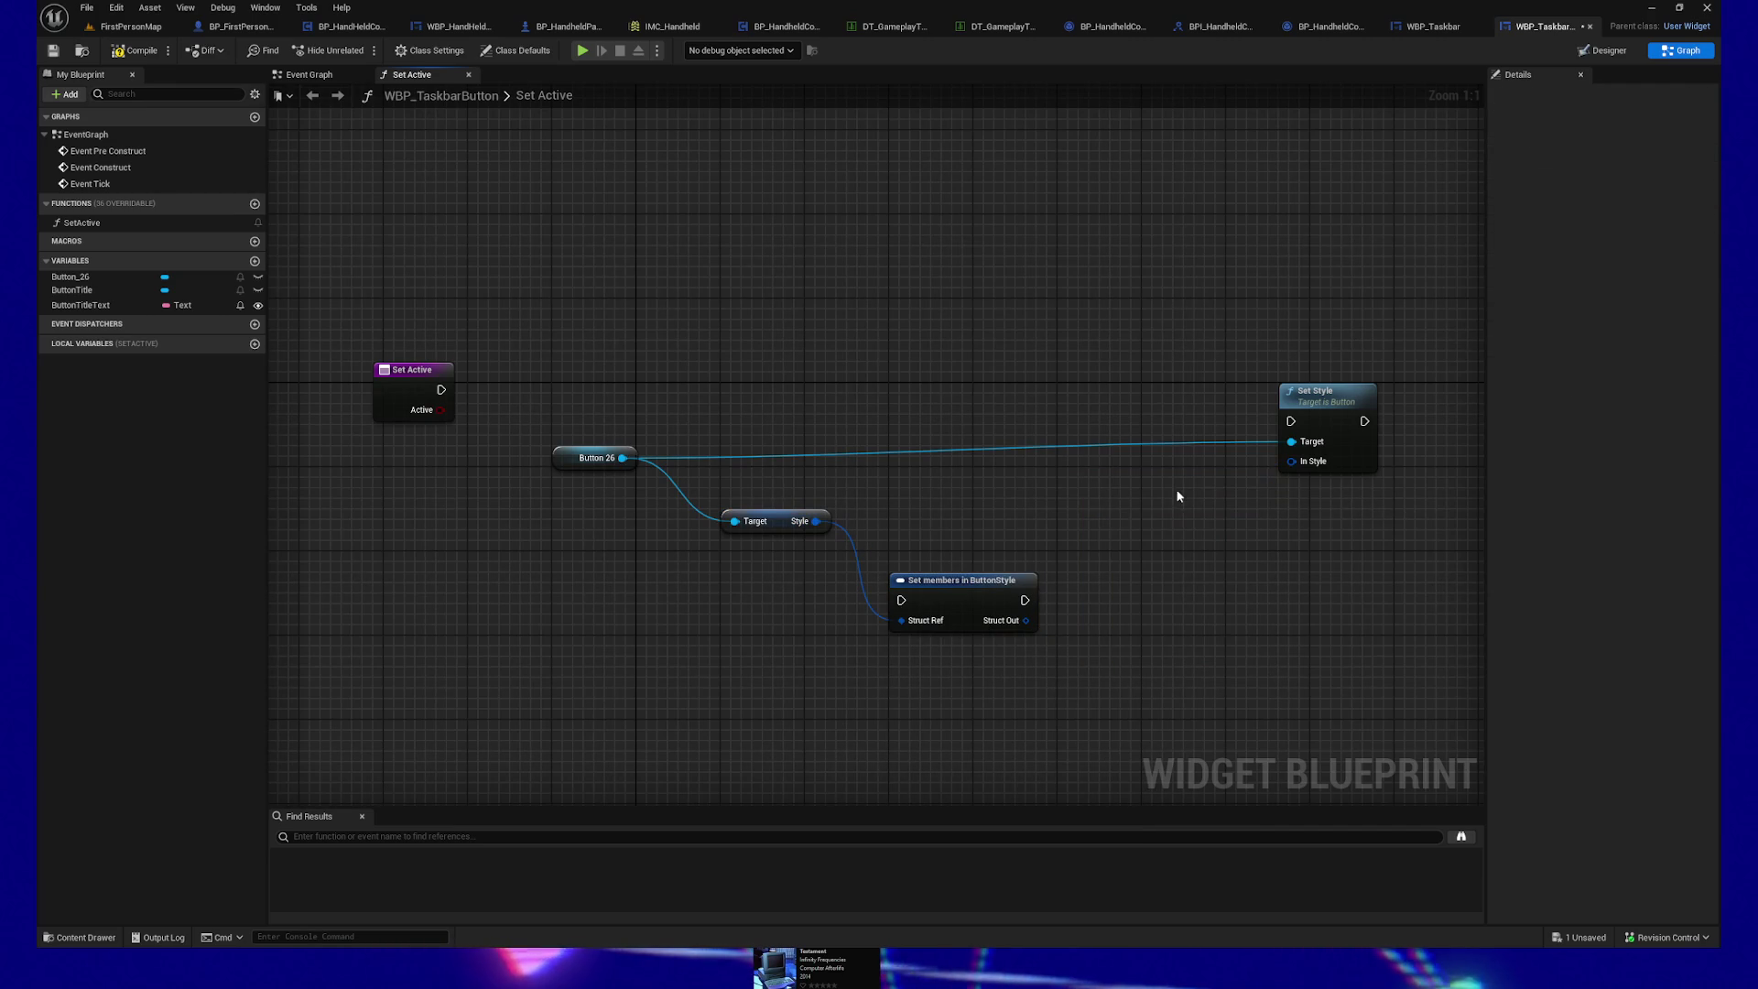
# Step: Wire Set members' Struct Out into Set Style's In Style and chain their execution pins
pyautogui.moveTo(1025, 622); pyautogui.dragTo(1292, 461)
pyautogui.moveTo(967, 581)
pyautogui.mouseDown()
pyautogui.moveTo(1054, 419)
pyautogui.moveTo(1292, 422)
pyautogui.mouseUp()
pyautogui.moveTo(1089, 426); pyautogui.dragTo(1089, 416)
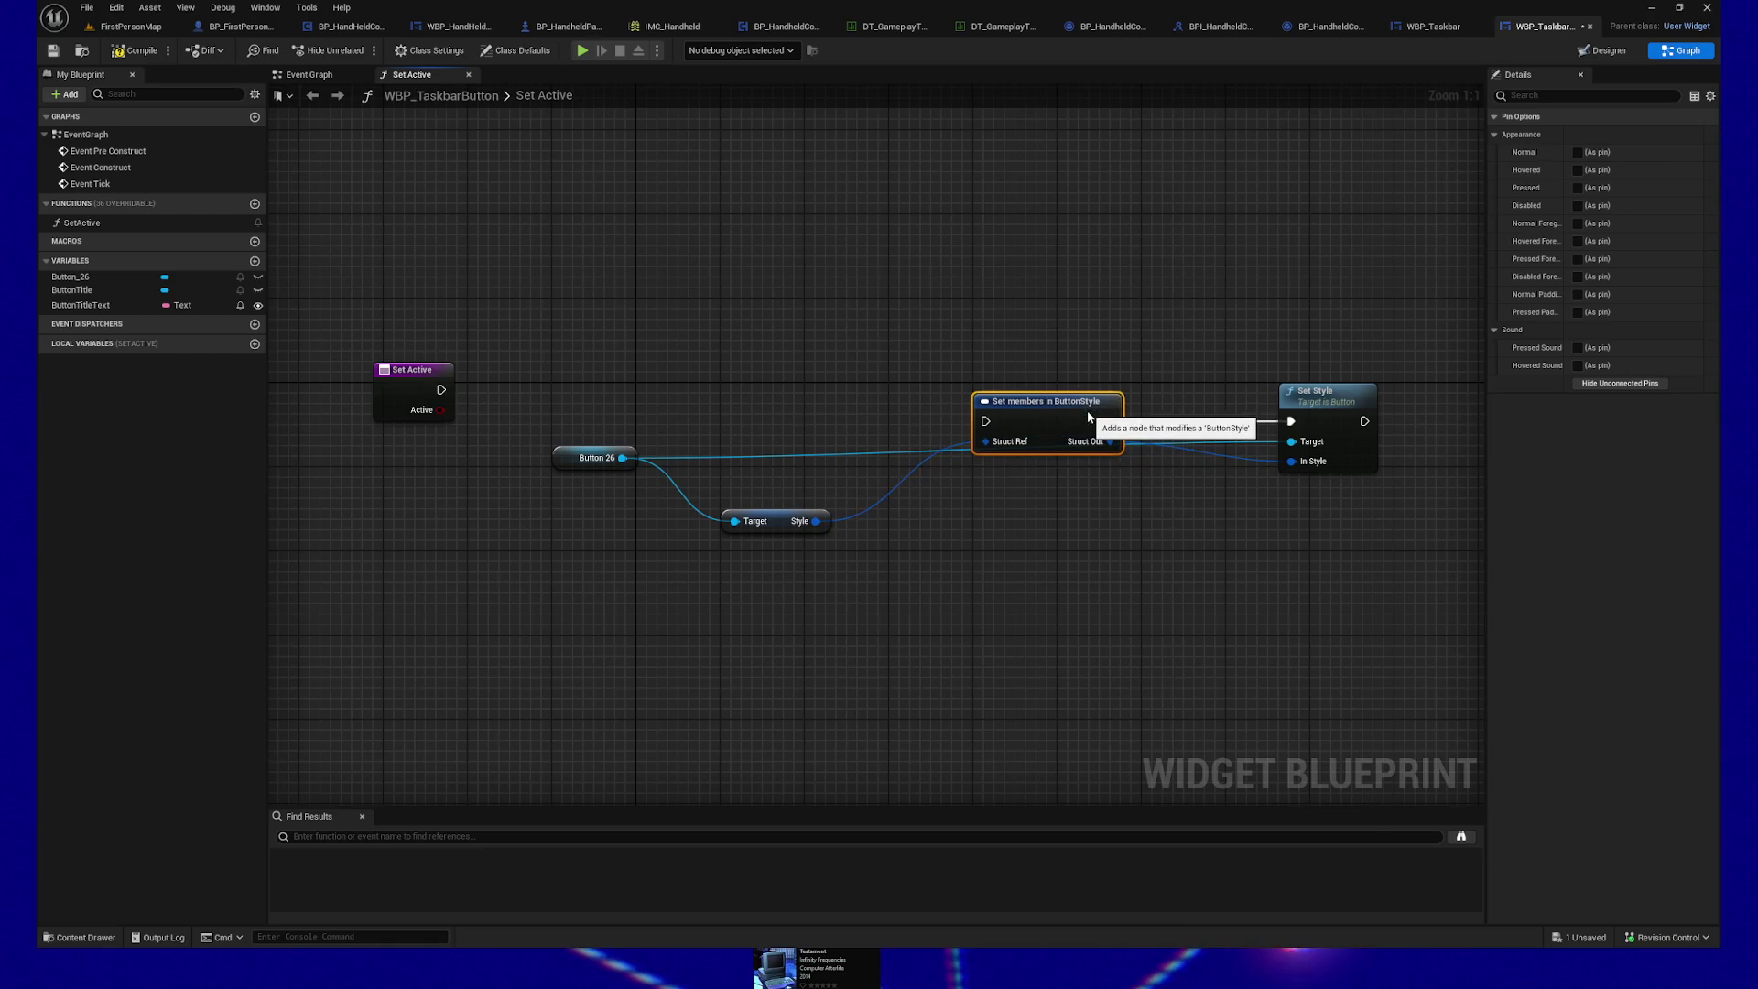
pyautogui.moveTo(570, 456); pyautogui.dragTo(569, 497)
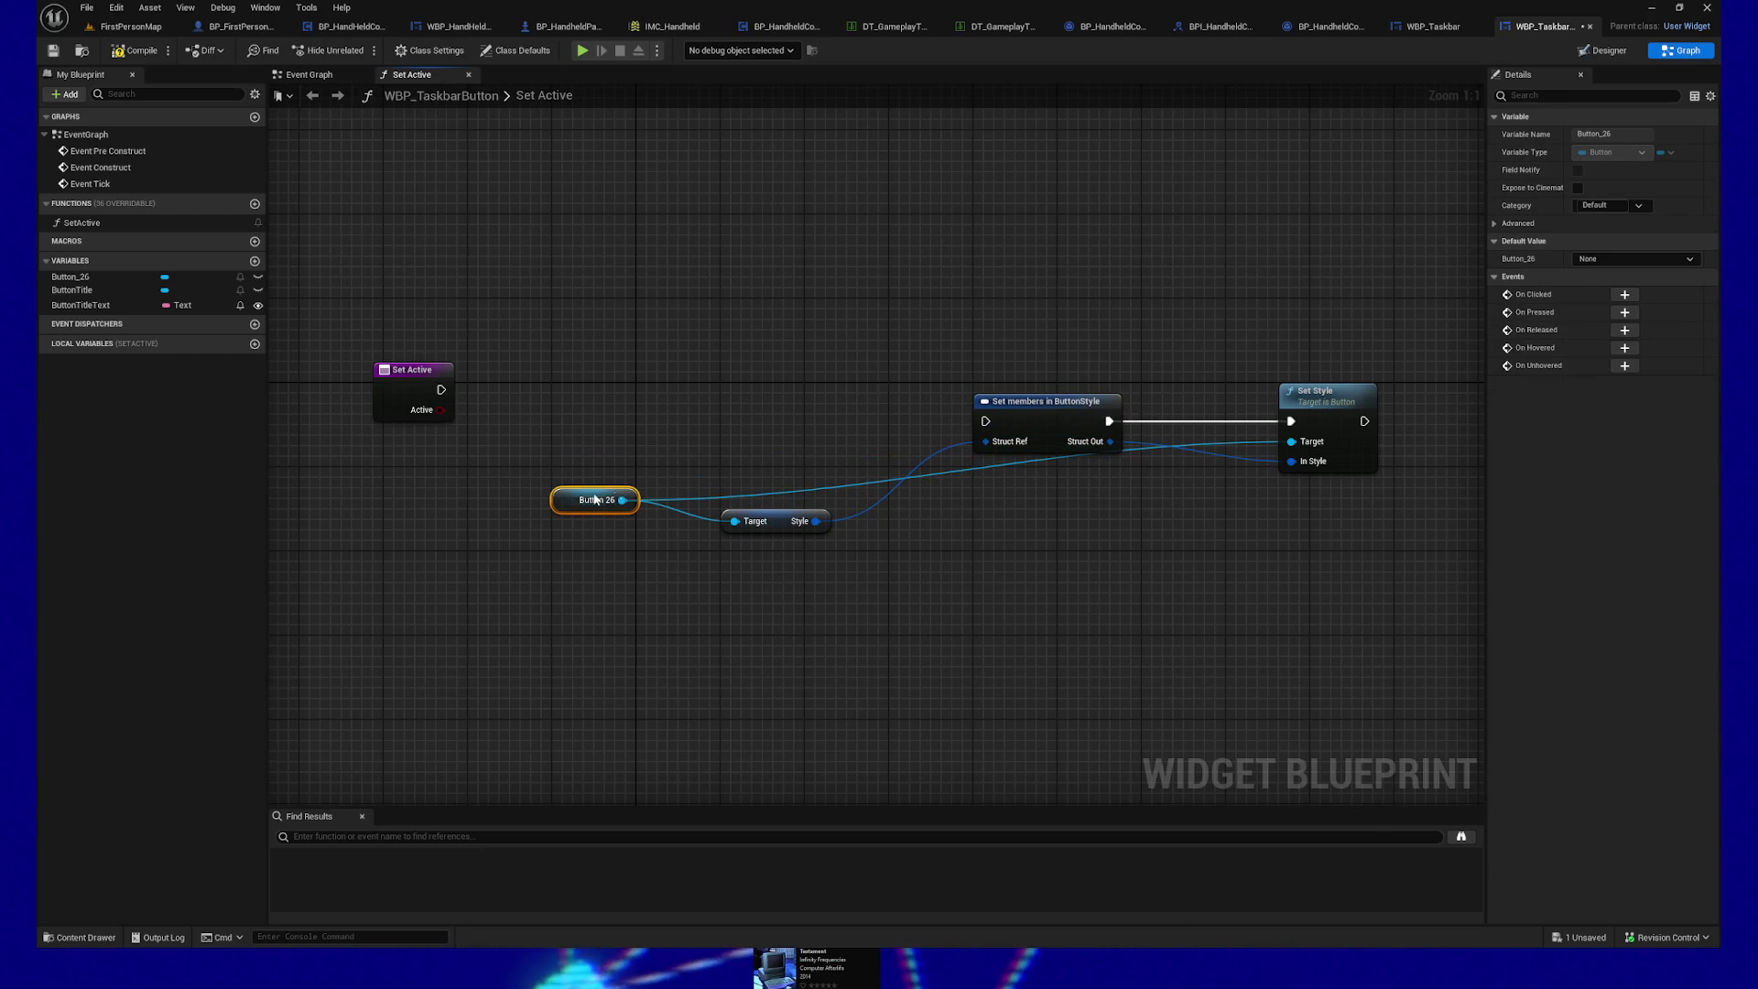
pyautogui.moveTo(793, 525); pyautogui.dragTo(729, 525)
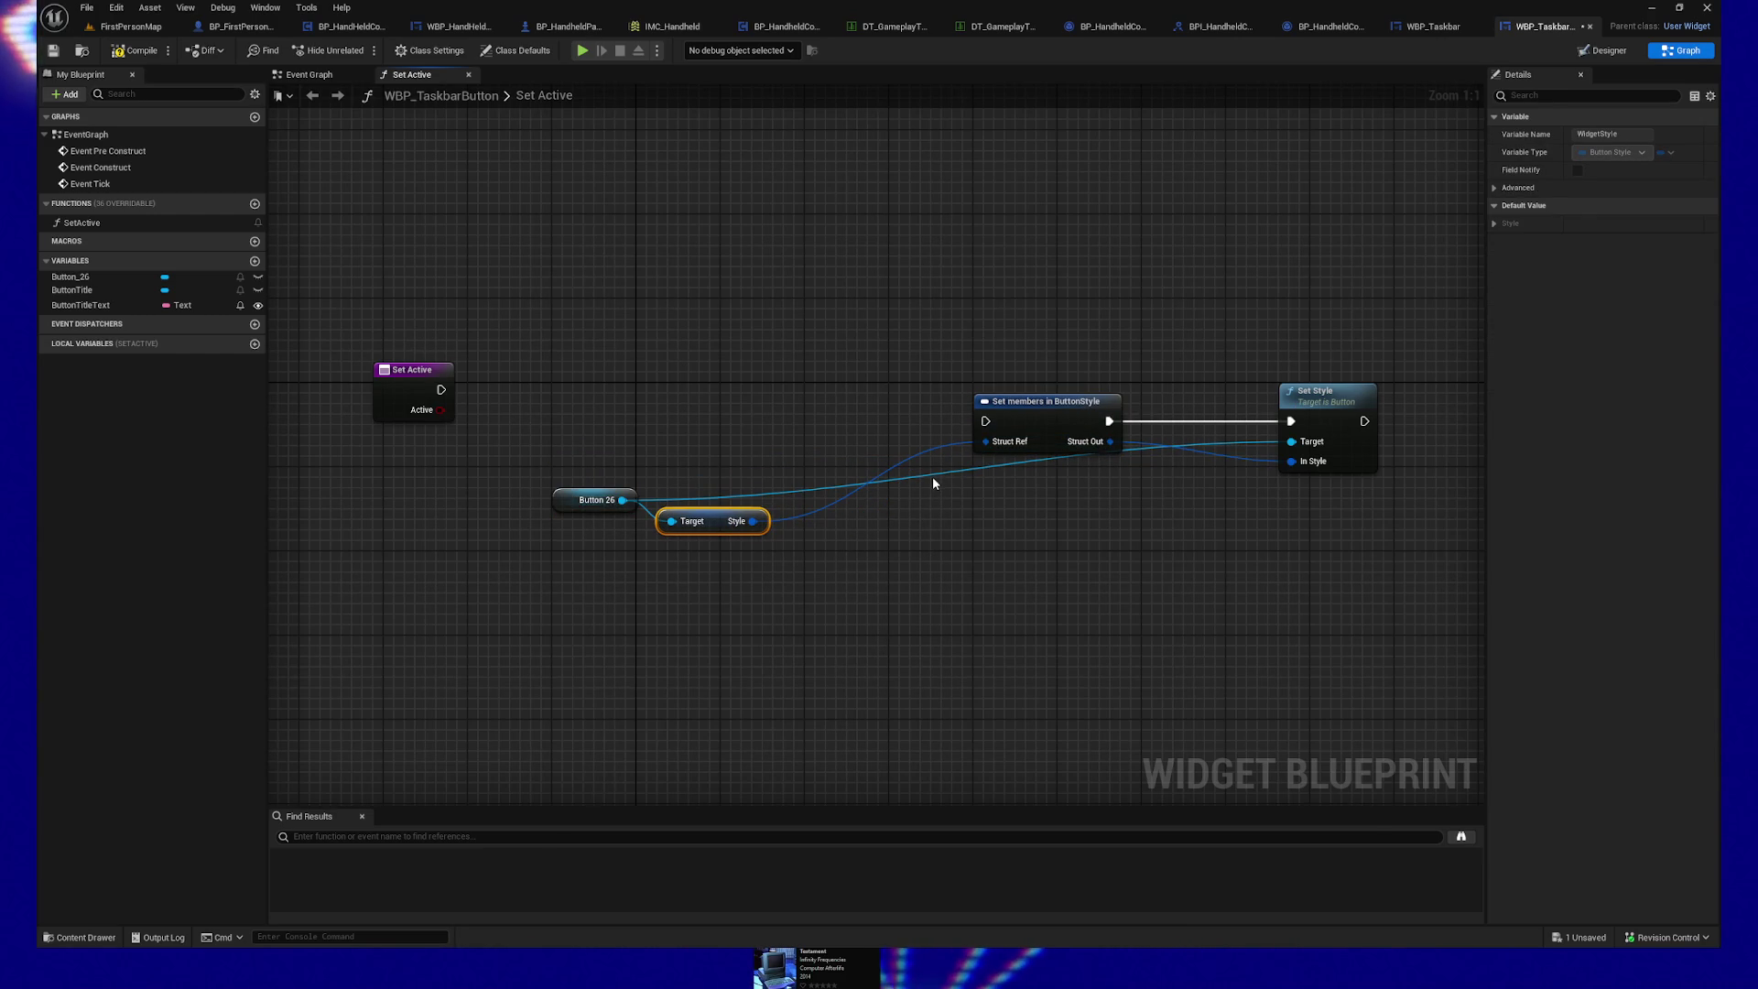
pyautogui.moveTo(1044, 401)
pyautogui.mouseDown()
pyautogui.moveTo(1043, 490)
pyautogui.moveTo(1046, 393)
pyautogui.mouseUp()
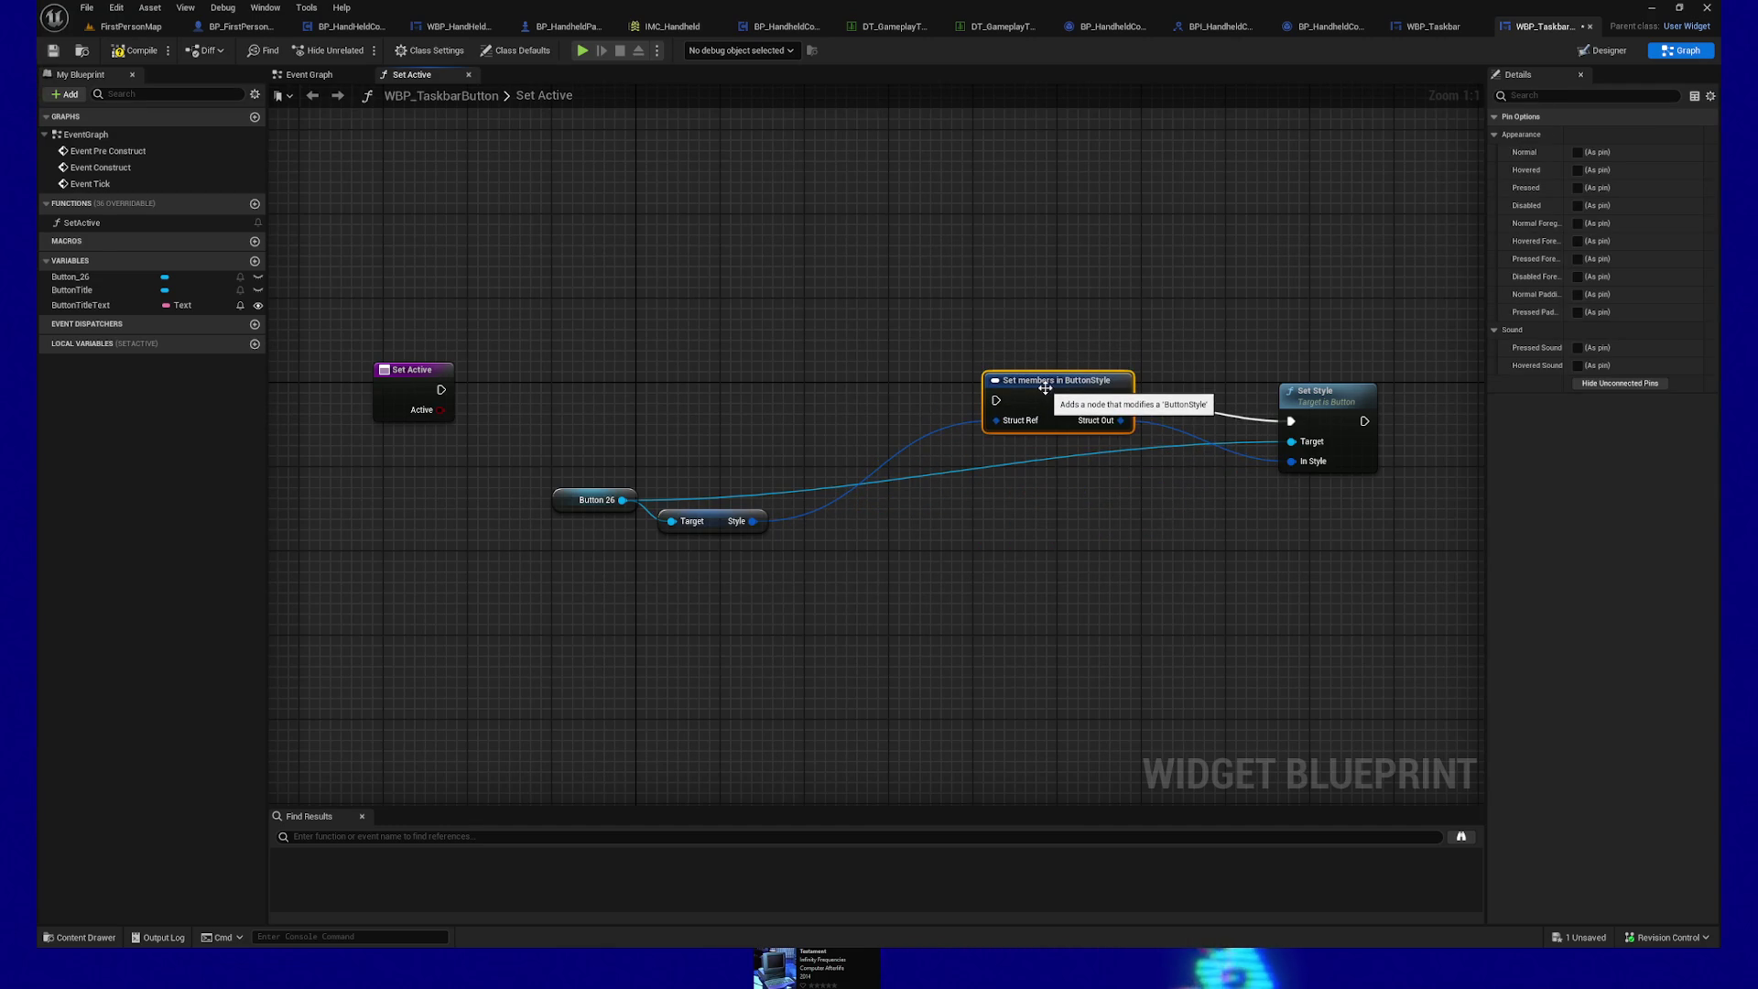
# Step: Connect a second Button 26 getter to Set Style's Target, align the nodes, and add a Branch after Set Active
pyautogui.click(593, 499)
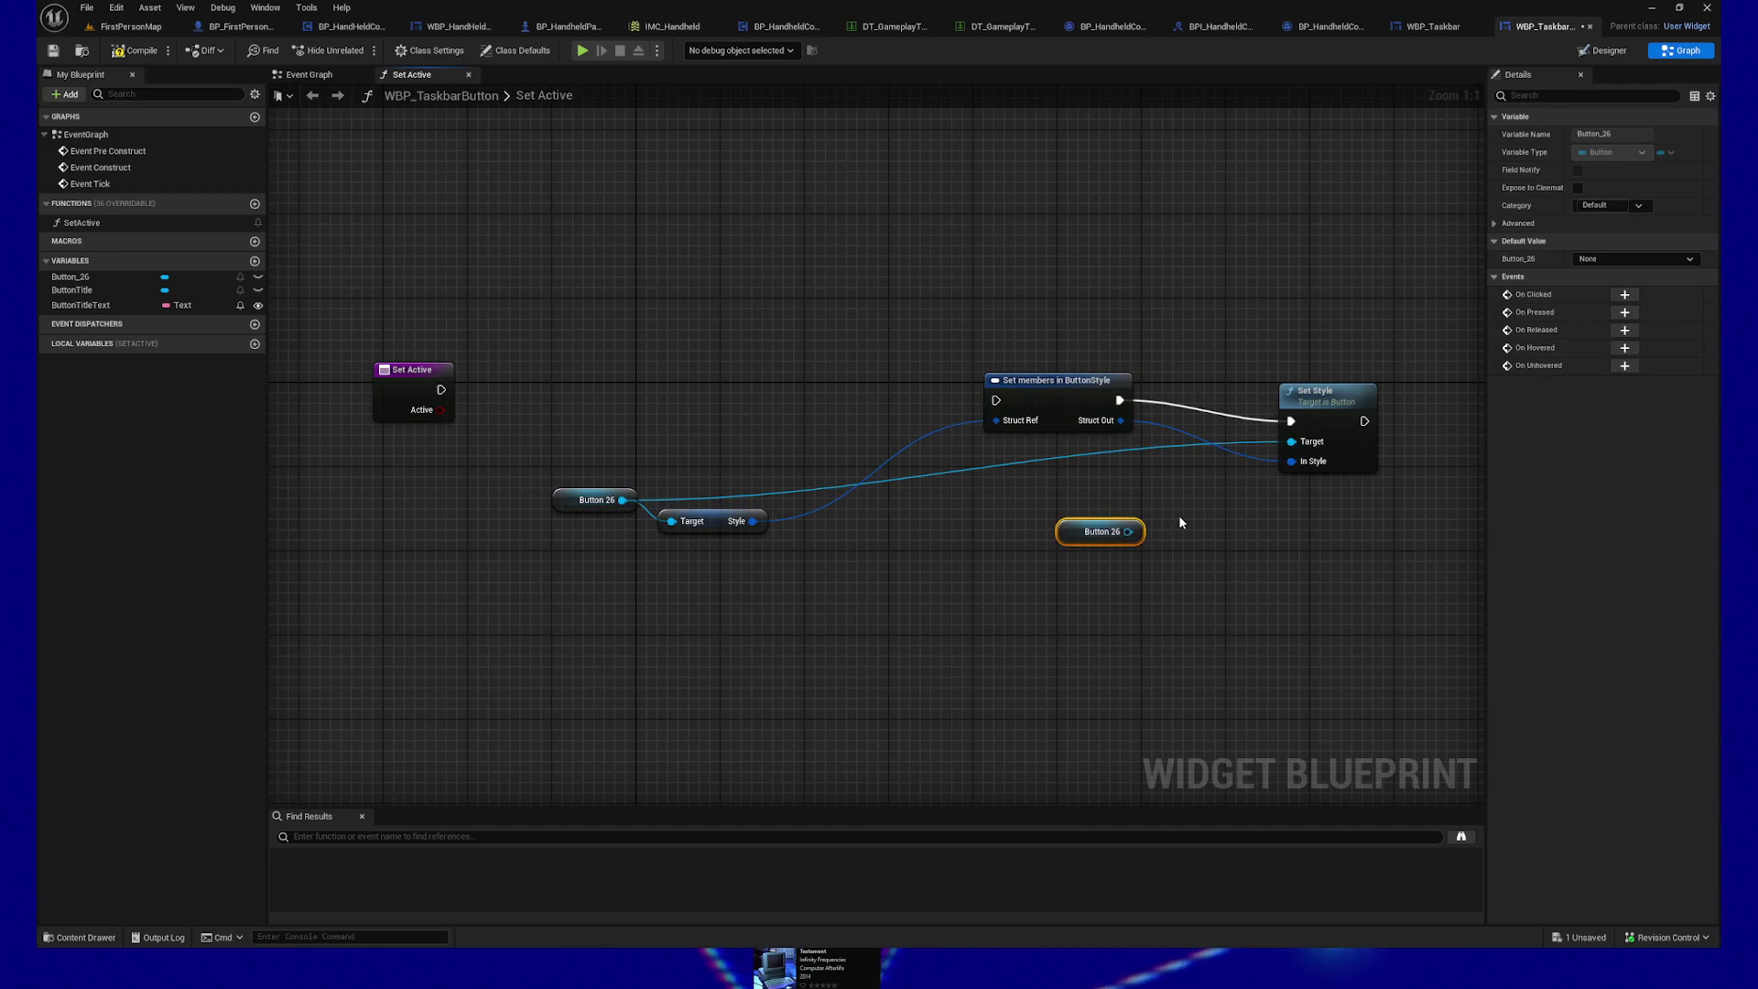
pyautogui.moveTo(1131, 531); pyautogui.dragTo(1291, 441)
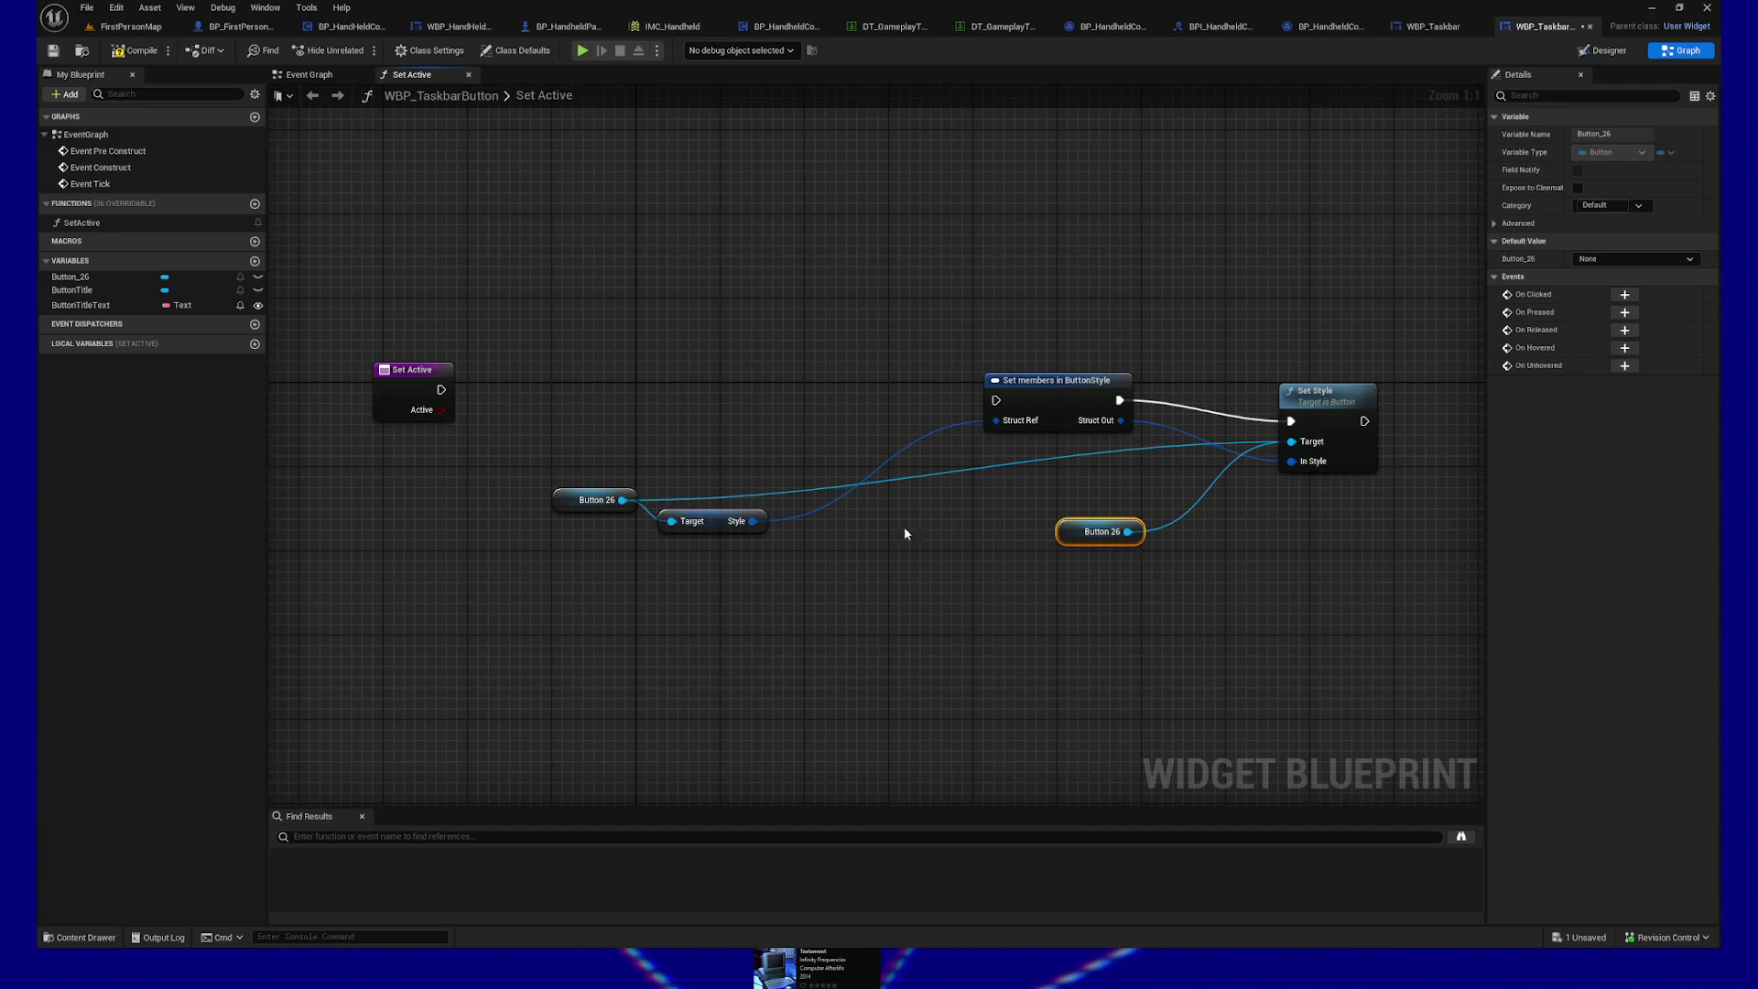
pyautogui.click(1112, 459)
pyautogui.moveTo(571, 479)
pyautogui.mouseDown()
pyautogui.moveTo(705, 522)
pyautogui.moveTo(873, 480)
pyautogui.mouseUp()
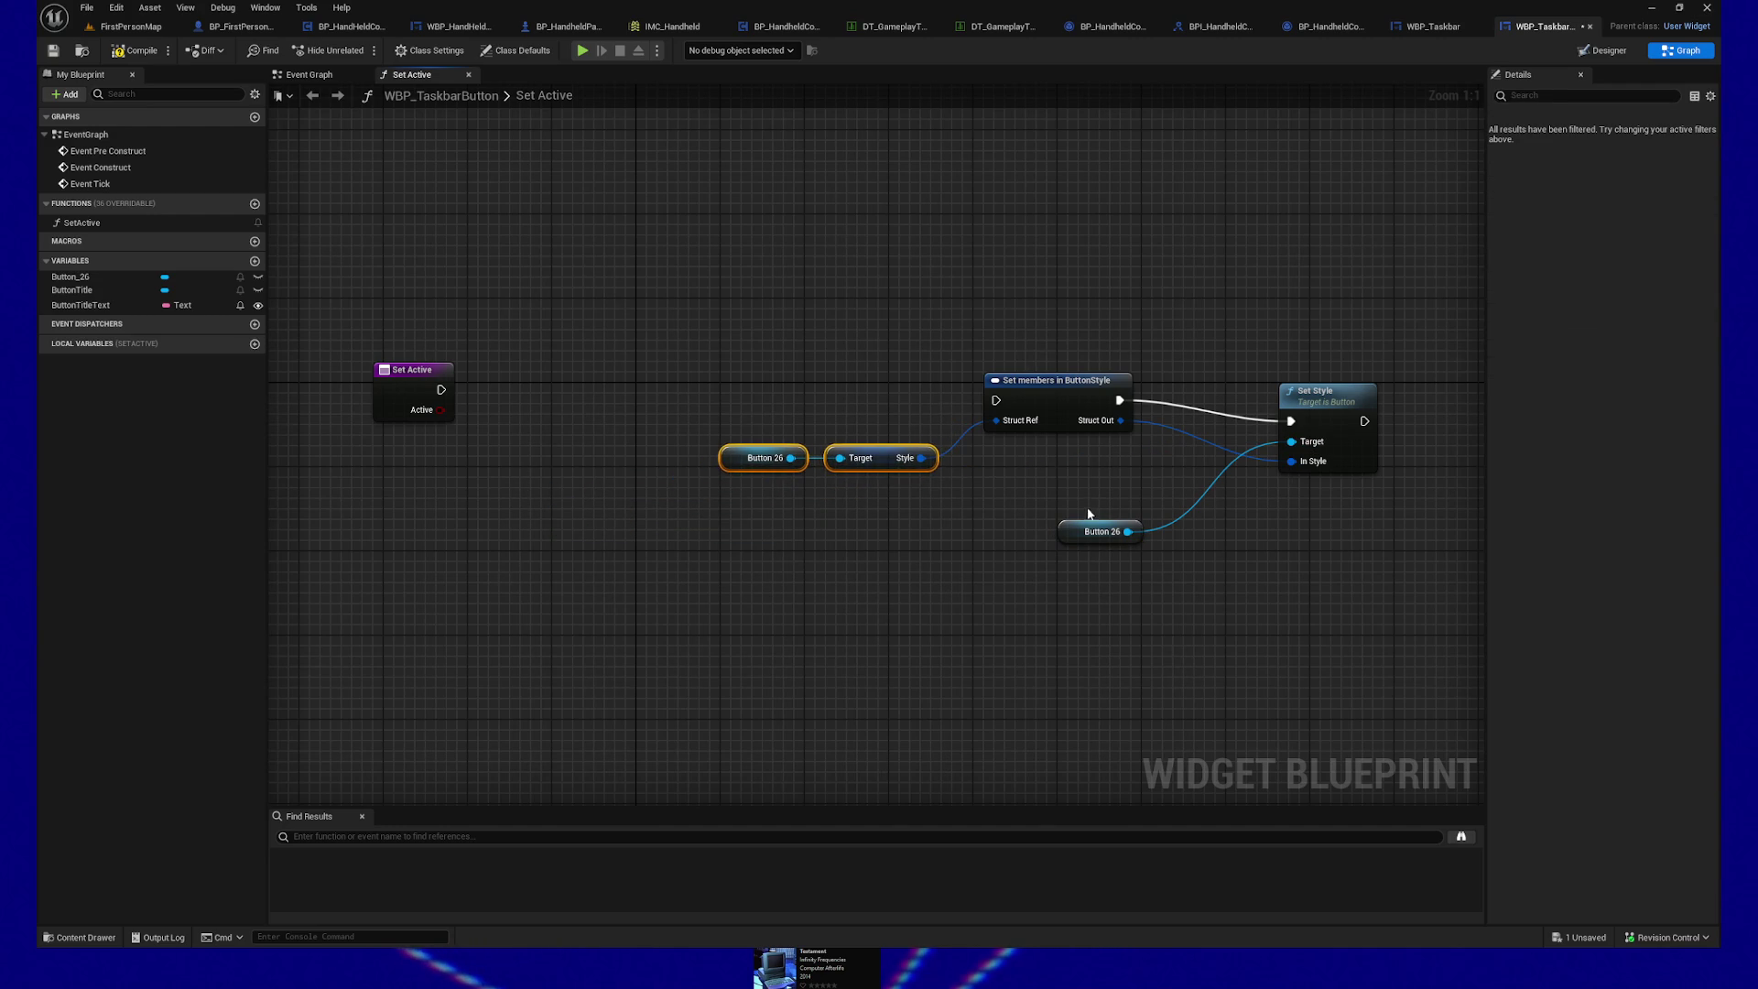
pyautogui.moveTo(1098, 530); pyautogui.dragTo(1152, 466)
pyautogui.moveTo(1053, 394)
pyautogui.mouseDown()
pyautogui.moveTo(1018, 410)
pyautogui.moveTo(1062, 407)
pyautogui.mouseUp()
pyautogui.moveTo(440, 389)
pyautogui.mouseDown()
pyautogui.moveTo(961, 396)
pyautogui.moveTo(641, 395)
pyautogui.mouseUp()
pyautogui.click(471, 396)
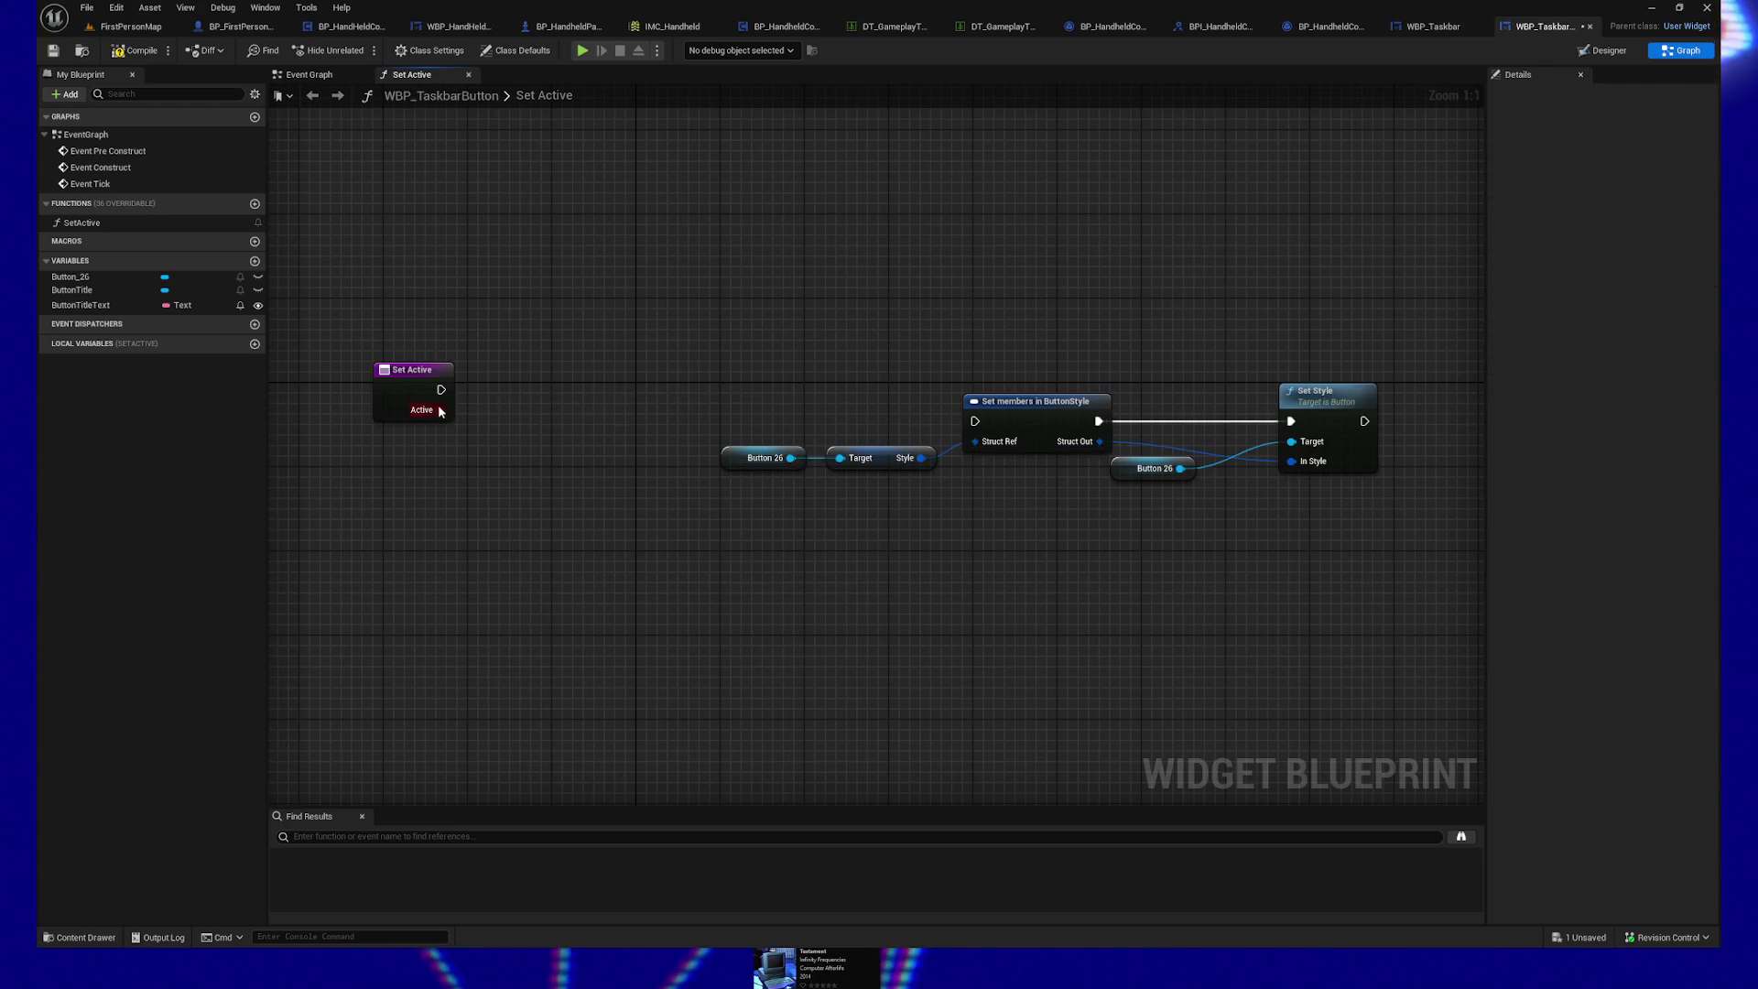
# Step: Wire Active into the Branch Condition and expose Normal as an input on Set members in ButtonStyle
pyautogui.moveTo(439, 410); pyautogui.dragTo(501, 389)
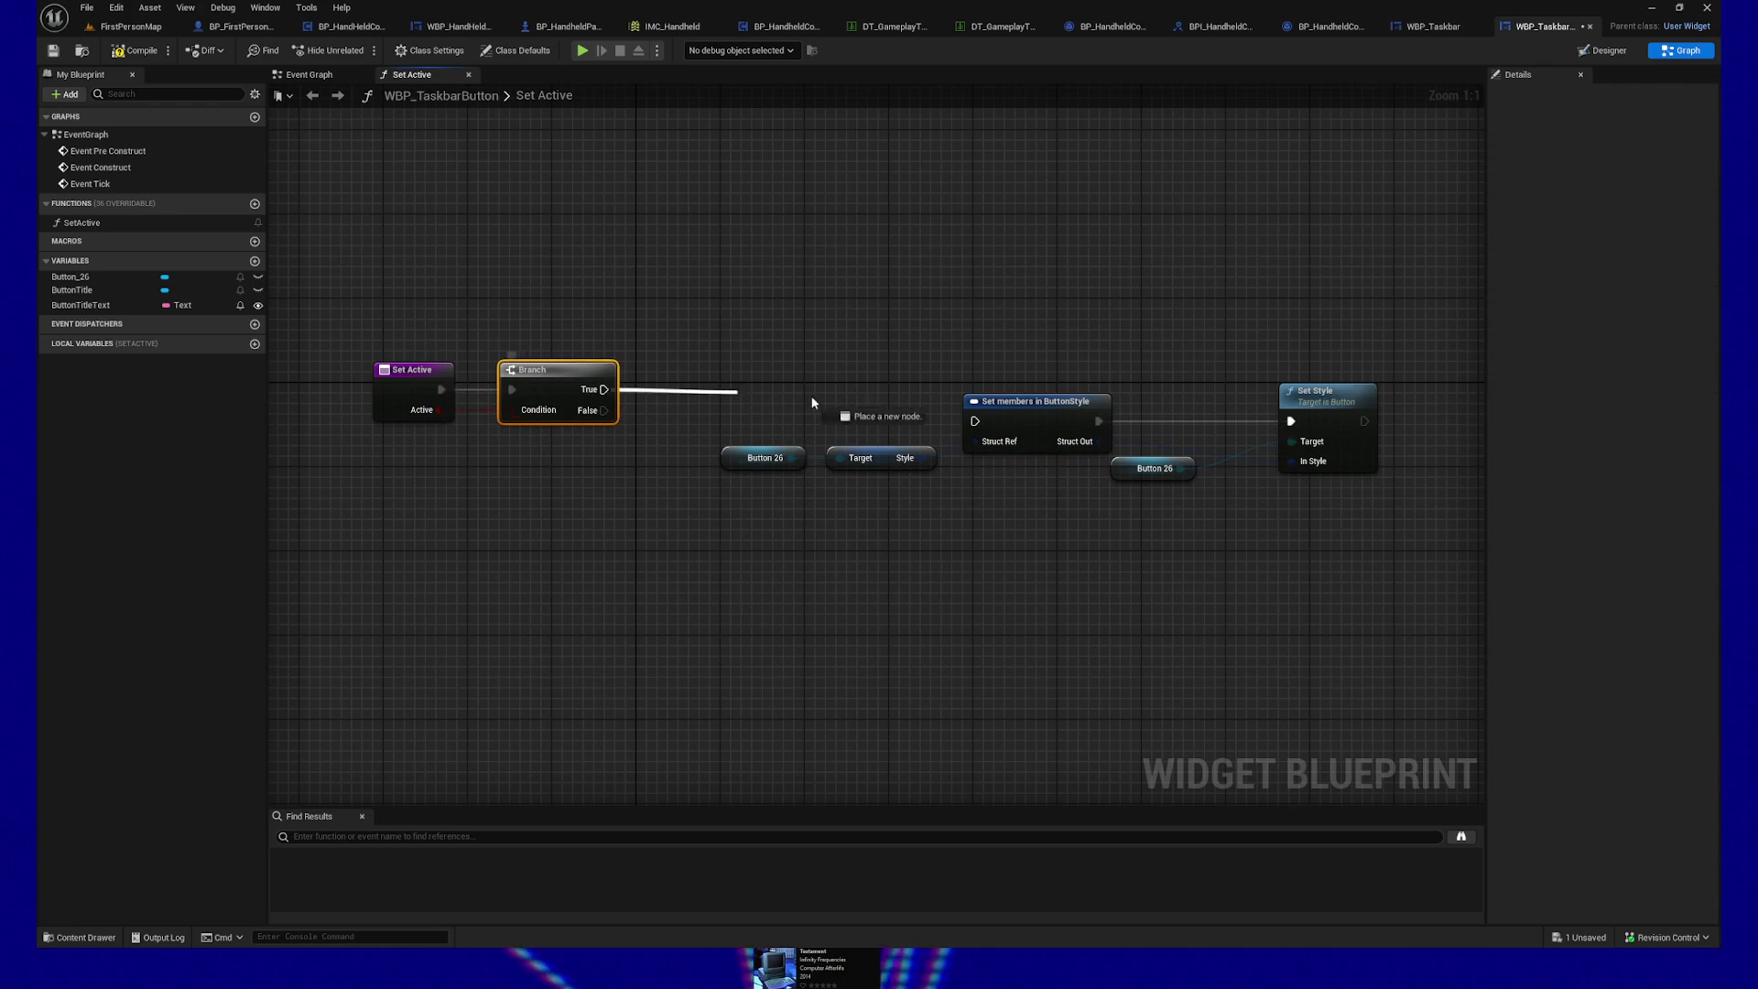
pyautogui.moveTo(1108, 537); pyautogui.dragTo(1019, 531)
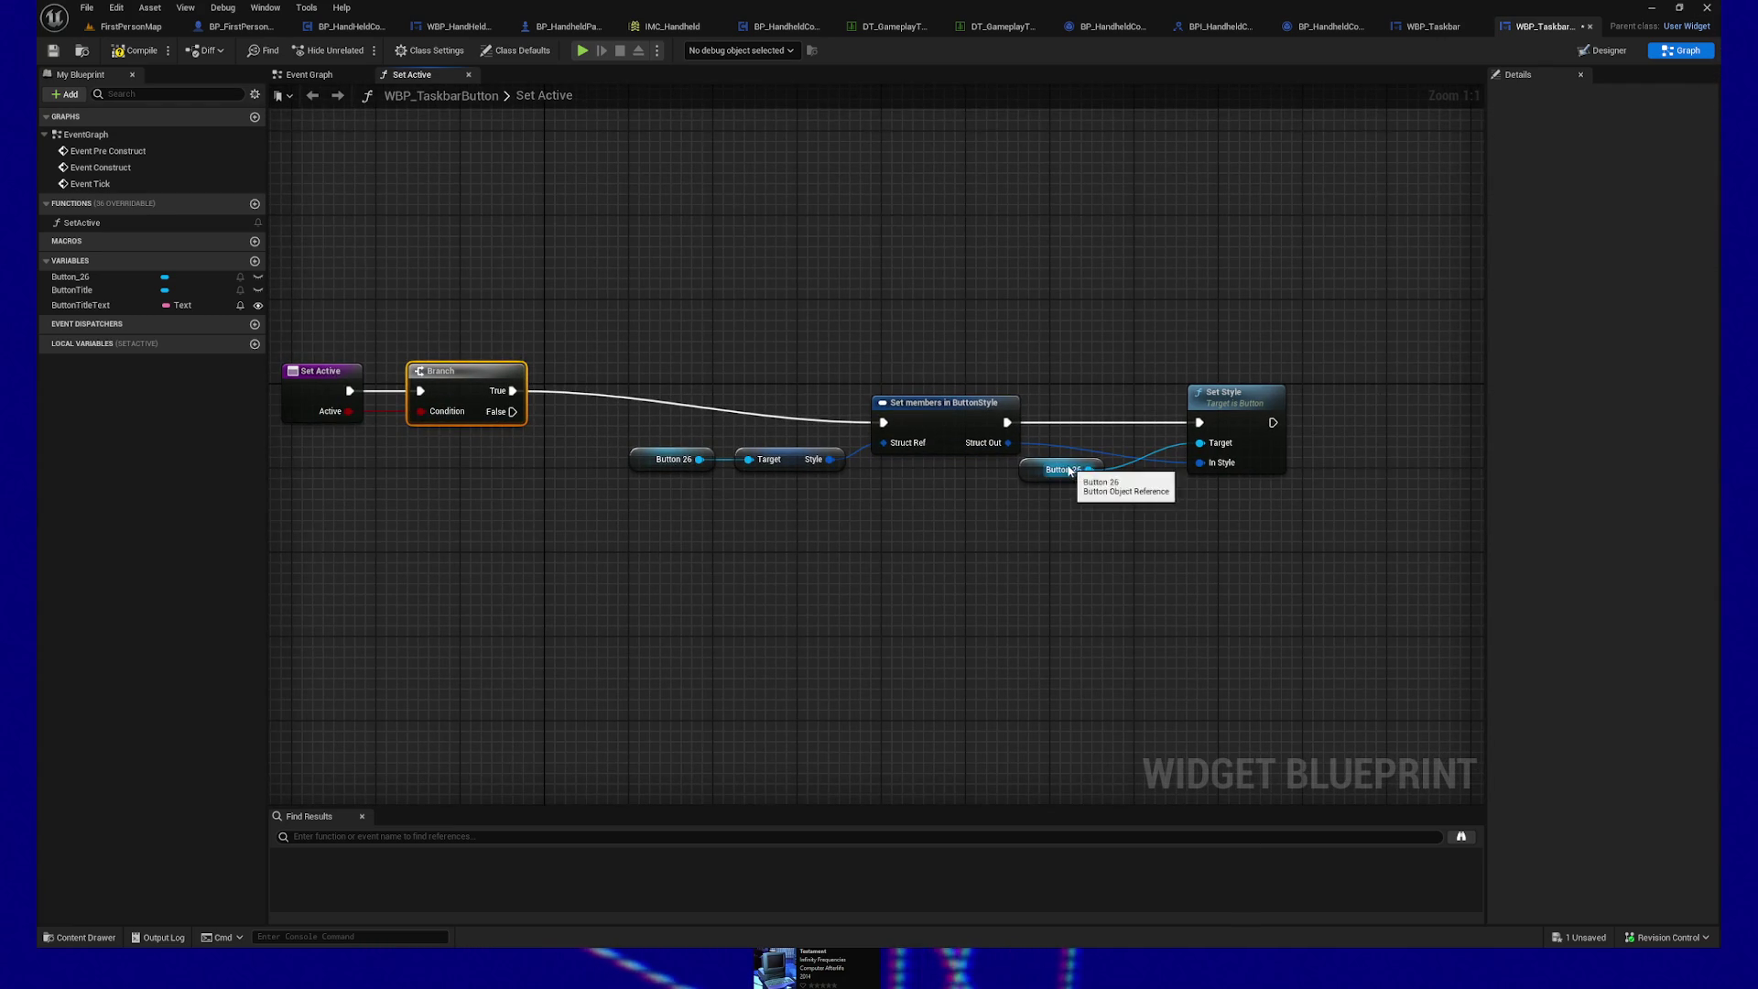
pyautogui.moveTo(1070, 470); pyautogui.dragTo(1081, 492)
pyautogui.click(935, 425)
pyautogui.click(1576, 152)
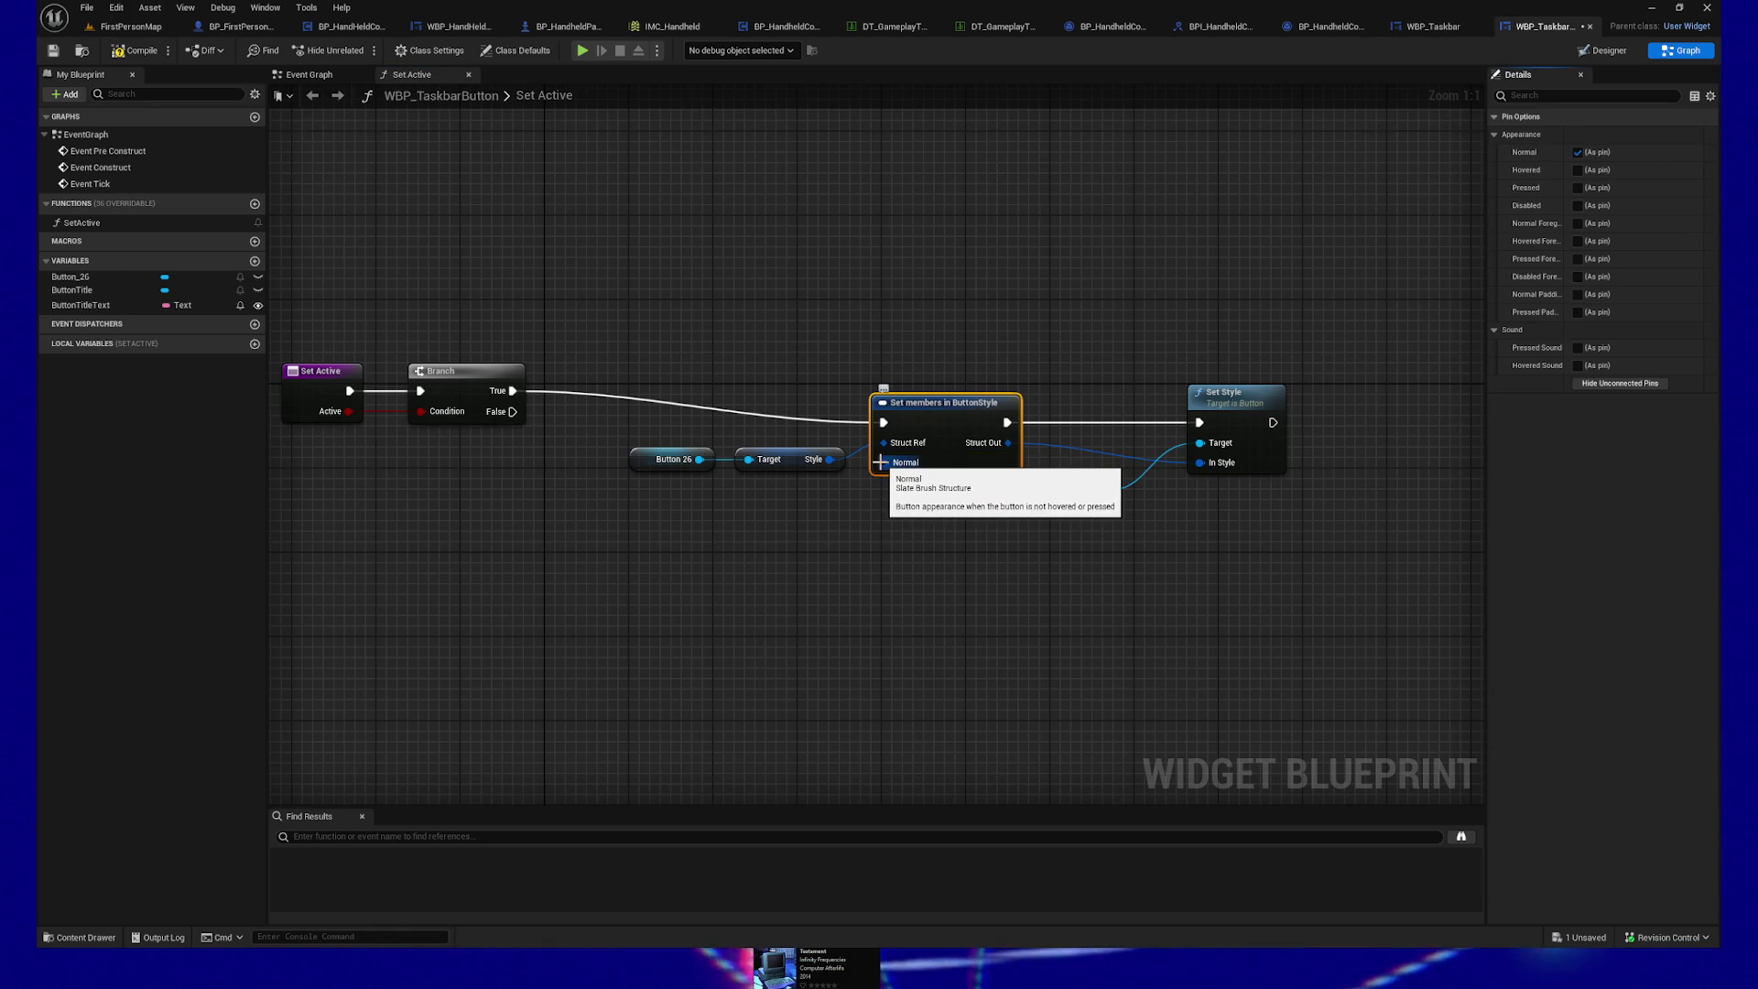
# Step: Search Button 26's actions for 'set normal', 'normal' and 'style', adding nothing
pyautogui.moveTo(887, 489); pyautogui.dragTo(886, 541)
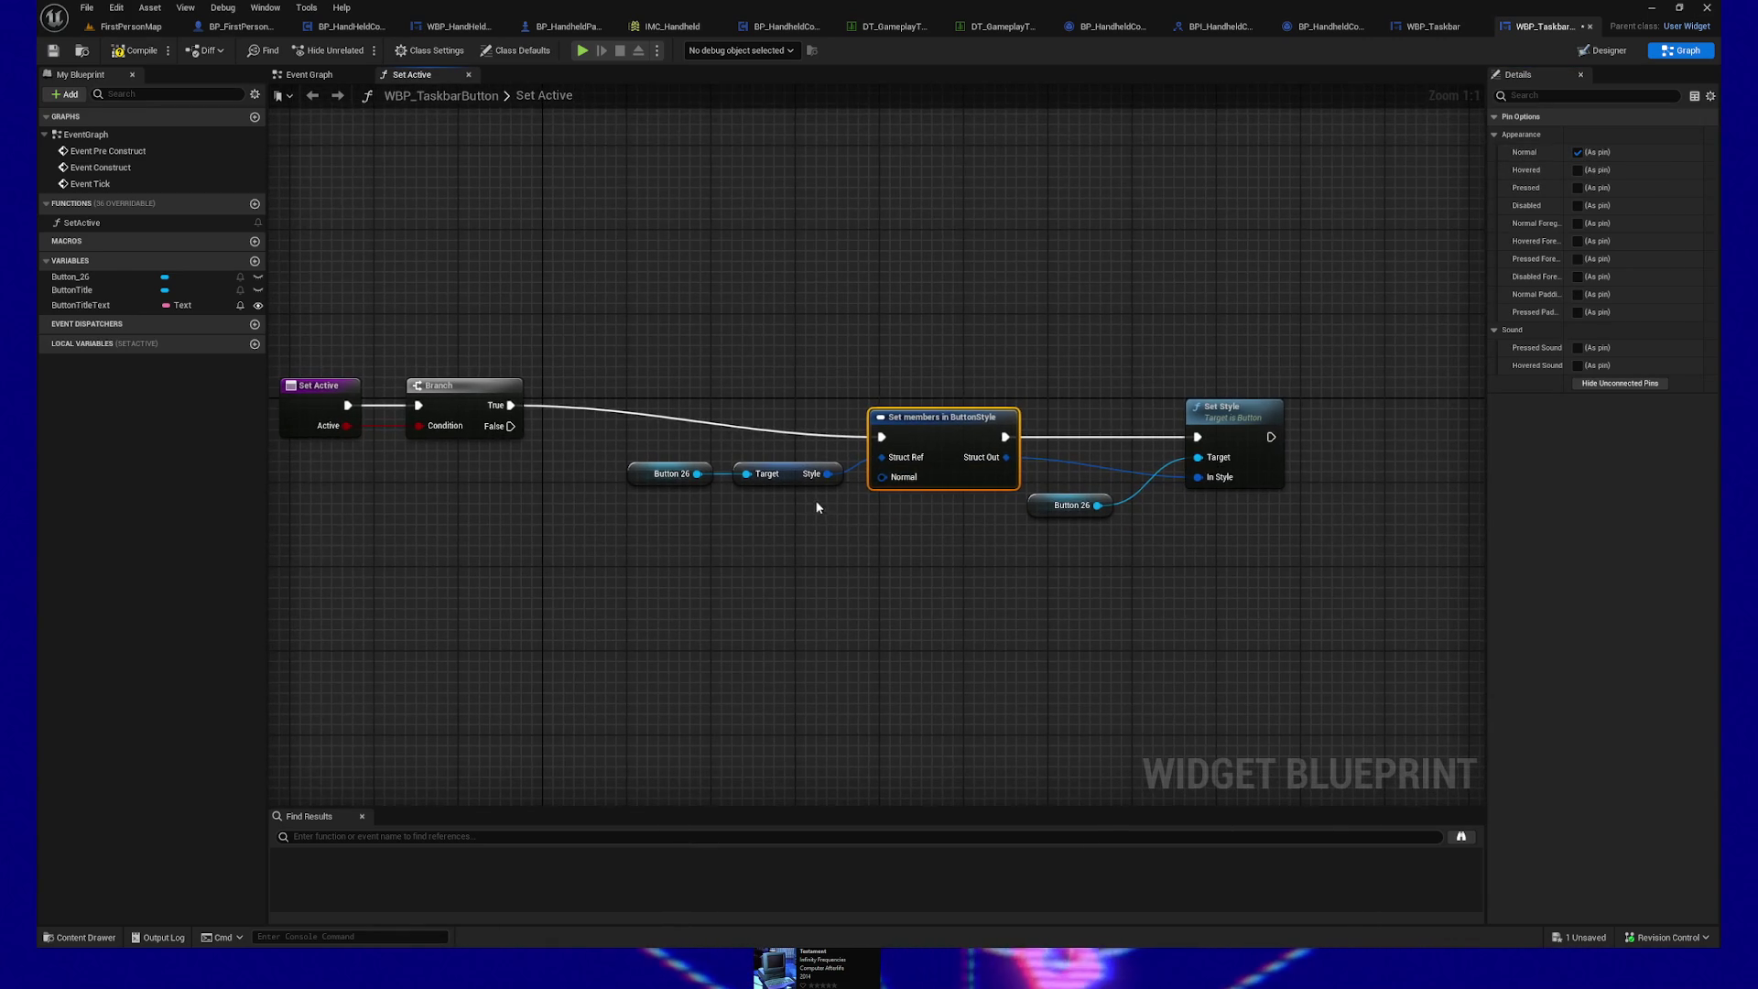
pyautogui.moveTo(698, 473); pyautogui.dragTo(751, 556)
pyautogui.write('set')
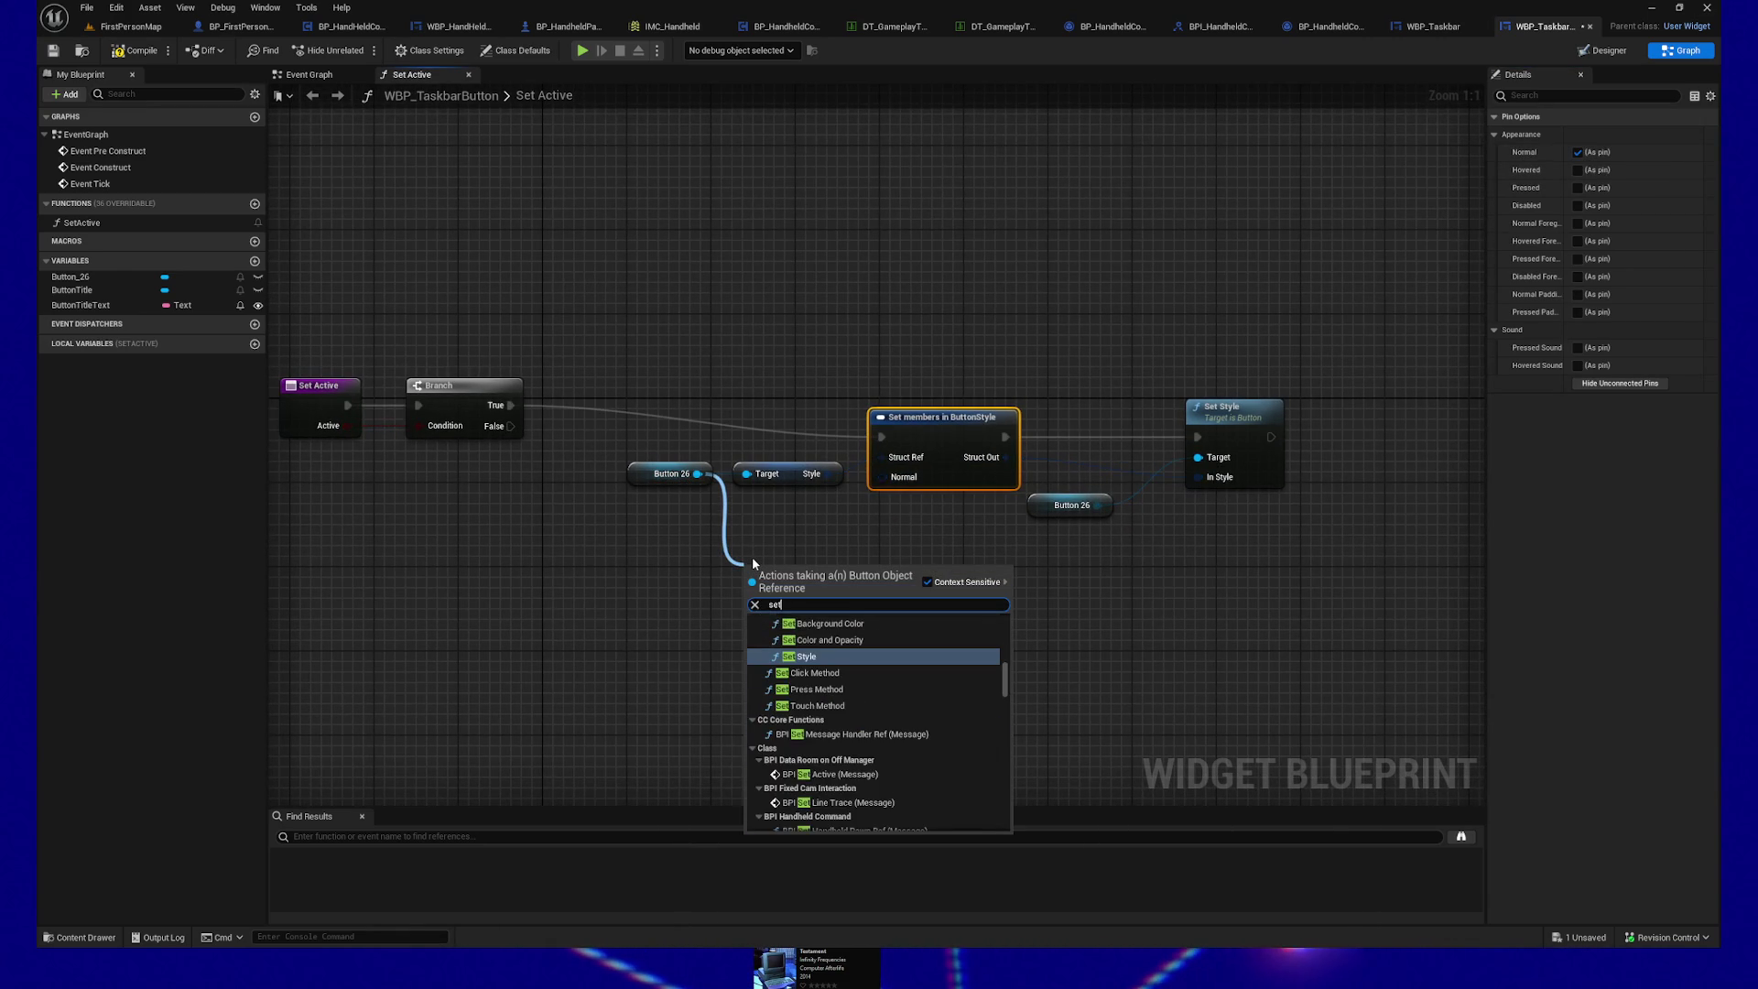
pyautogui.write(' normal')
pyautogui.hotkey('ctrl', 'a')
pyautogui.write('normal')
pyautogui.hotkey('ctrl', 'a')
pyautogui.write('style')
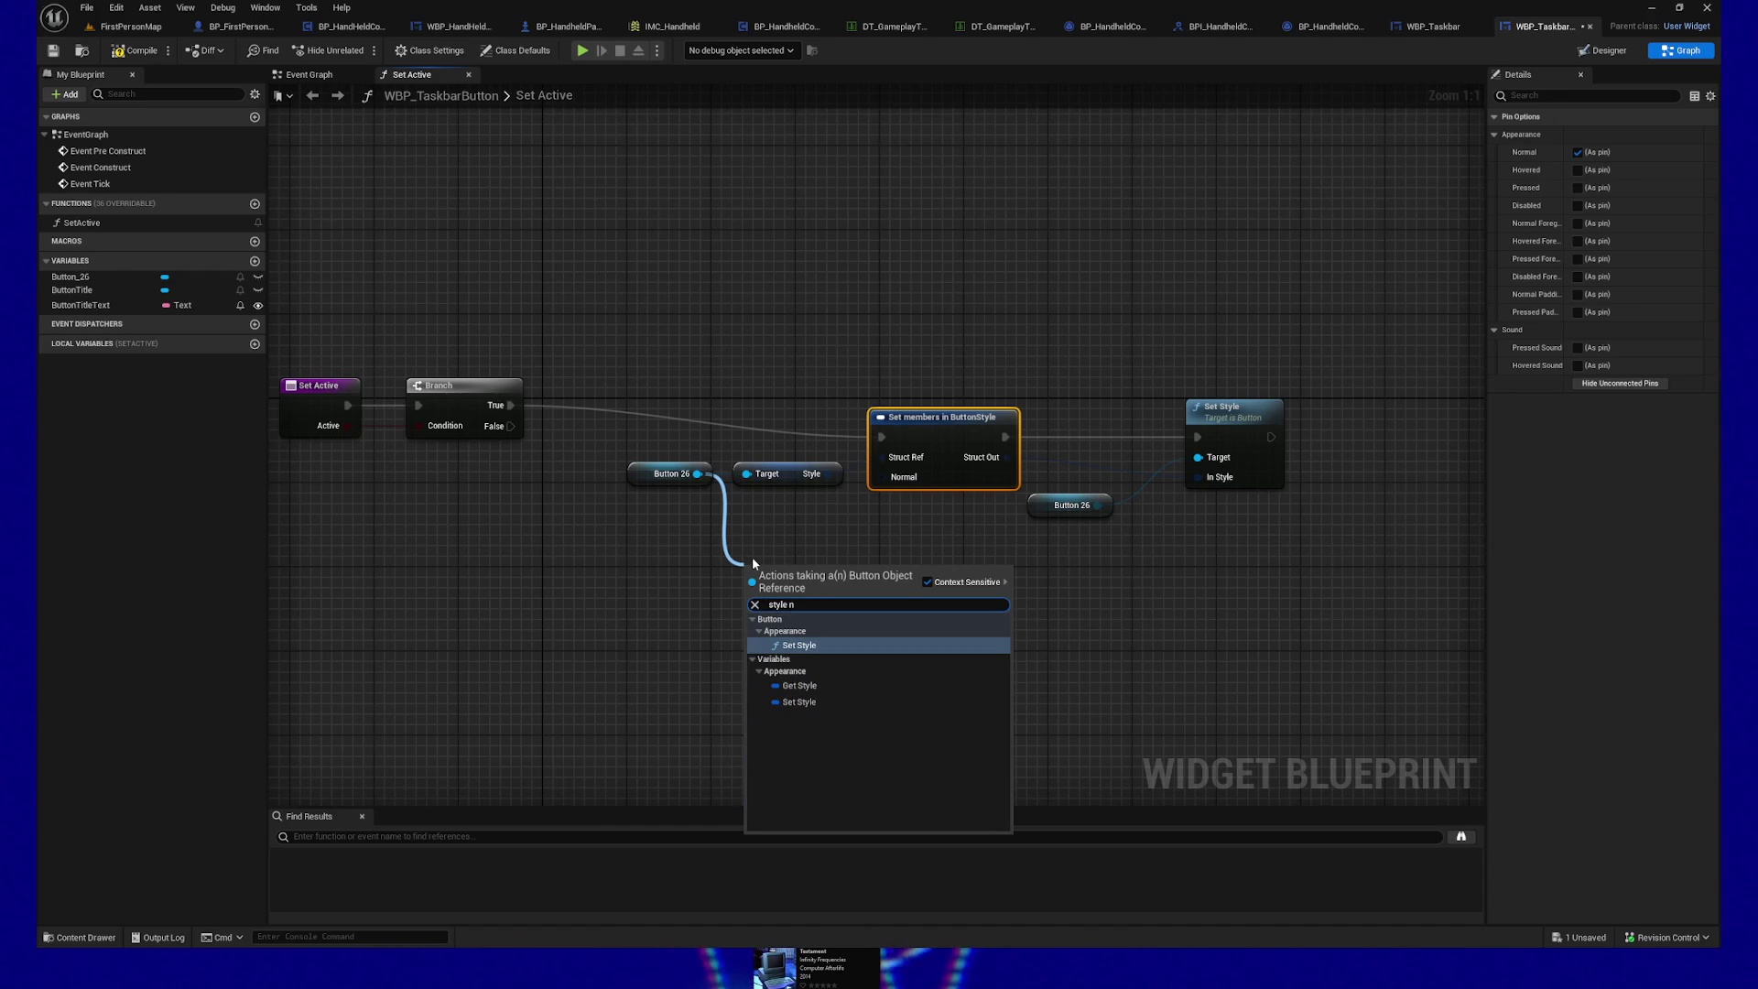
pyautogui.press('Escape')
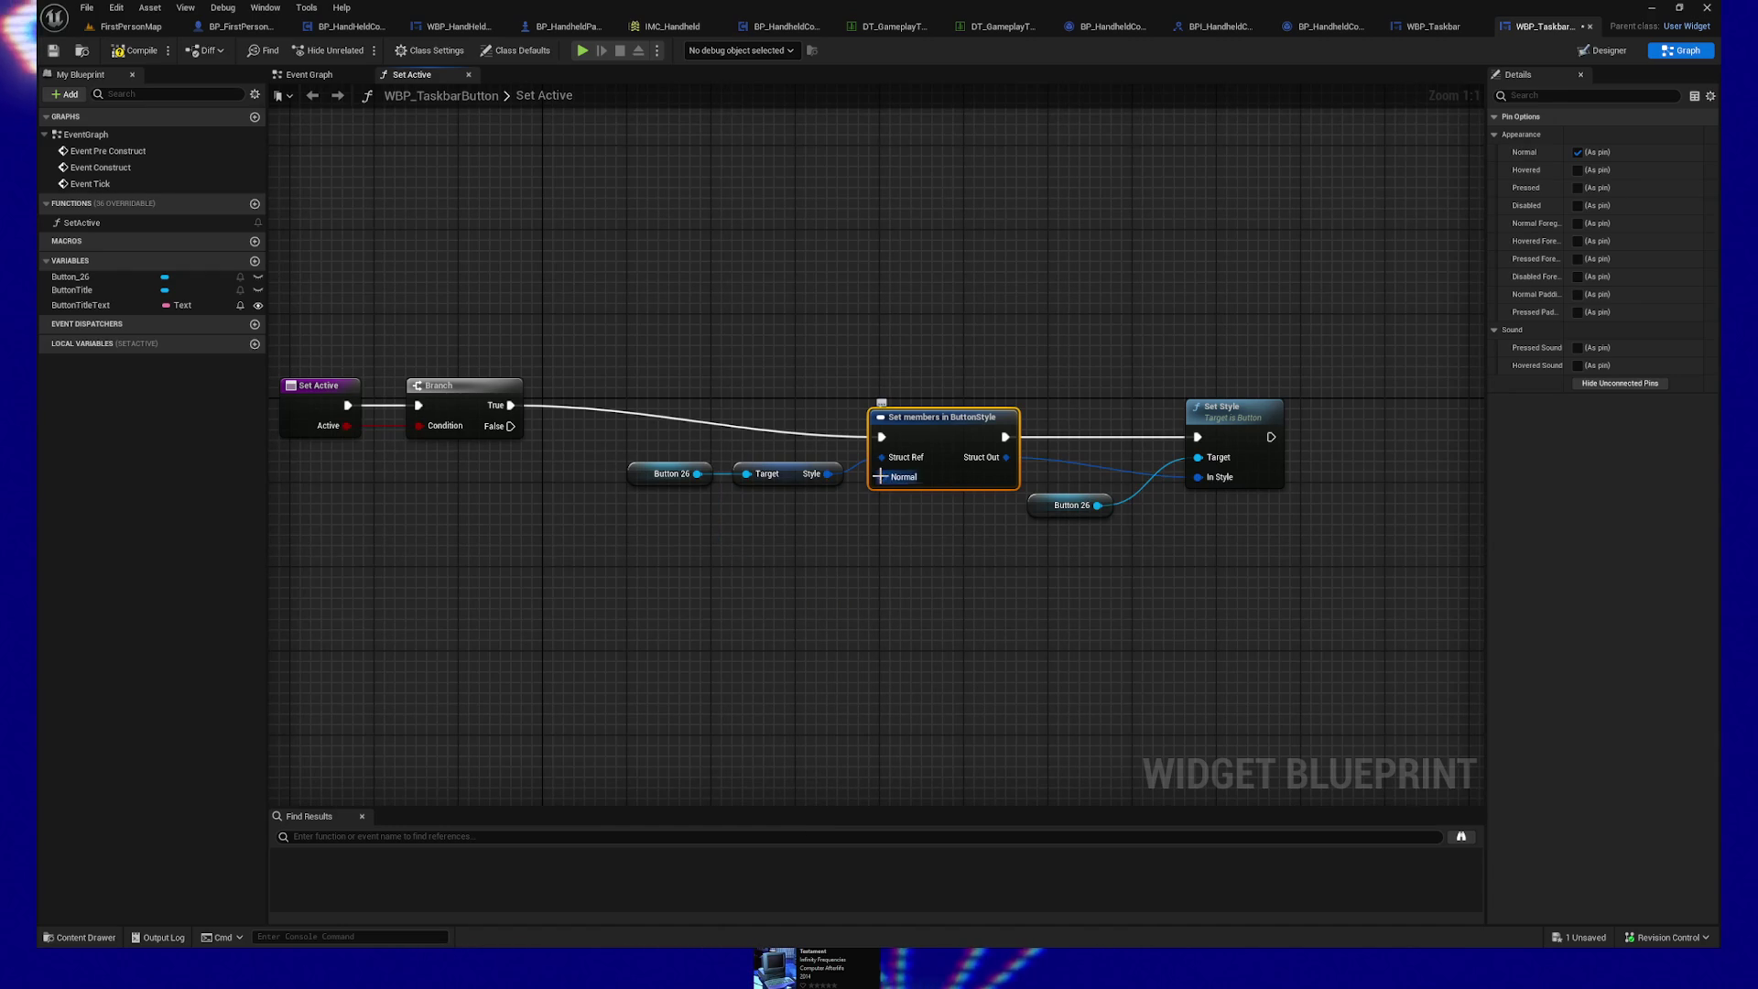
# Step: Split the Normal input into member pins, move Set Style further right, and go to the Designer
pyautogui.rightClick(886, 478)
pyautogui.click(924, 546)
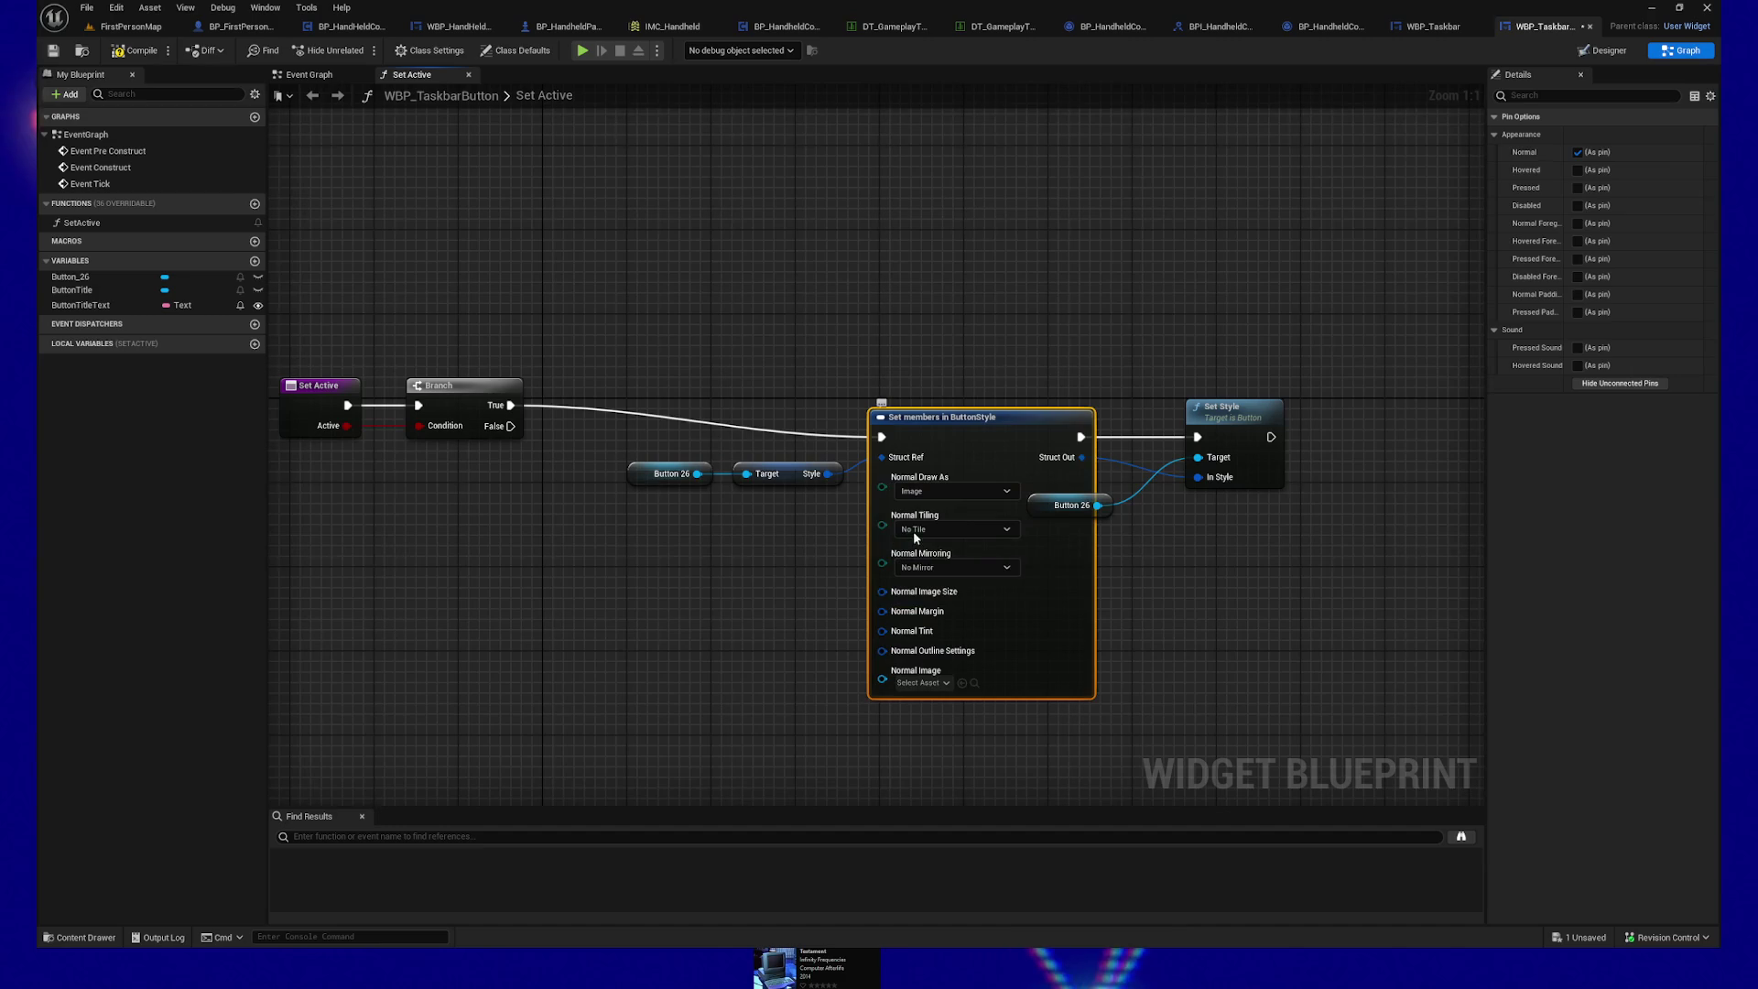
pyautogui.moveTo(1101, 421)
pyautogui.mouseDown()
pyautogui.moveTo(1138, 511)
pyautogui.moveTo(1208, 513)
pyautogui.mouseUp()
pyautogui.moveTo(1249, 423); pyautogui.dragTo(1372, 428)
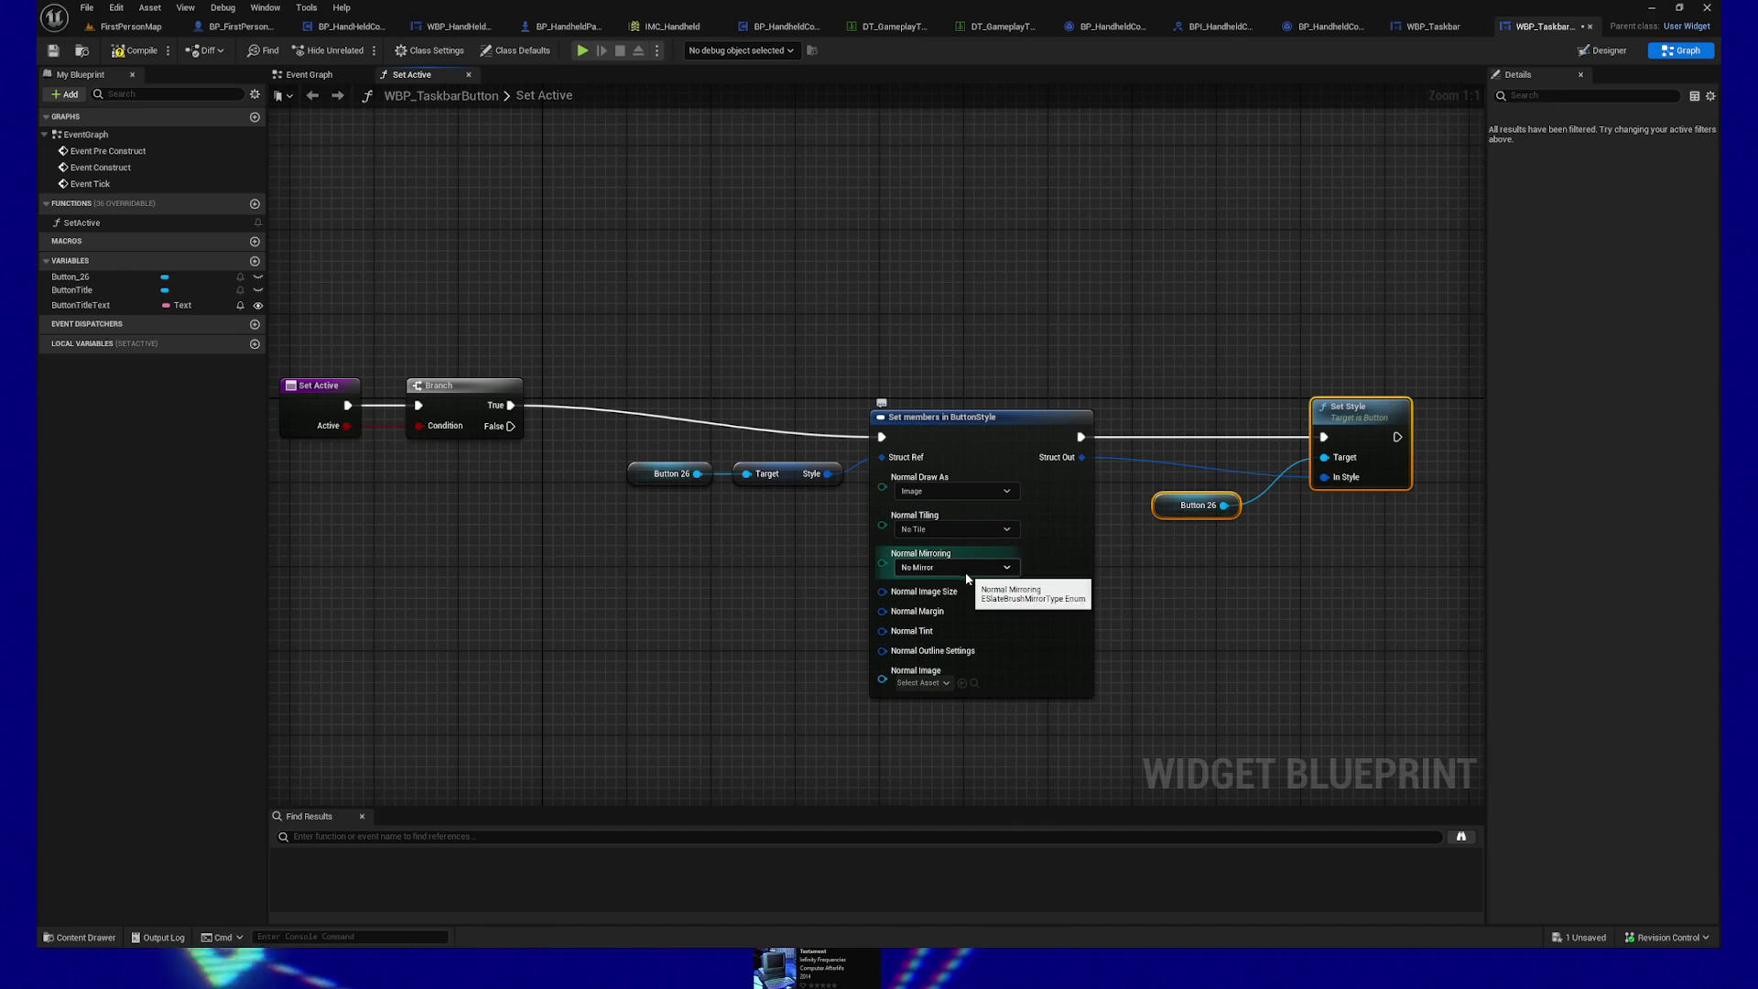
pyautogui.click(1604, 51)
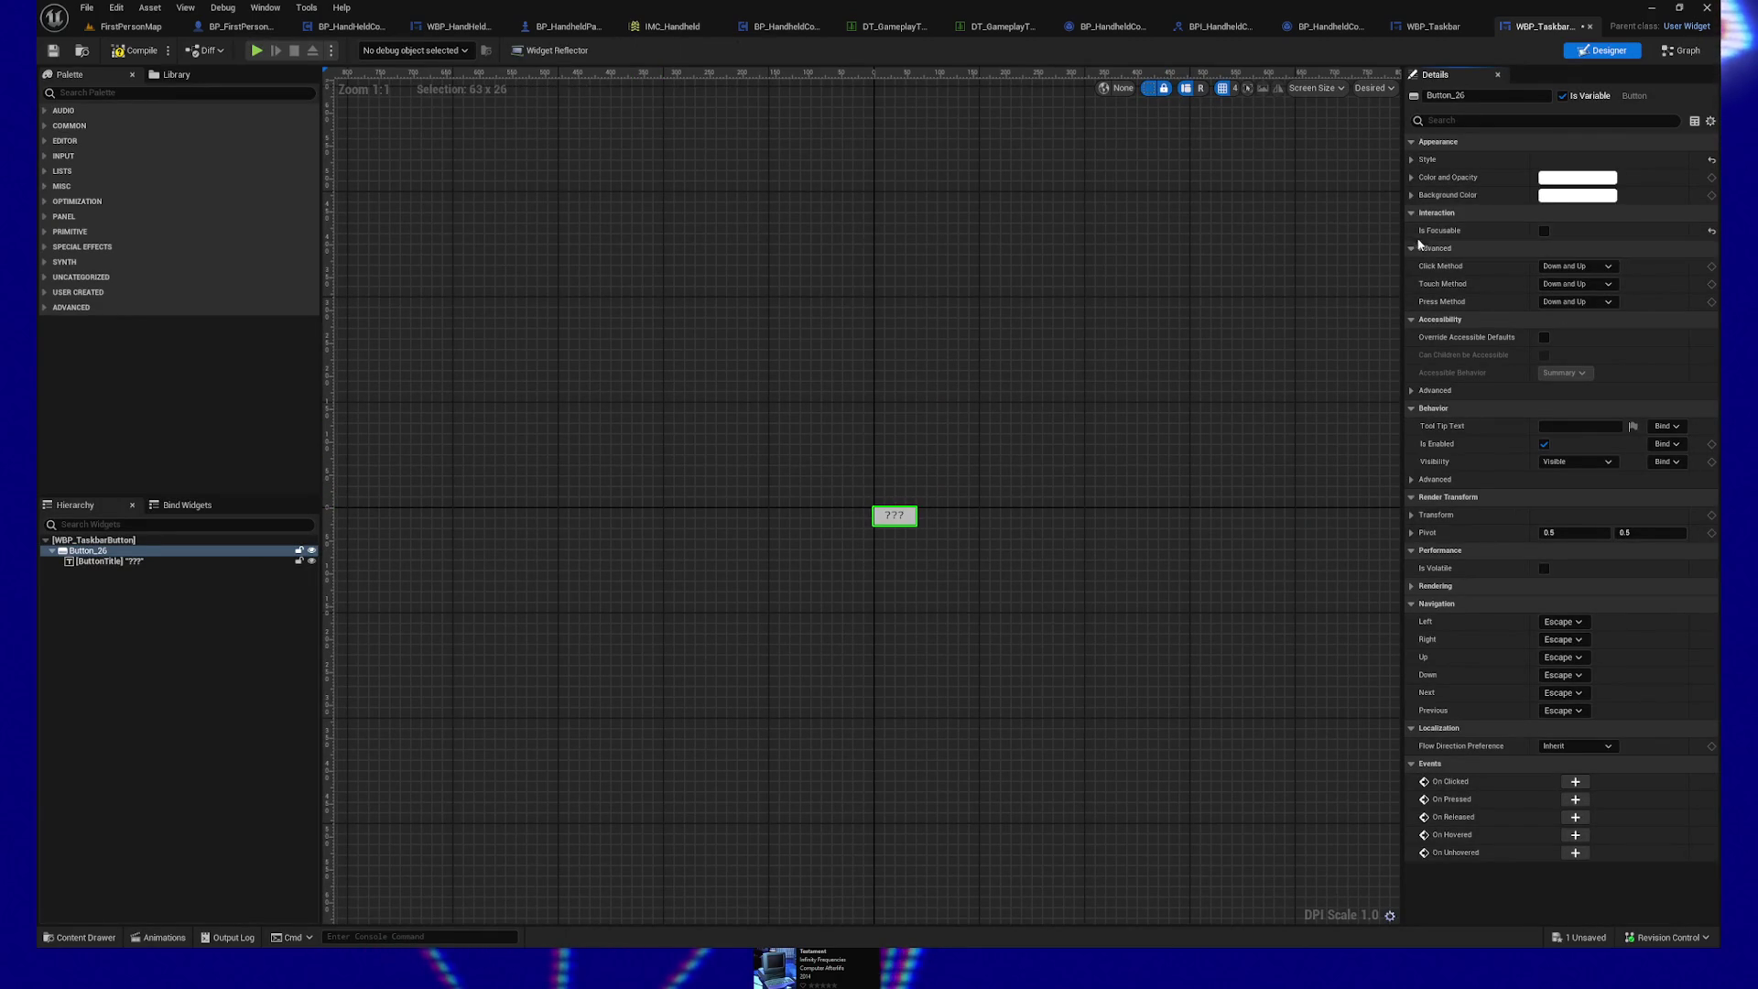
# Step: Expand Style > Normal > Tint in Details to read RGB 0.495466, then return to the graph
pyautogui.click(1412, 160)
pyautogui.click(1422, 178)
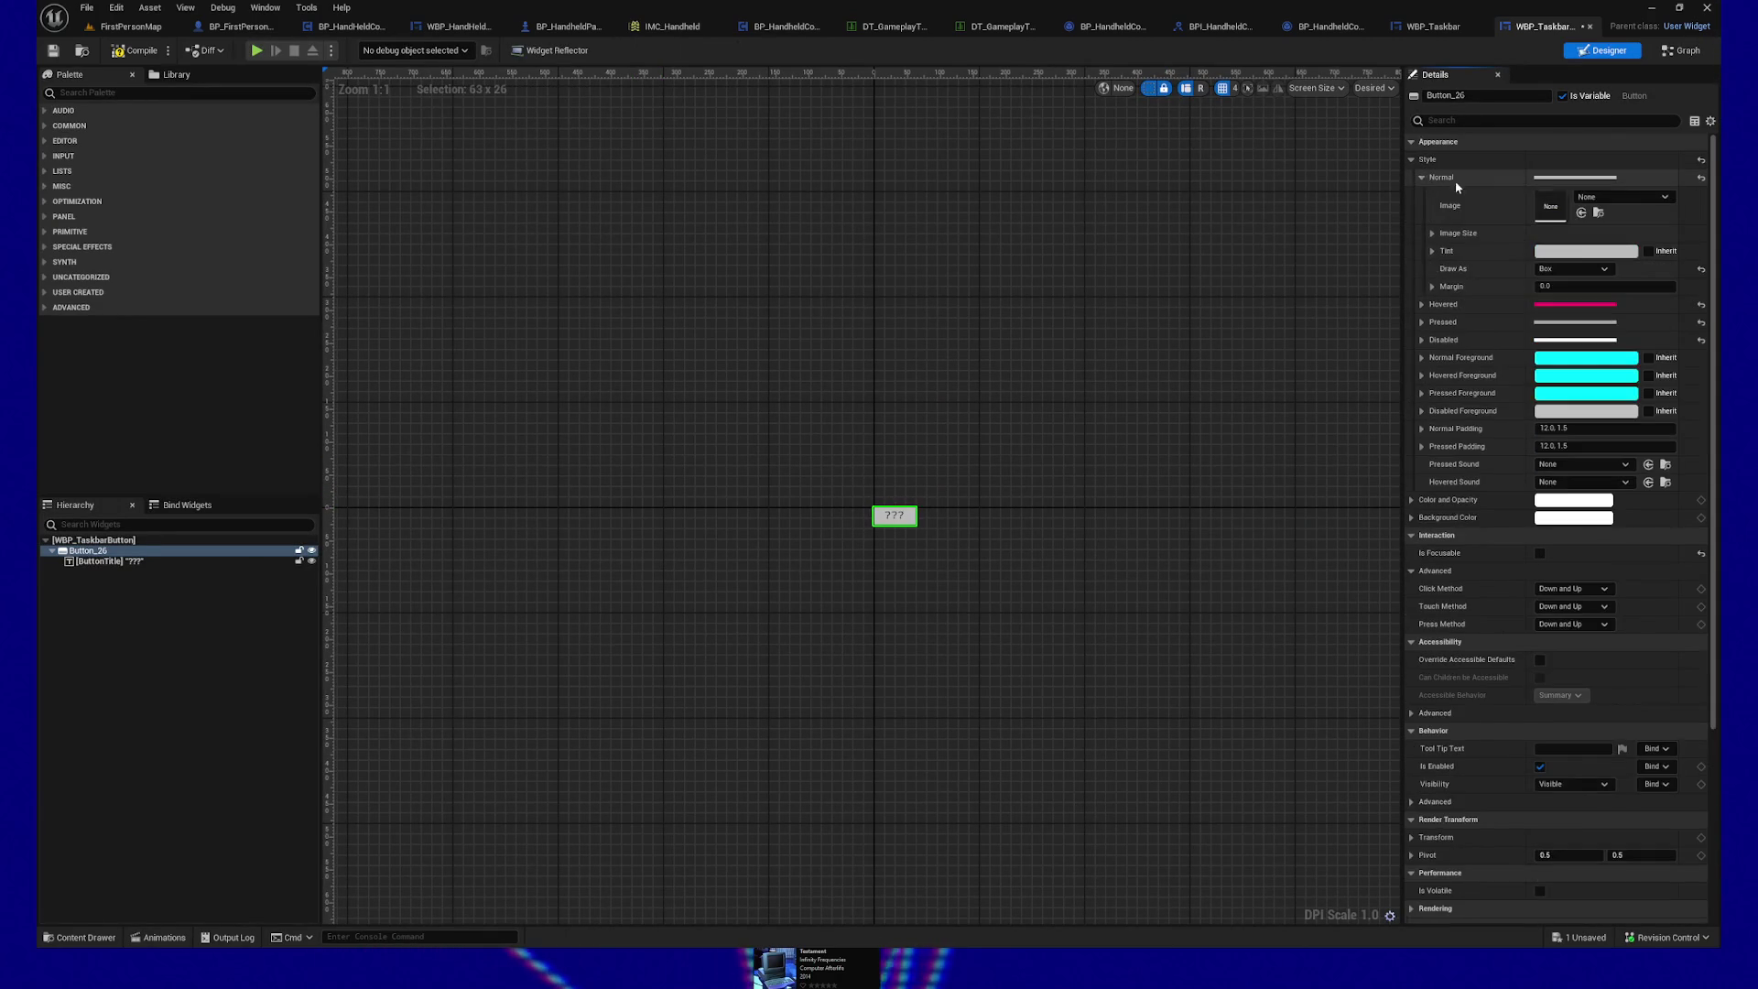
pyautogui.click(1433, 251)
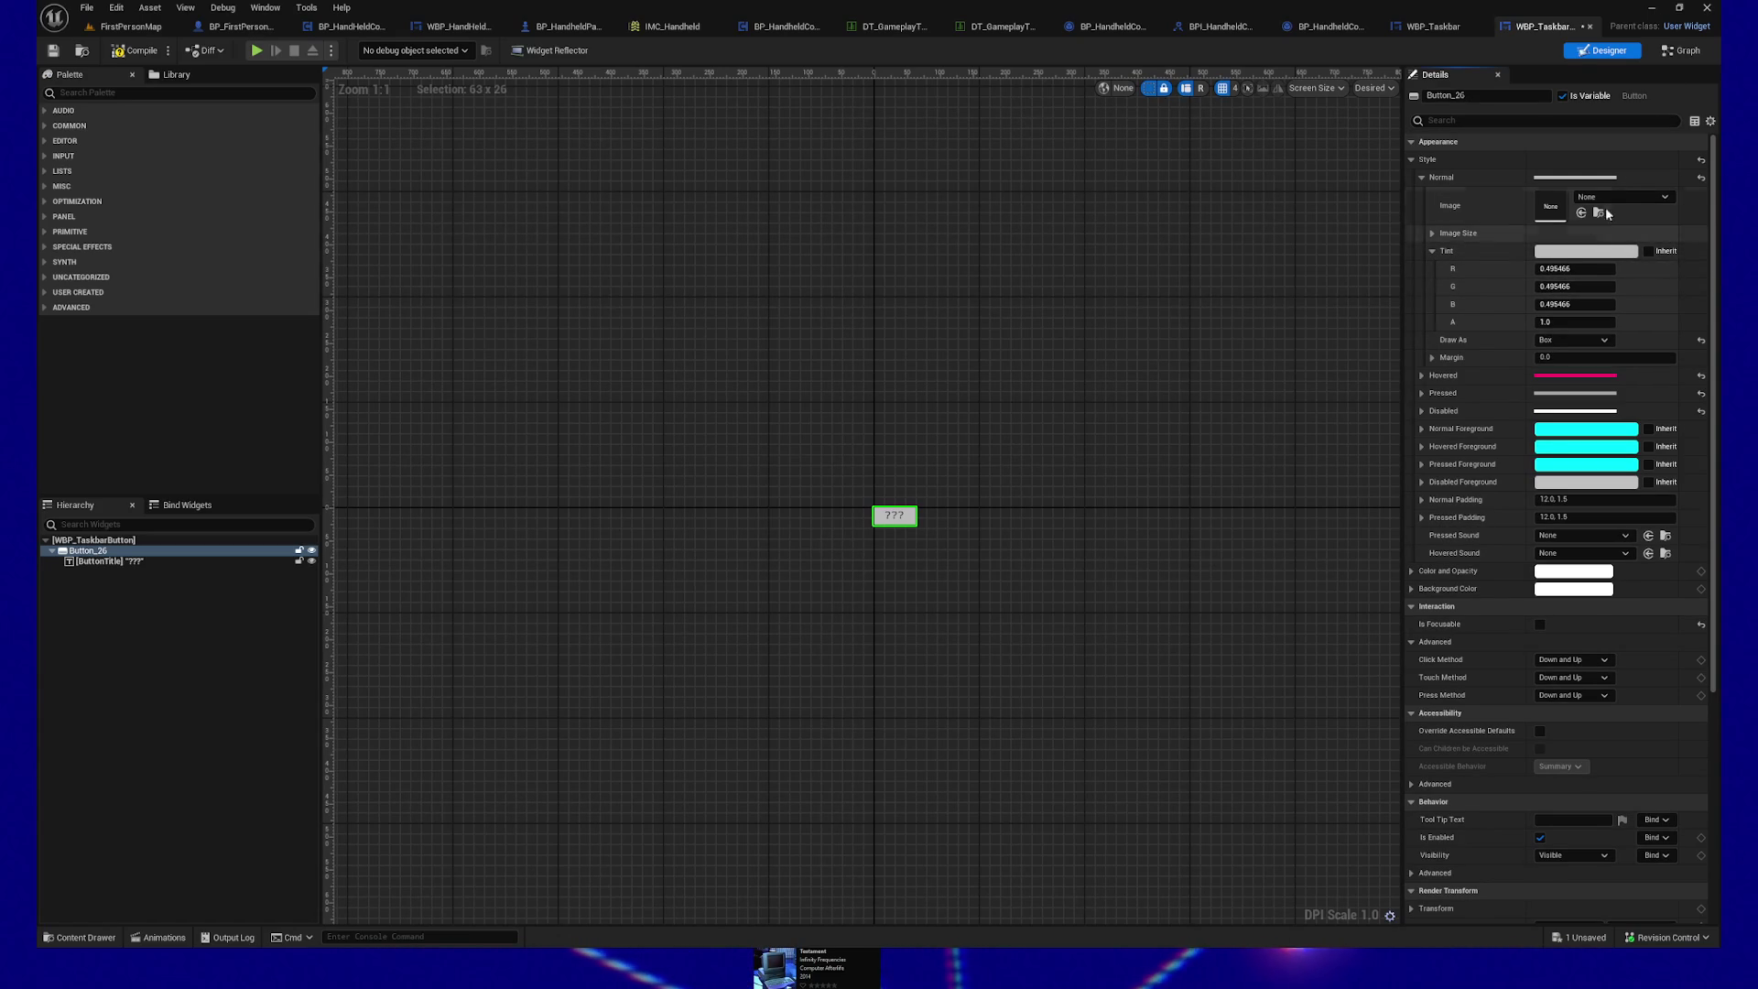
pyautogui.click(1681, 50)
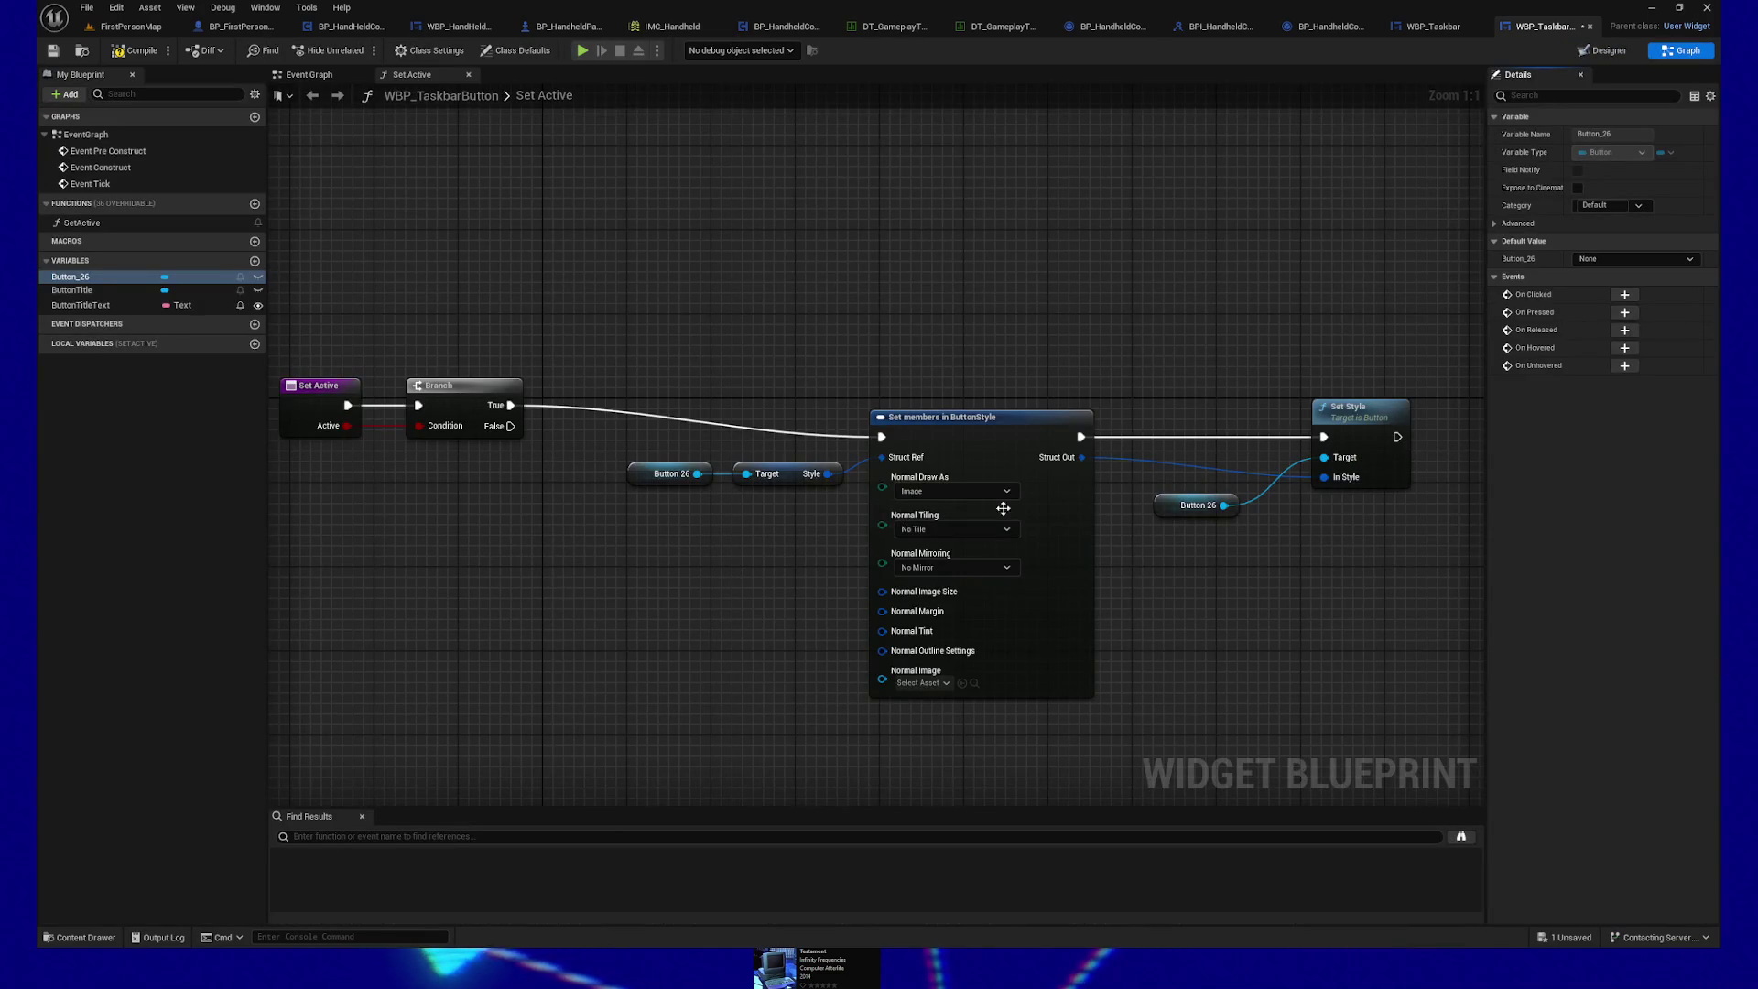
# Step: Split Normal Tint and set its Specified Color to the yellow preset FFC700FF
pyautogui.rightClick(887, 630)
pyautogui.click(906, 685)
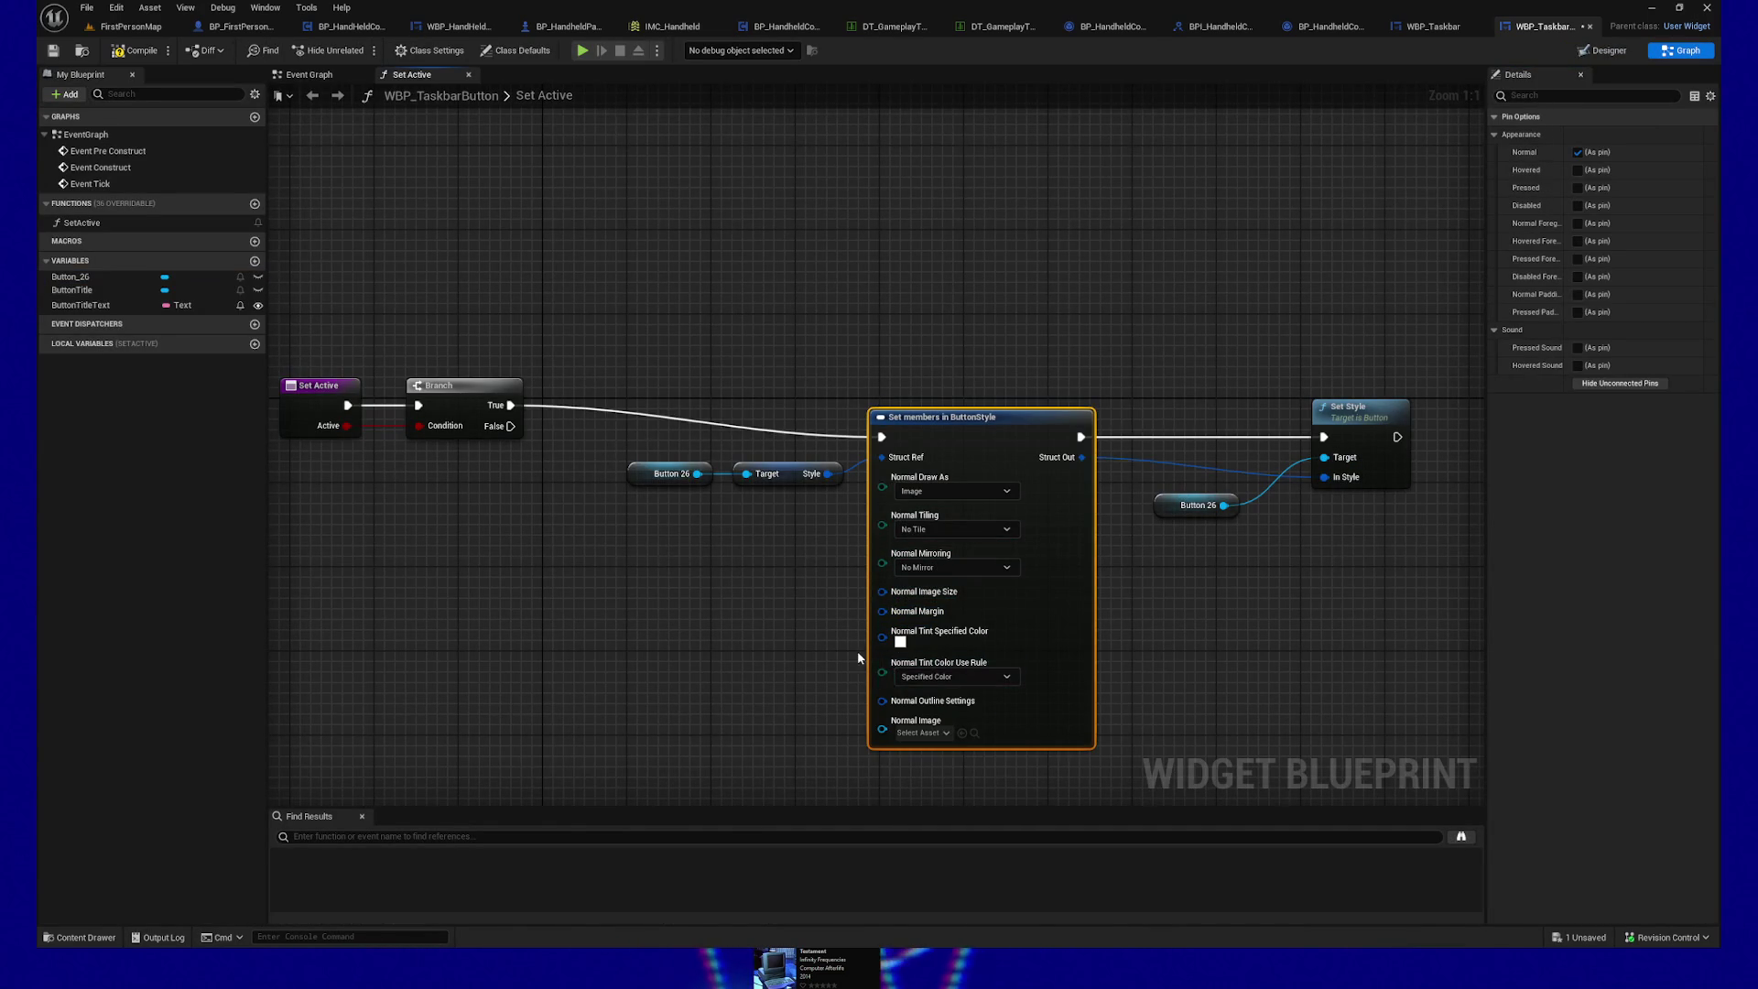
pyautogui.click(901, 641)
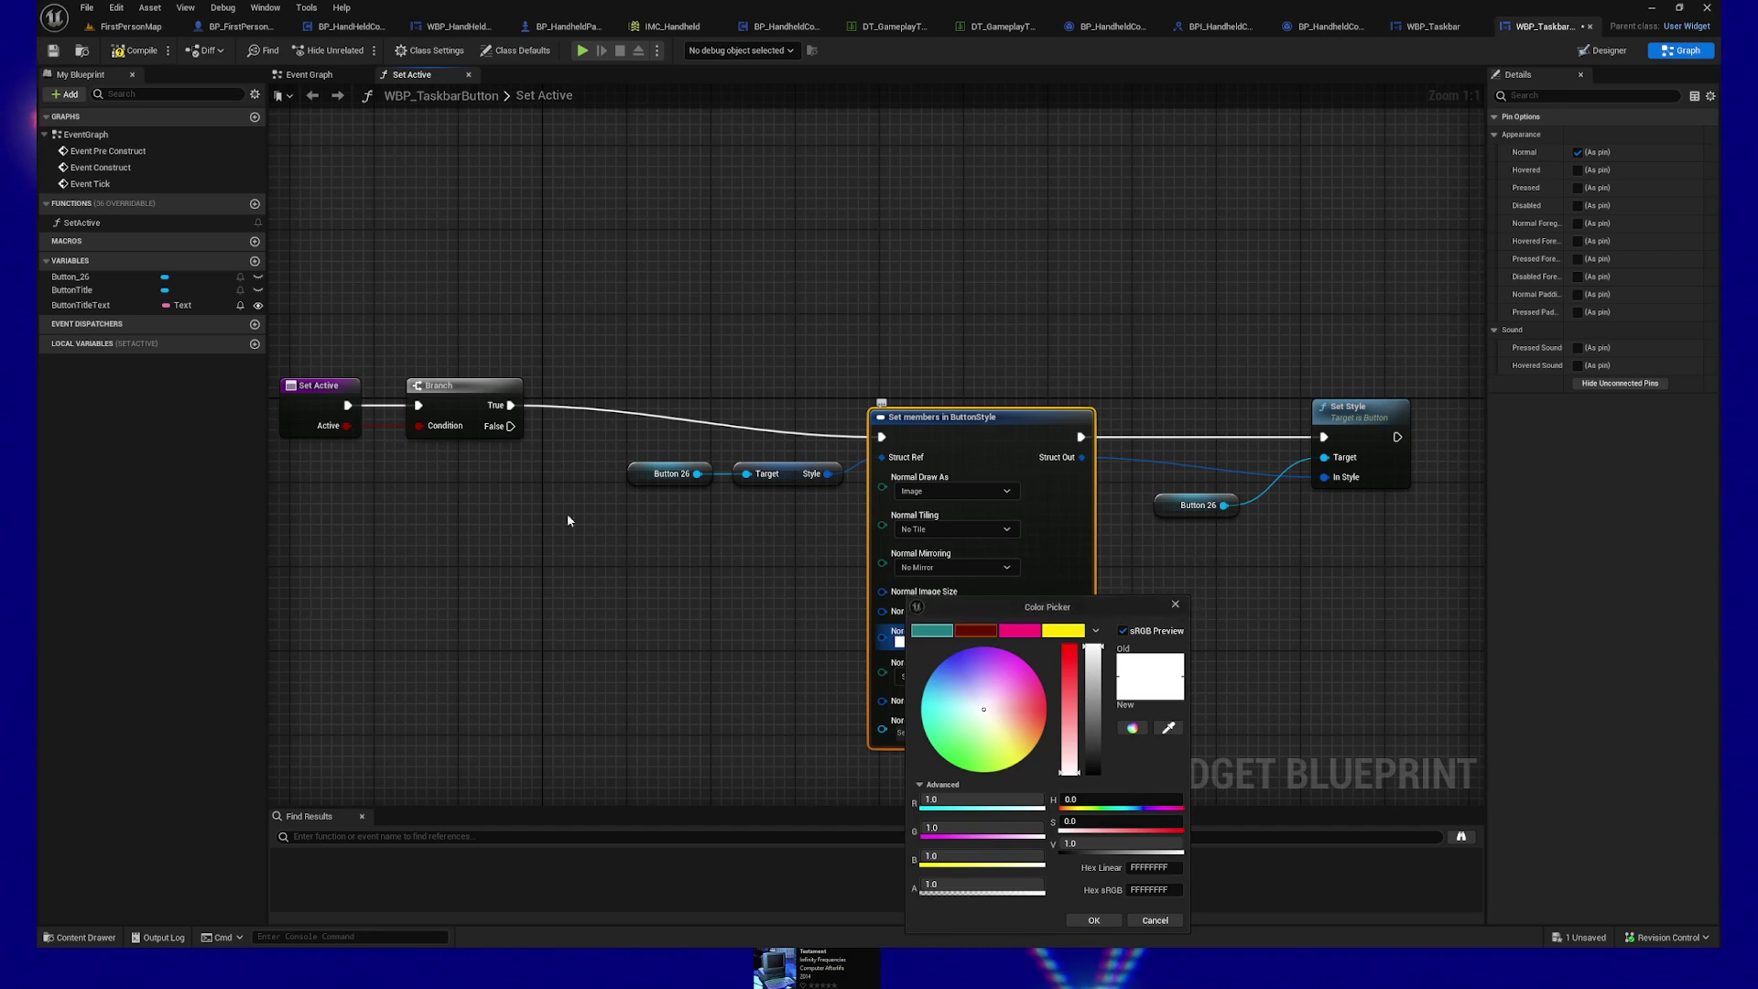
pyautogui.click(1063, 630)
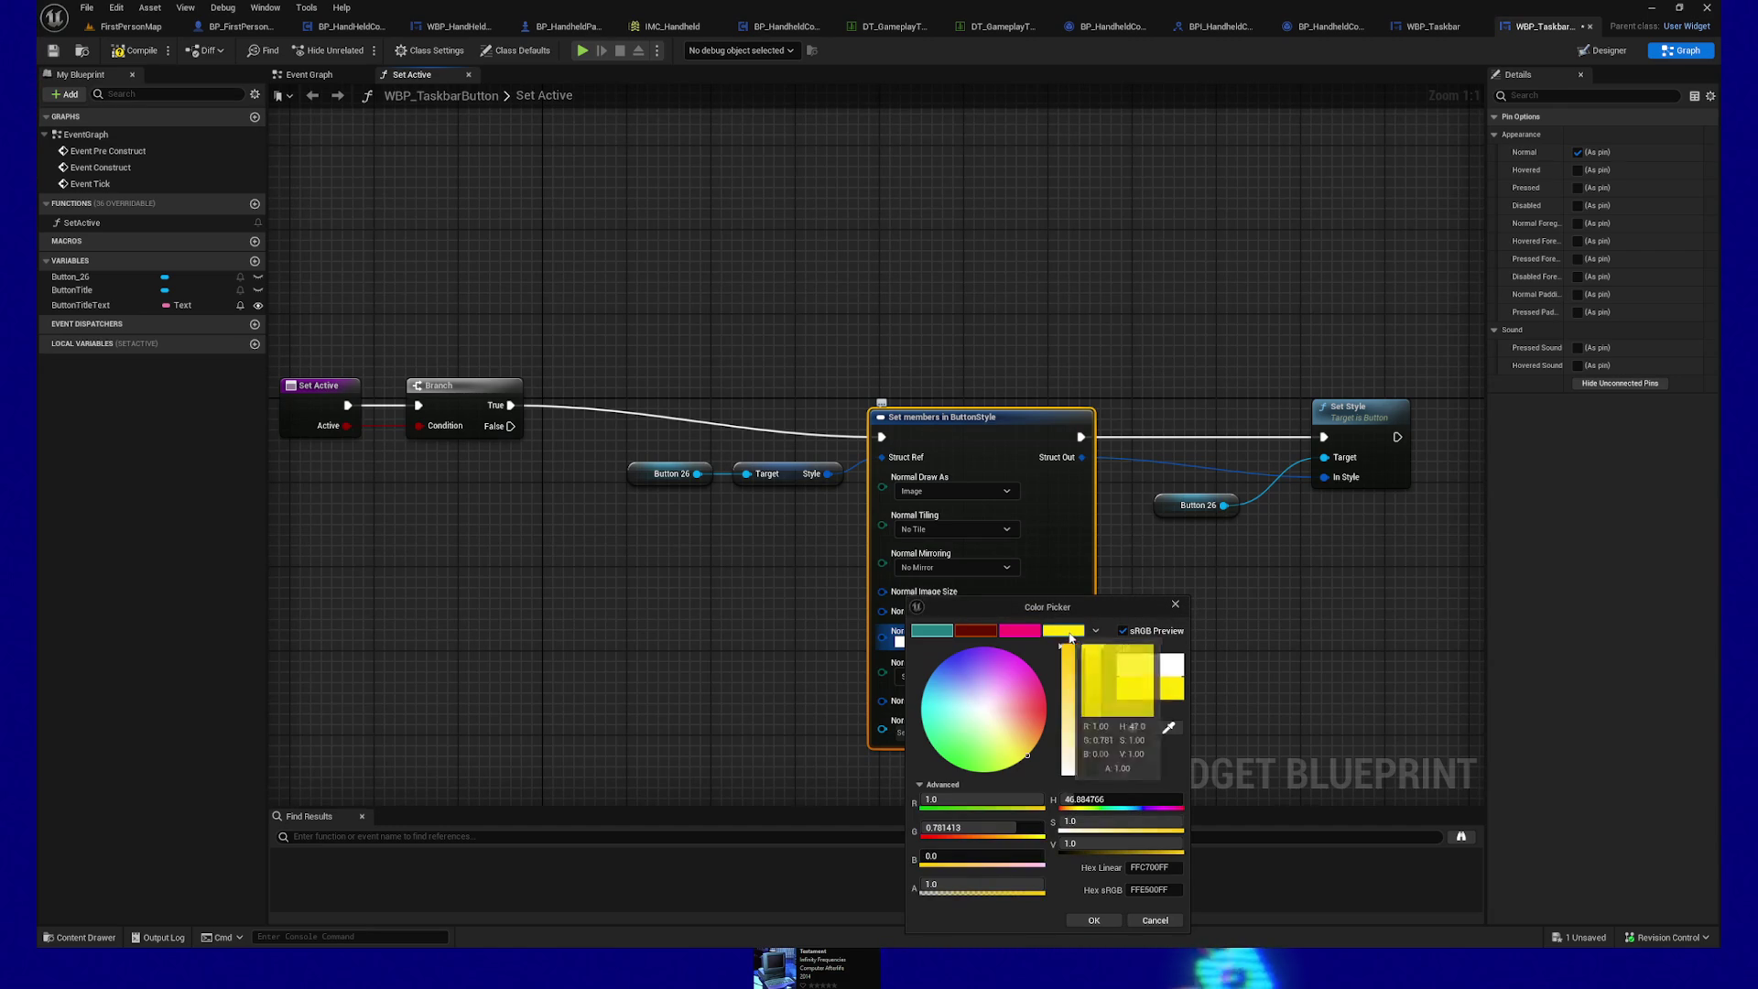
pyautogui.click(1093, 920)
# Step: Look up the button's default grey tint hex 7E7E7EFF in the Designer colour chooser
pyautogui.moveTo(451, 314); pyautogui.dragTo(682, 471)
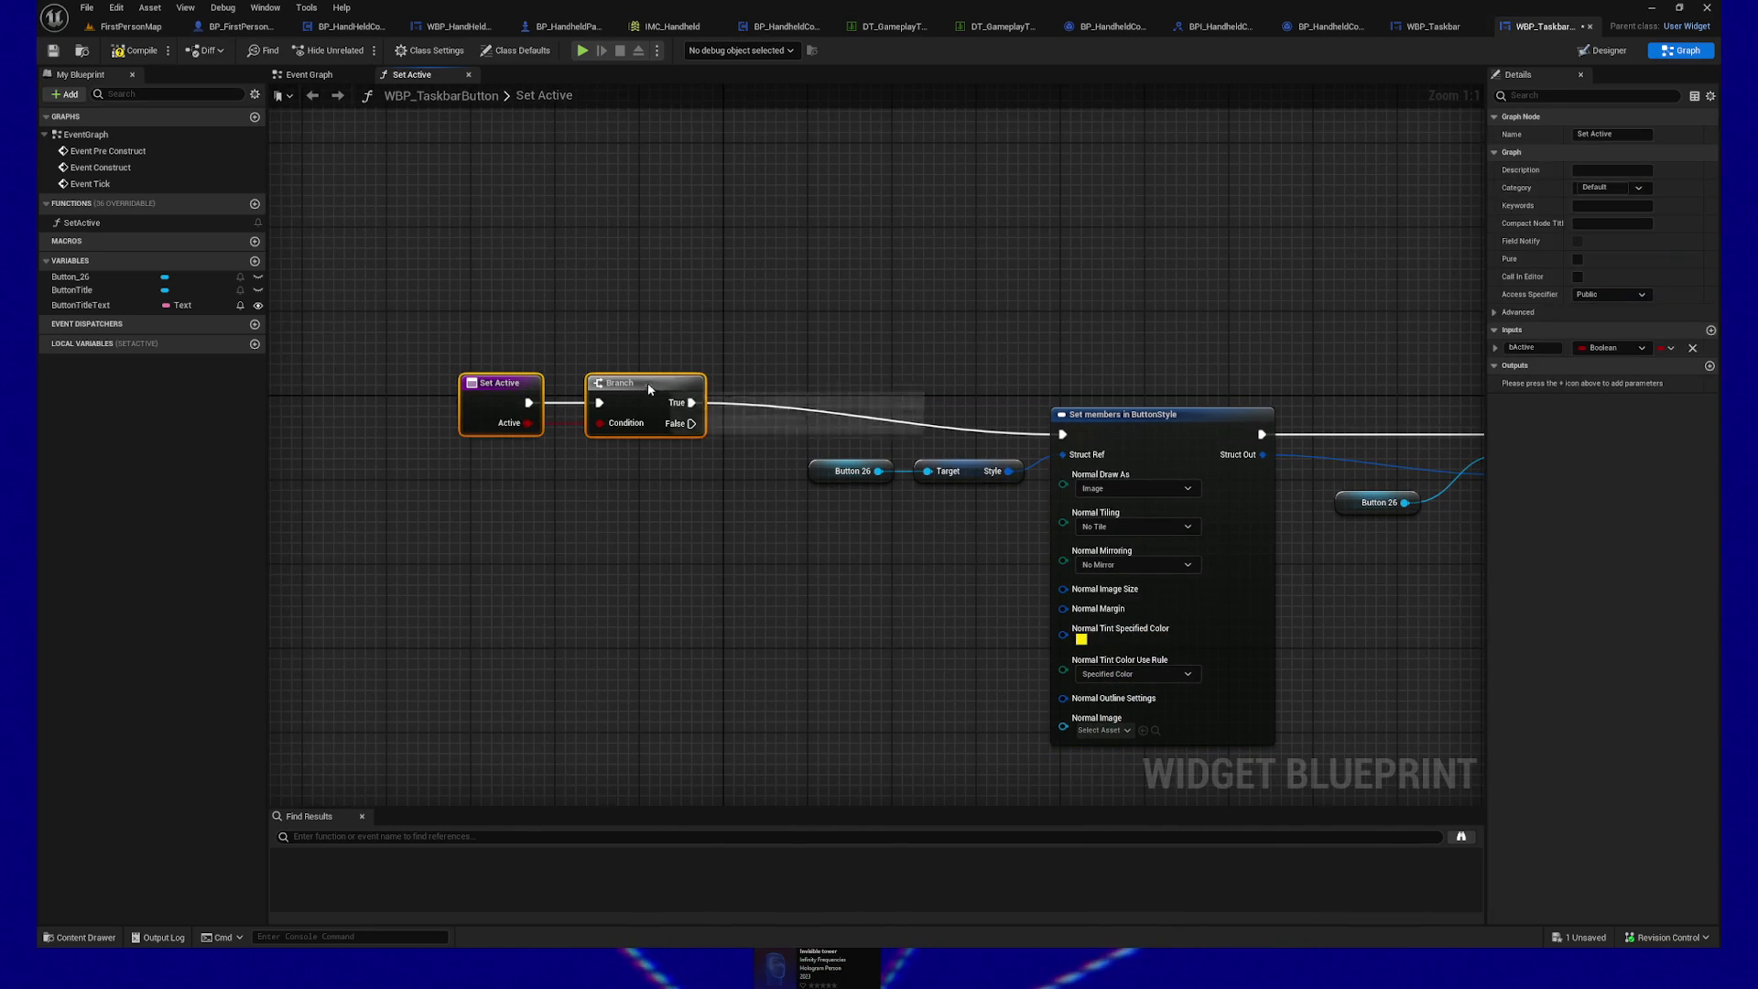
pyautogui.moveTo(738, 553); pyautogui.dragTo(742, 468)
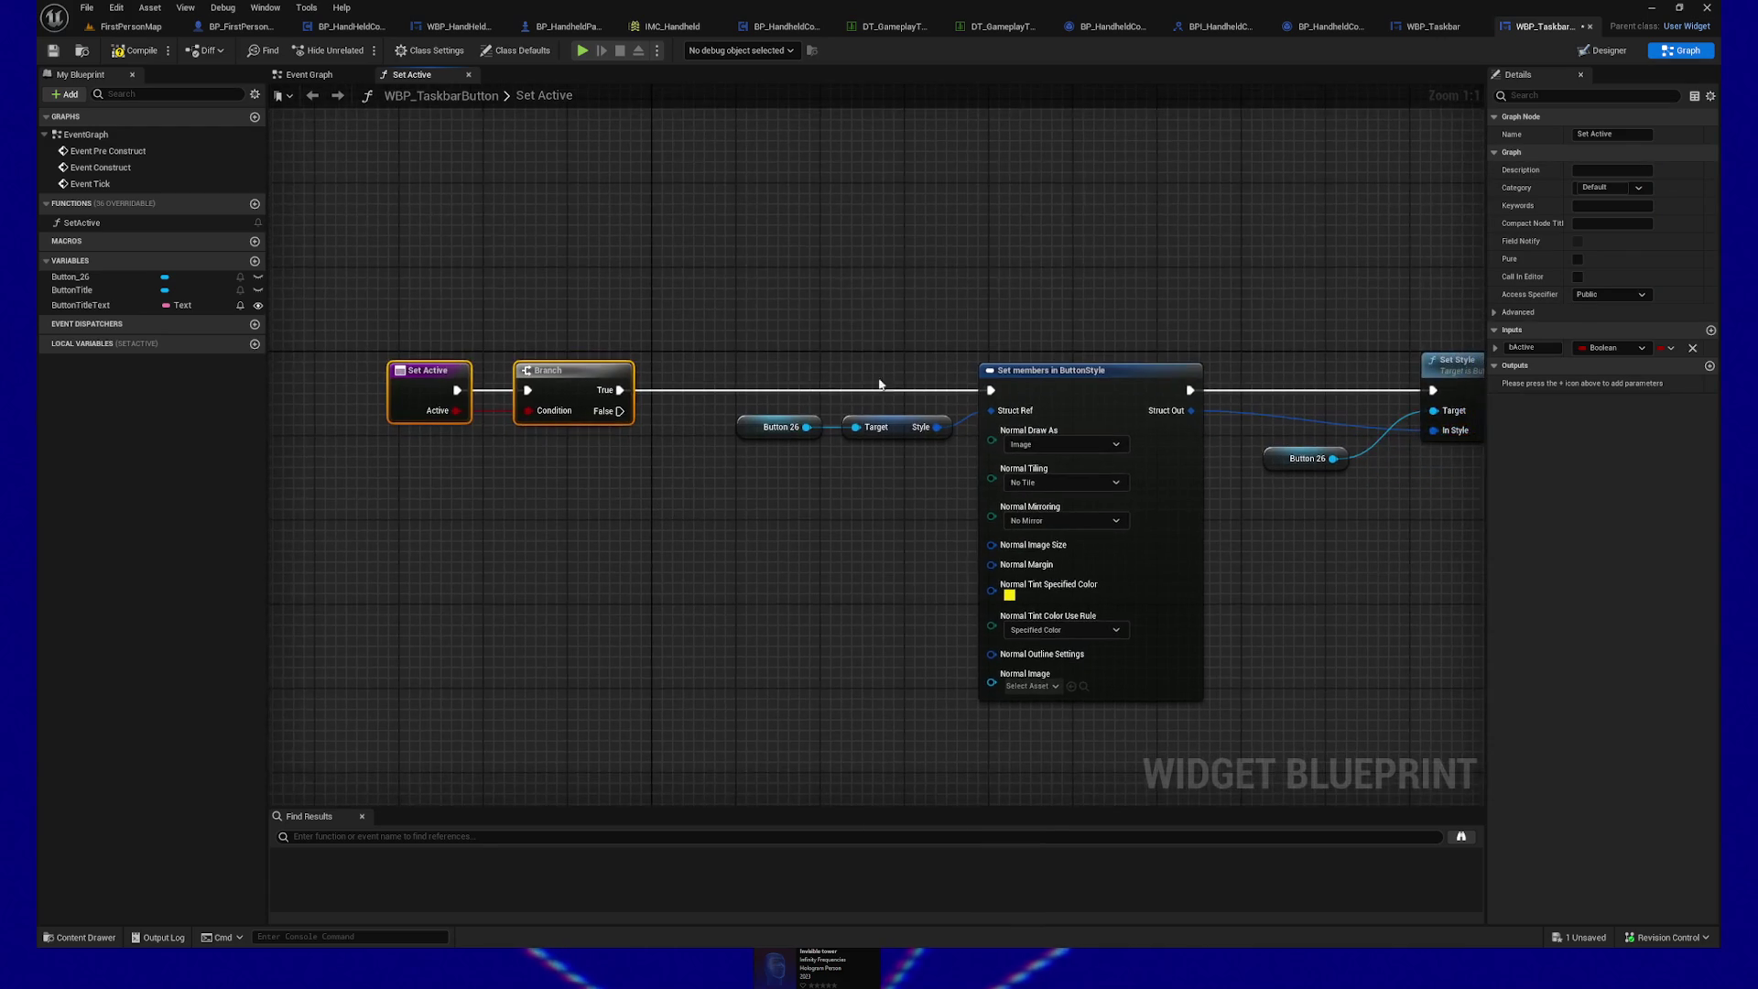
pyautogui.click(1426, 35)
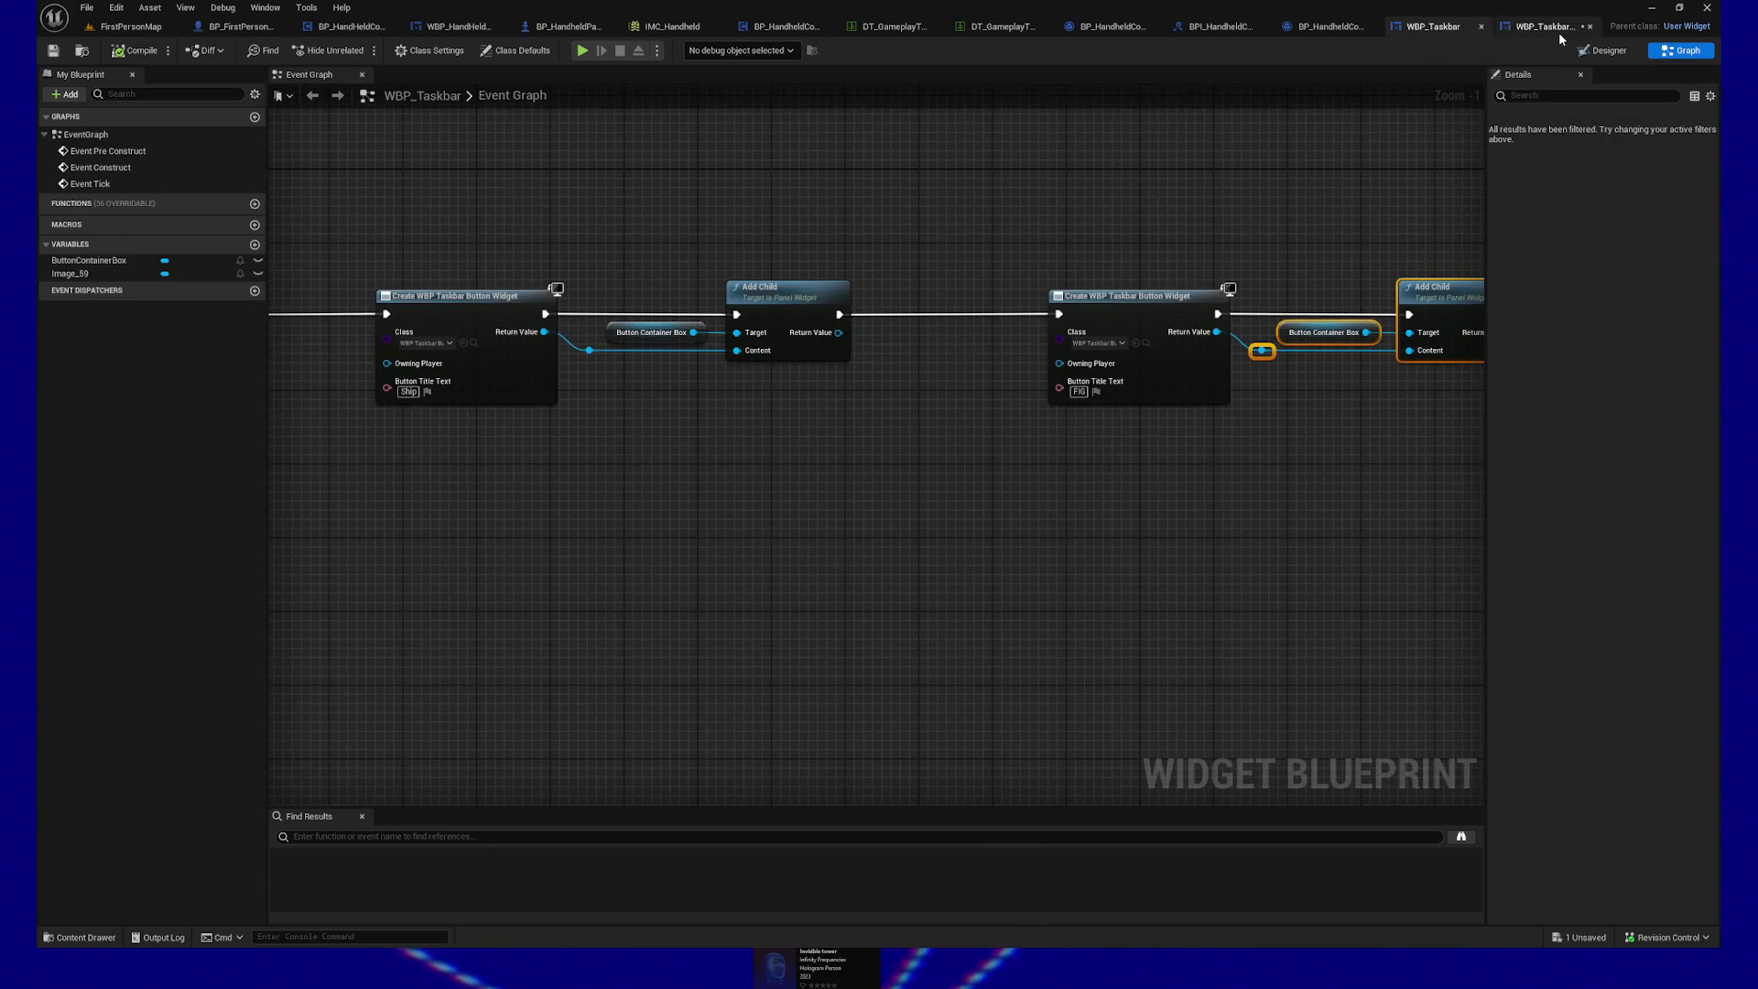
pyautogui.click(1558, 31)
pyautogui.click(1622, 55)
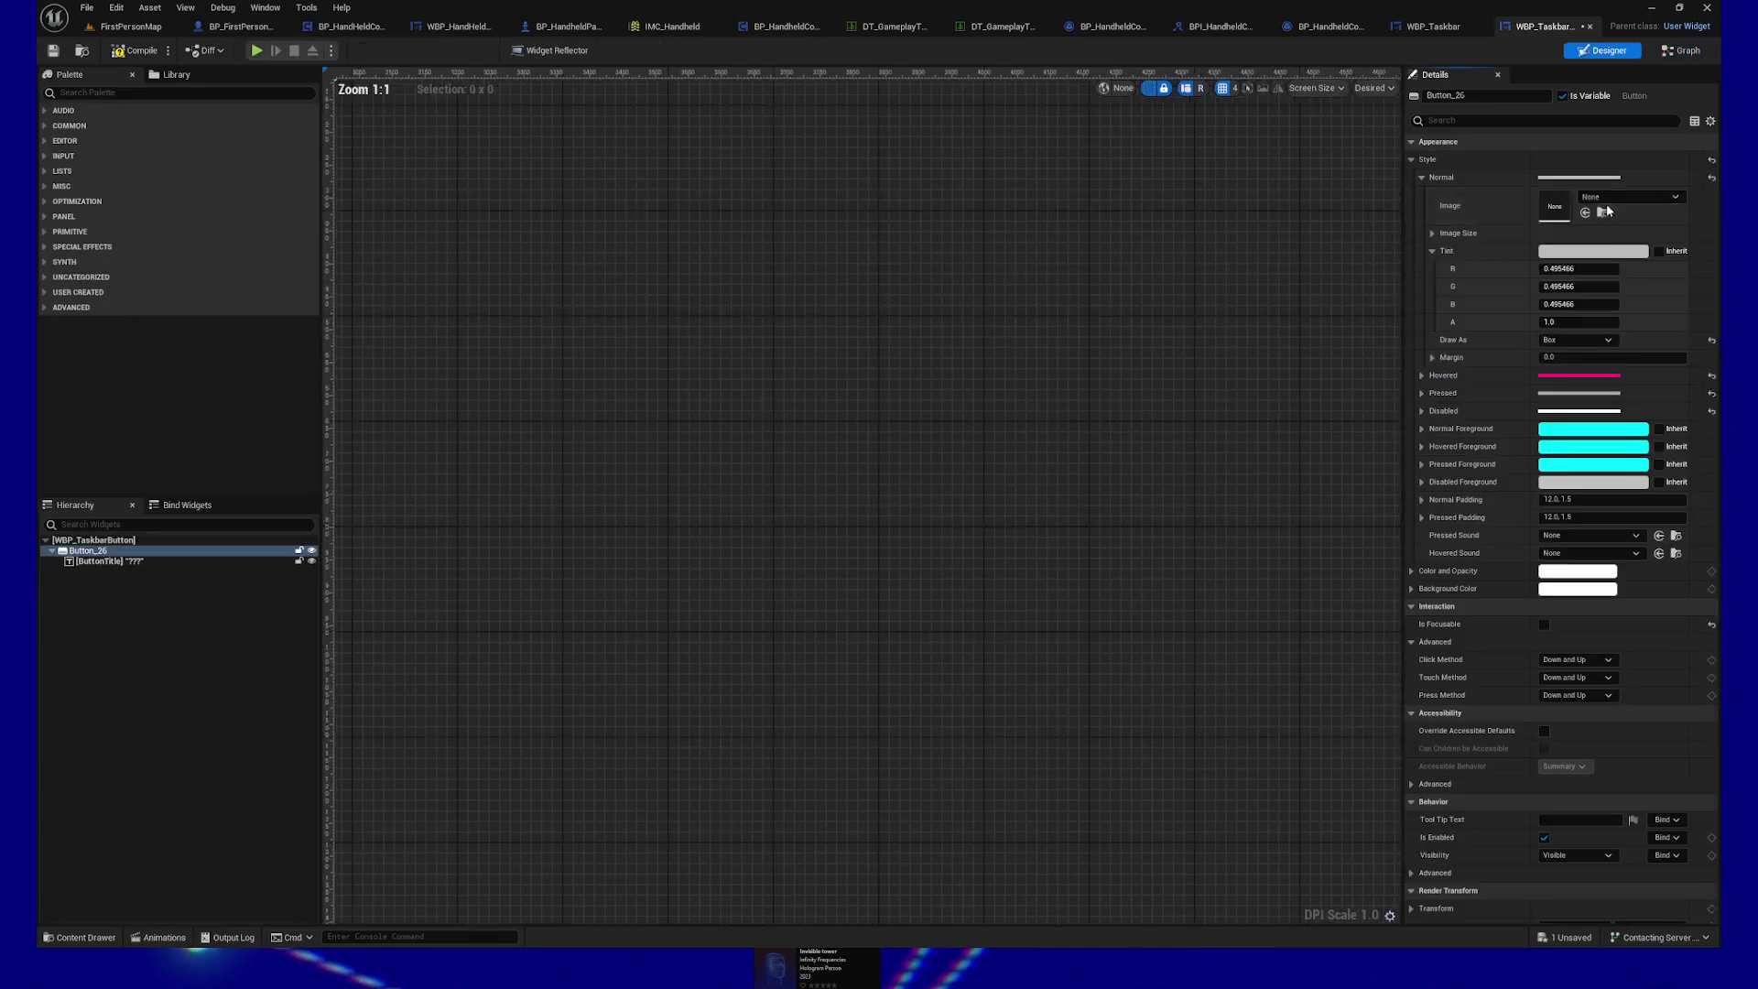
pyautogui.click(1585, 251)
pyautogui.click(1533, 530)
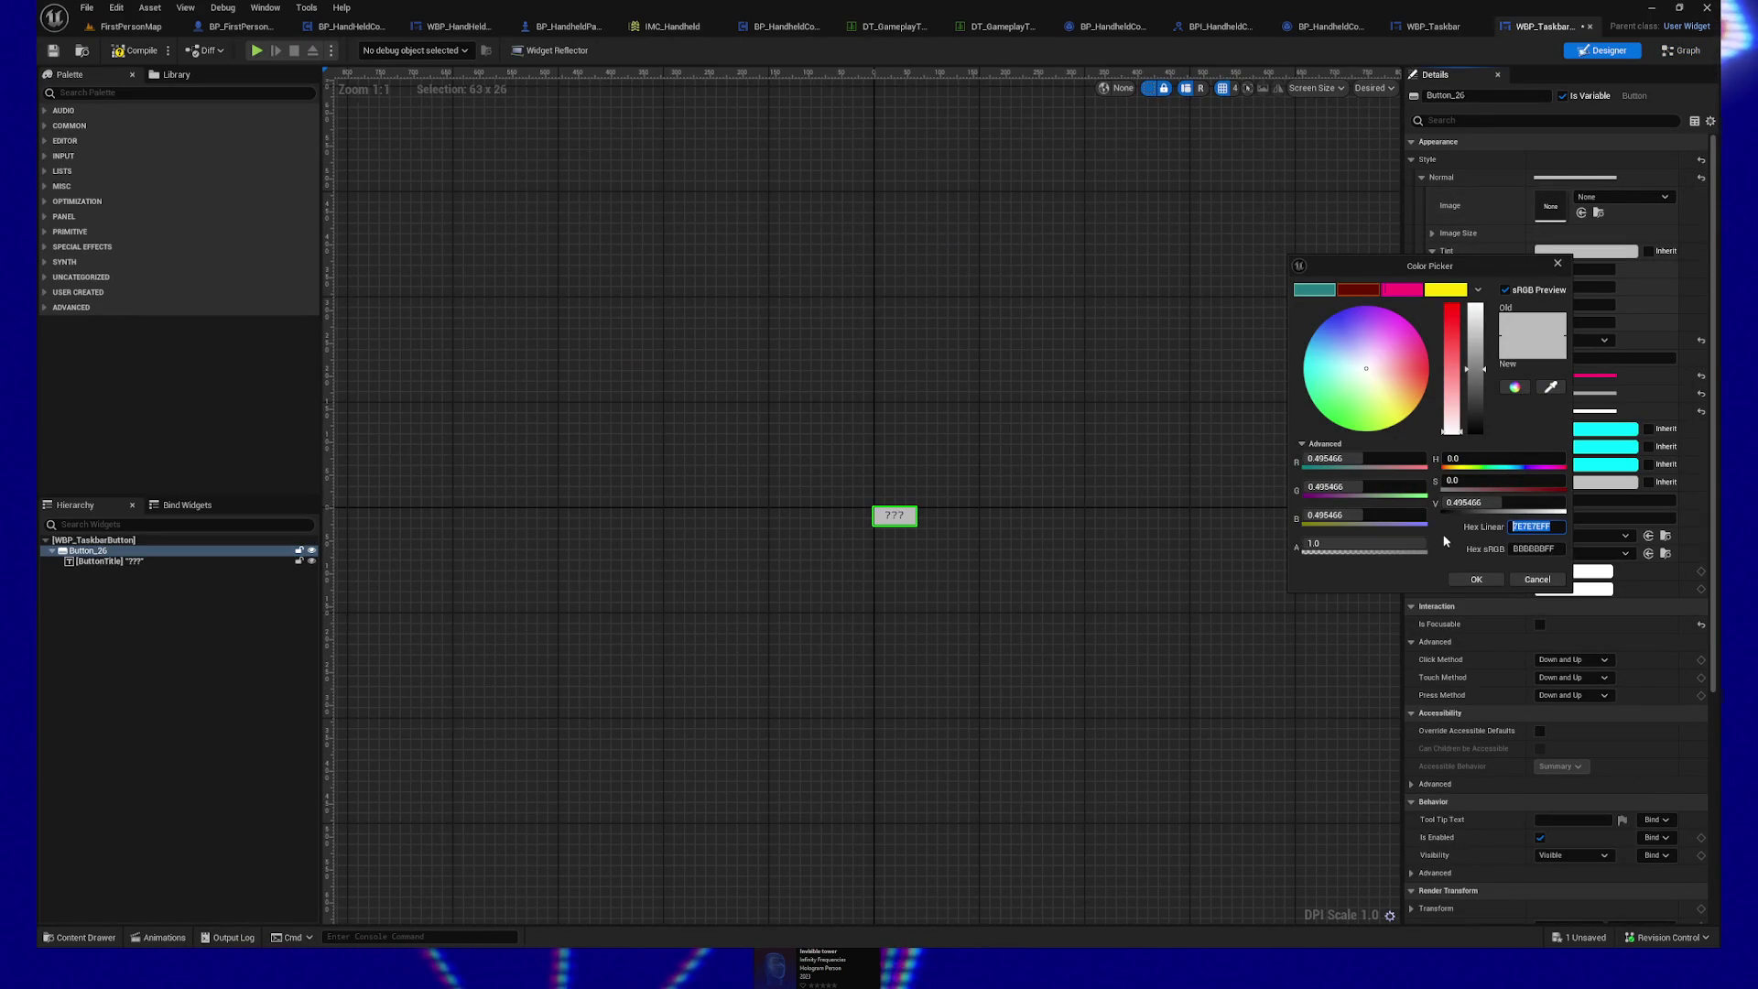
pyautogui.press('Home')
pyautogui.click(1537, 580)
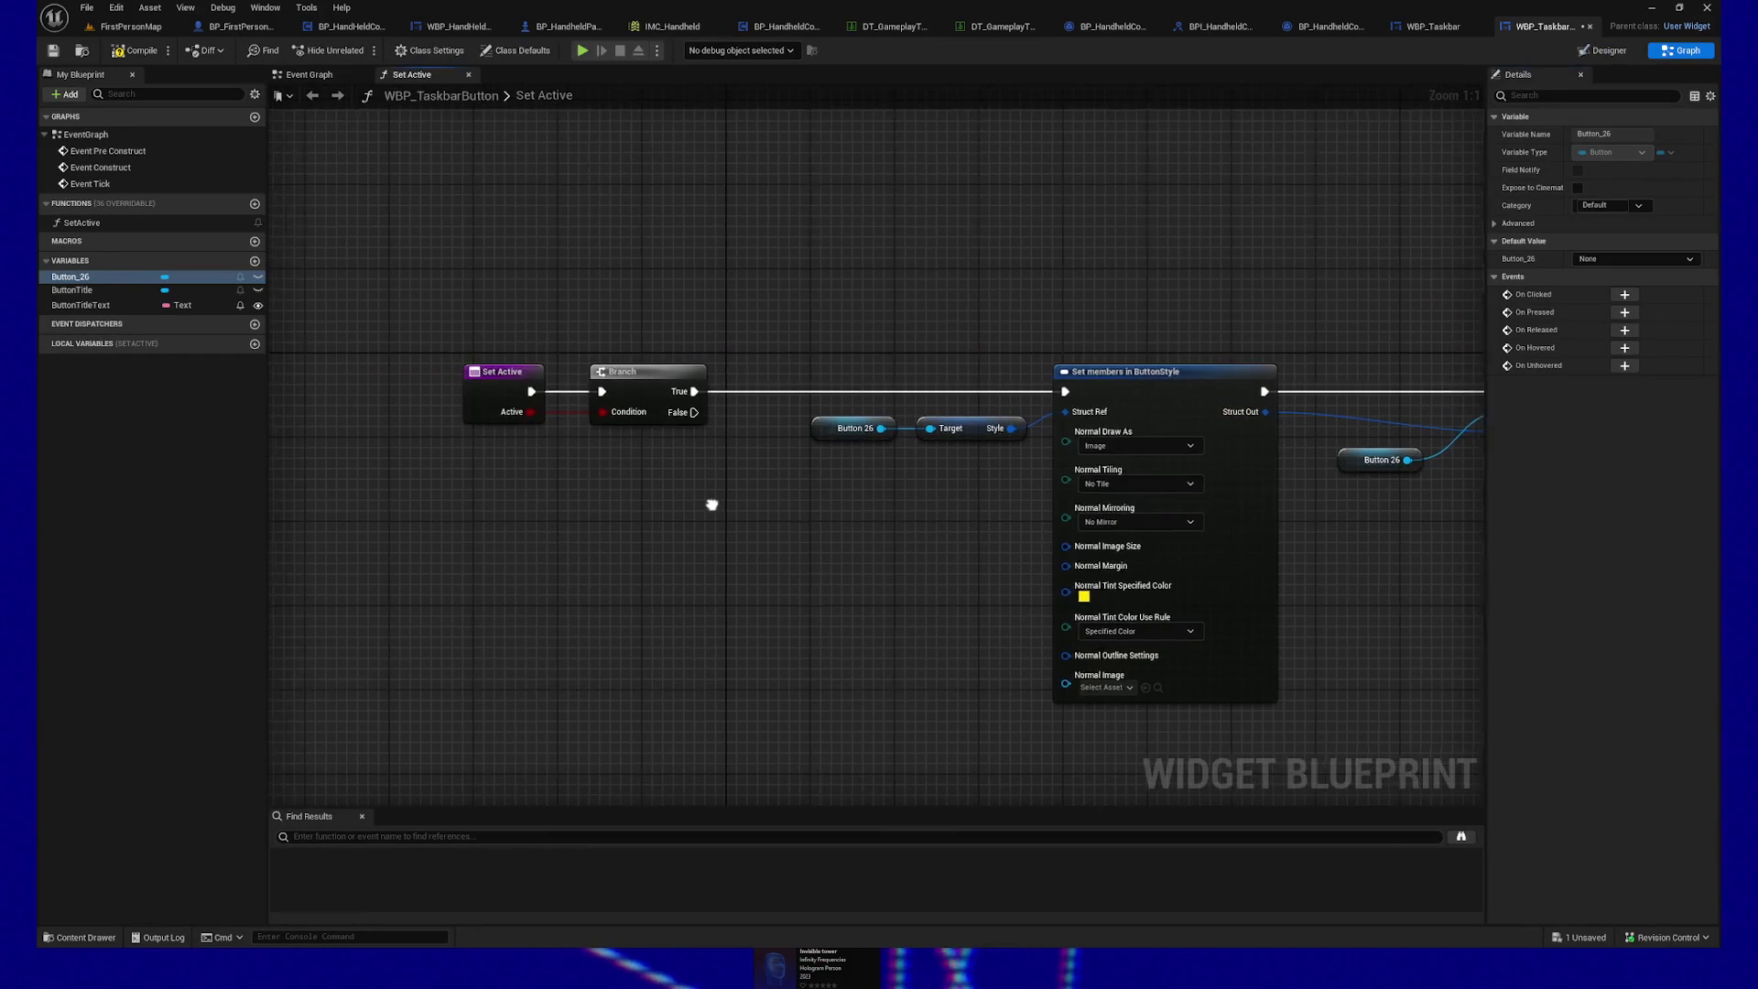
# Step: Paste a copy of the Set members/Set Style chain beneath the original
pyautogui.scroll(-1, 626, 400)
pyautogui.moveTo(648, 221)
pyautogui.mouseDown()
pyautogui.moveTo(1379, 584)
pyautogui.moveTo(1364, 595)
pyautogui.mouseUp()
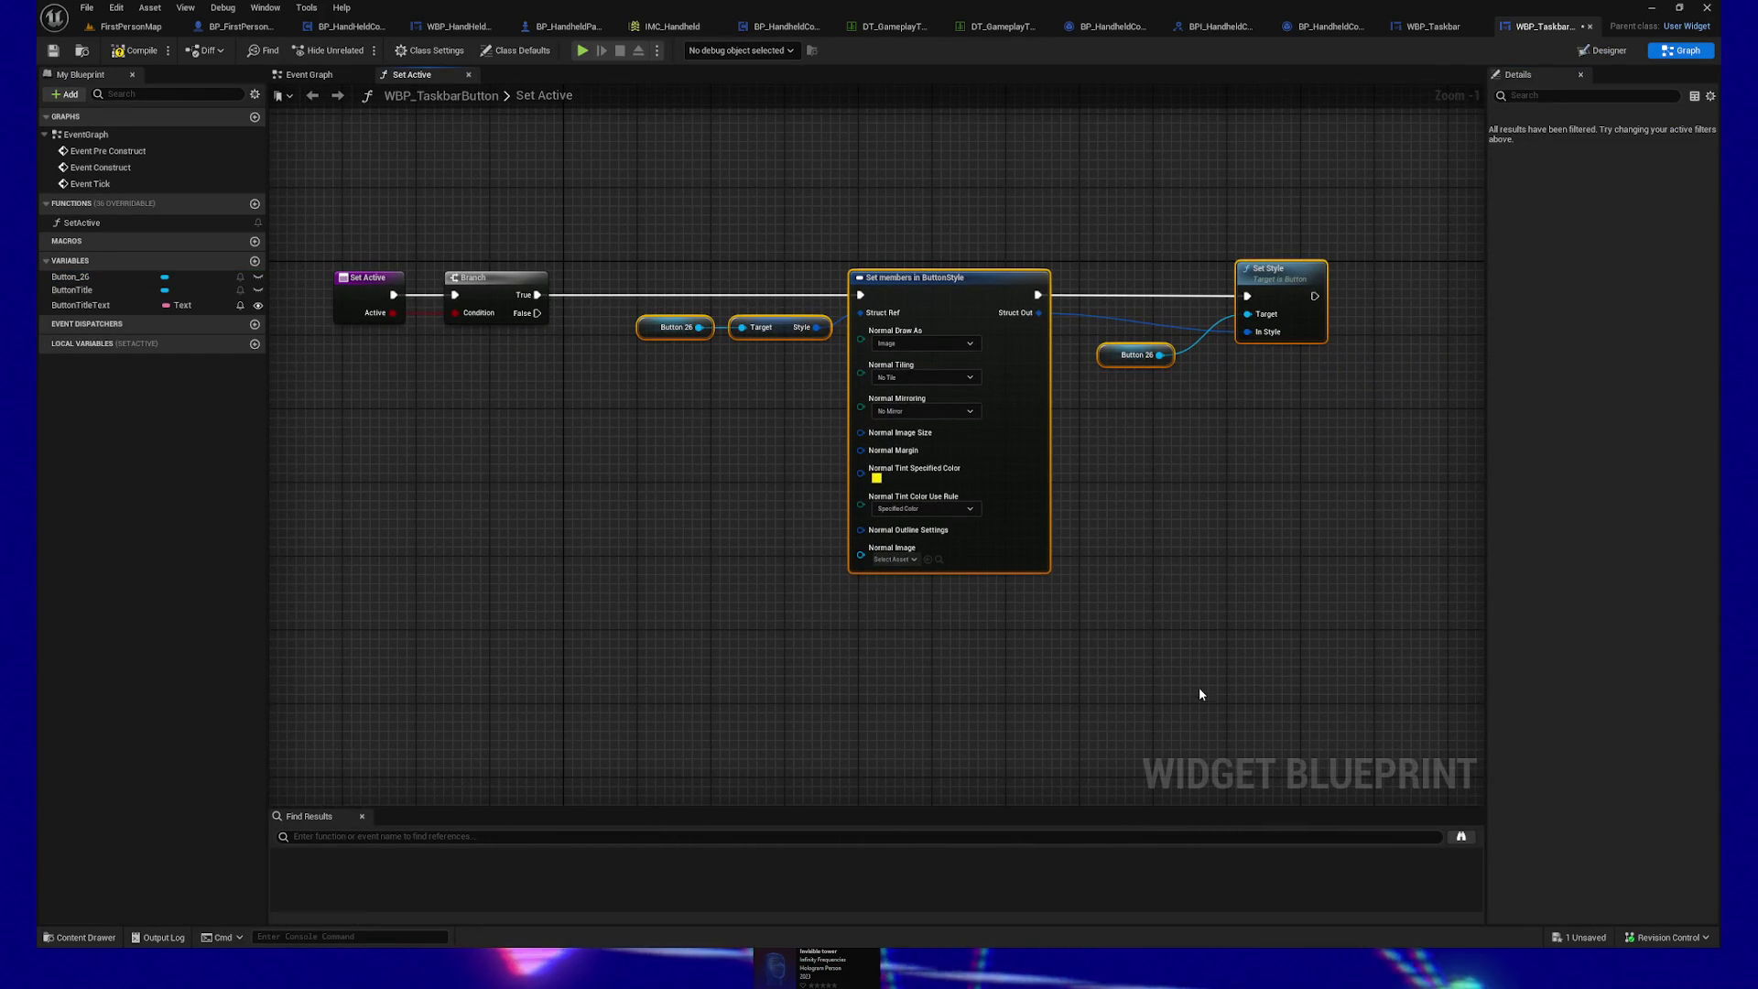
pyautogui.hotkey('ctrl', 'v')
pyautogui.moveTo(1217, 511); pyautogui.dragTo(951, 456)
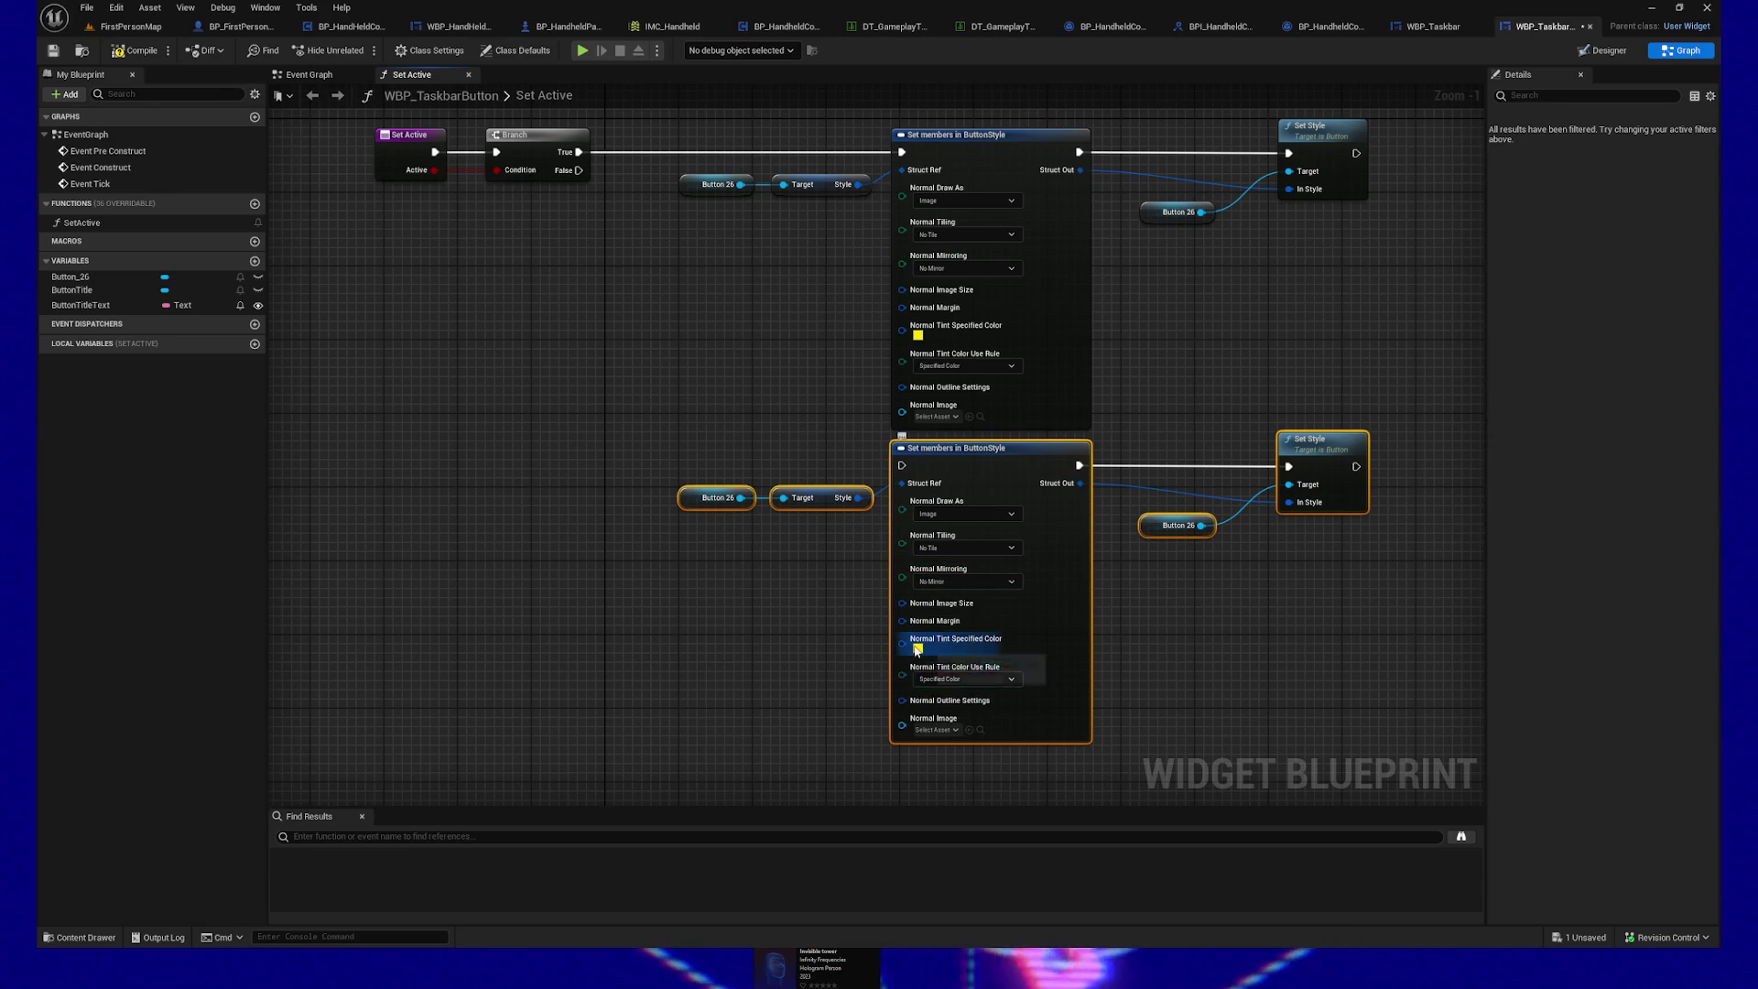
# Step: Copy the default tint's grey hex value 7E7E7EFF from the Designer colour chooser
pyautogui.click(1434, 30)
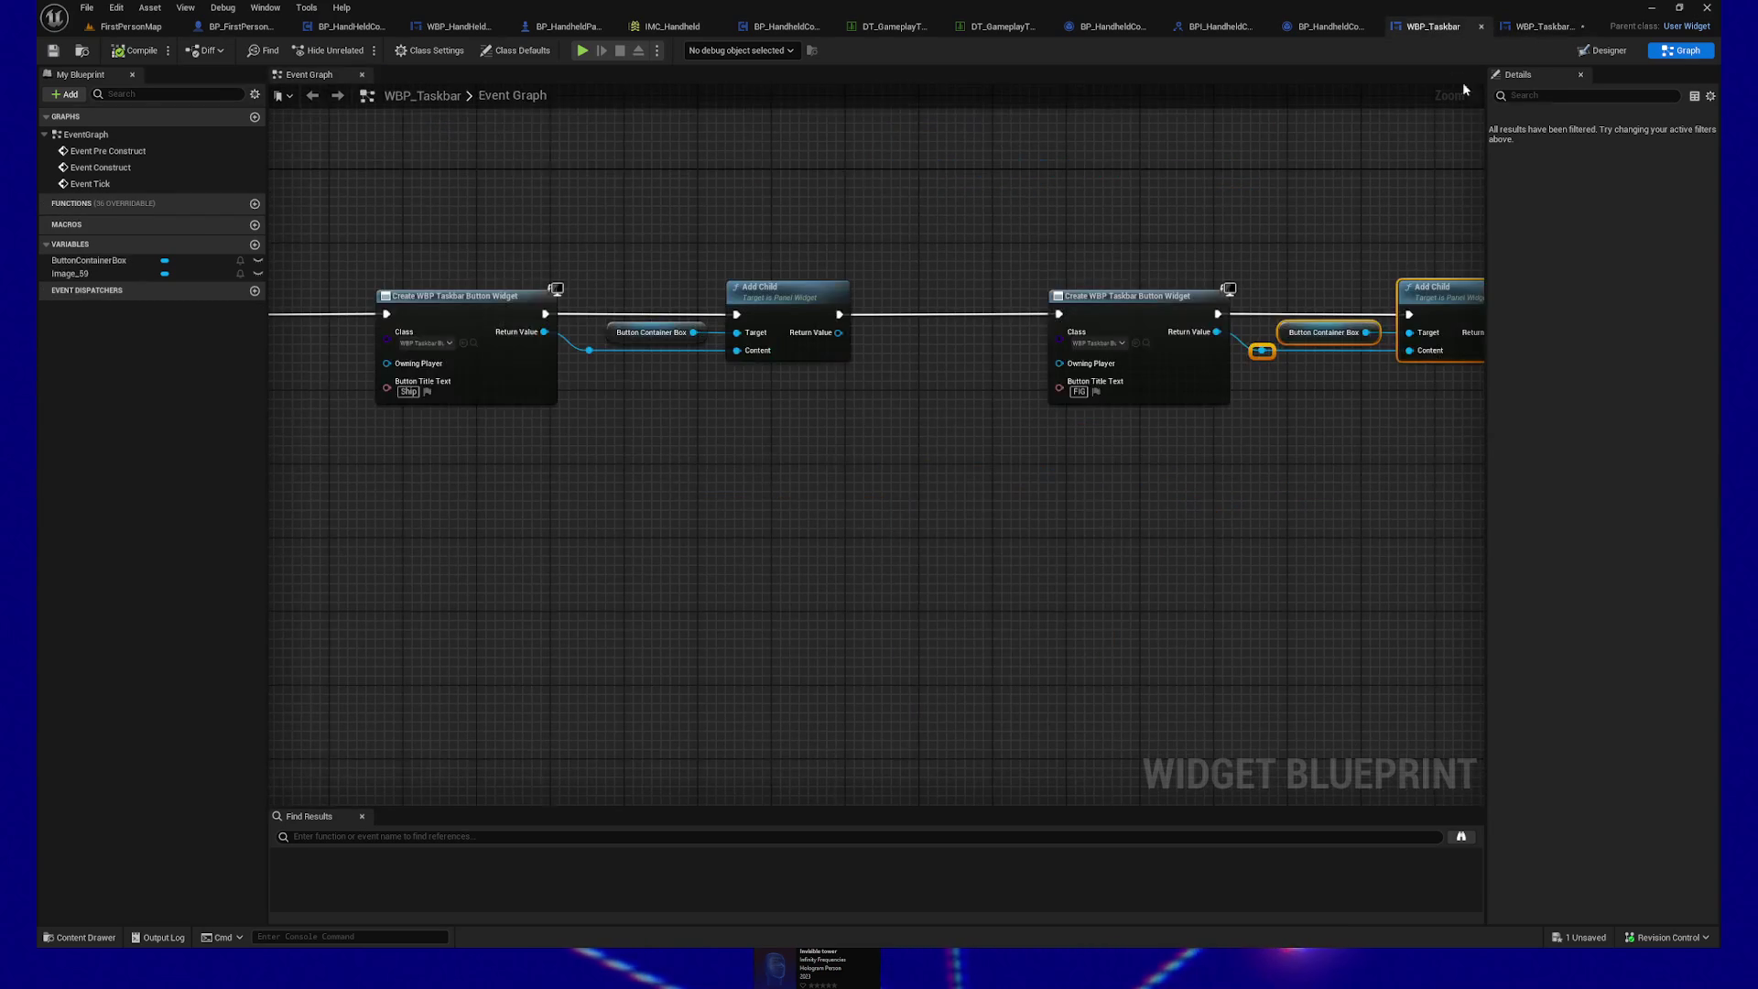
pyautogui.click(1557, 25)
pyautogui.click(1602, 51)
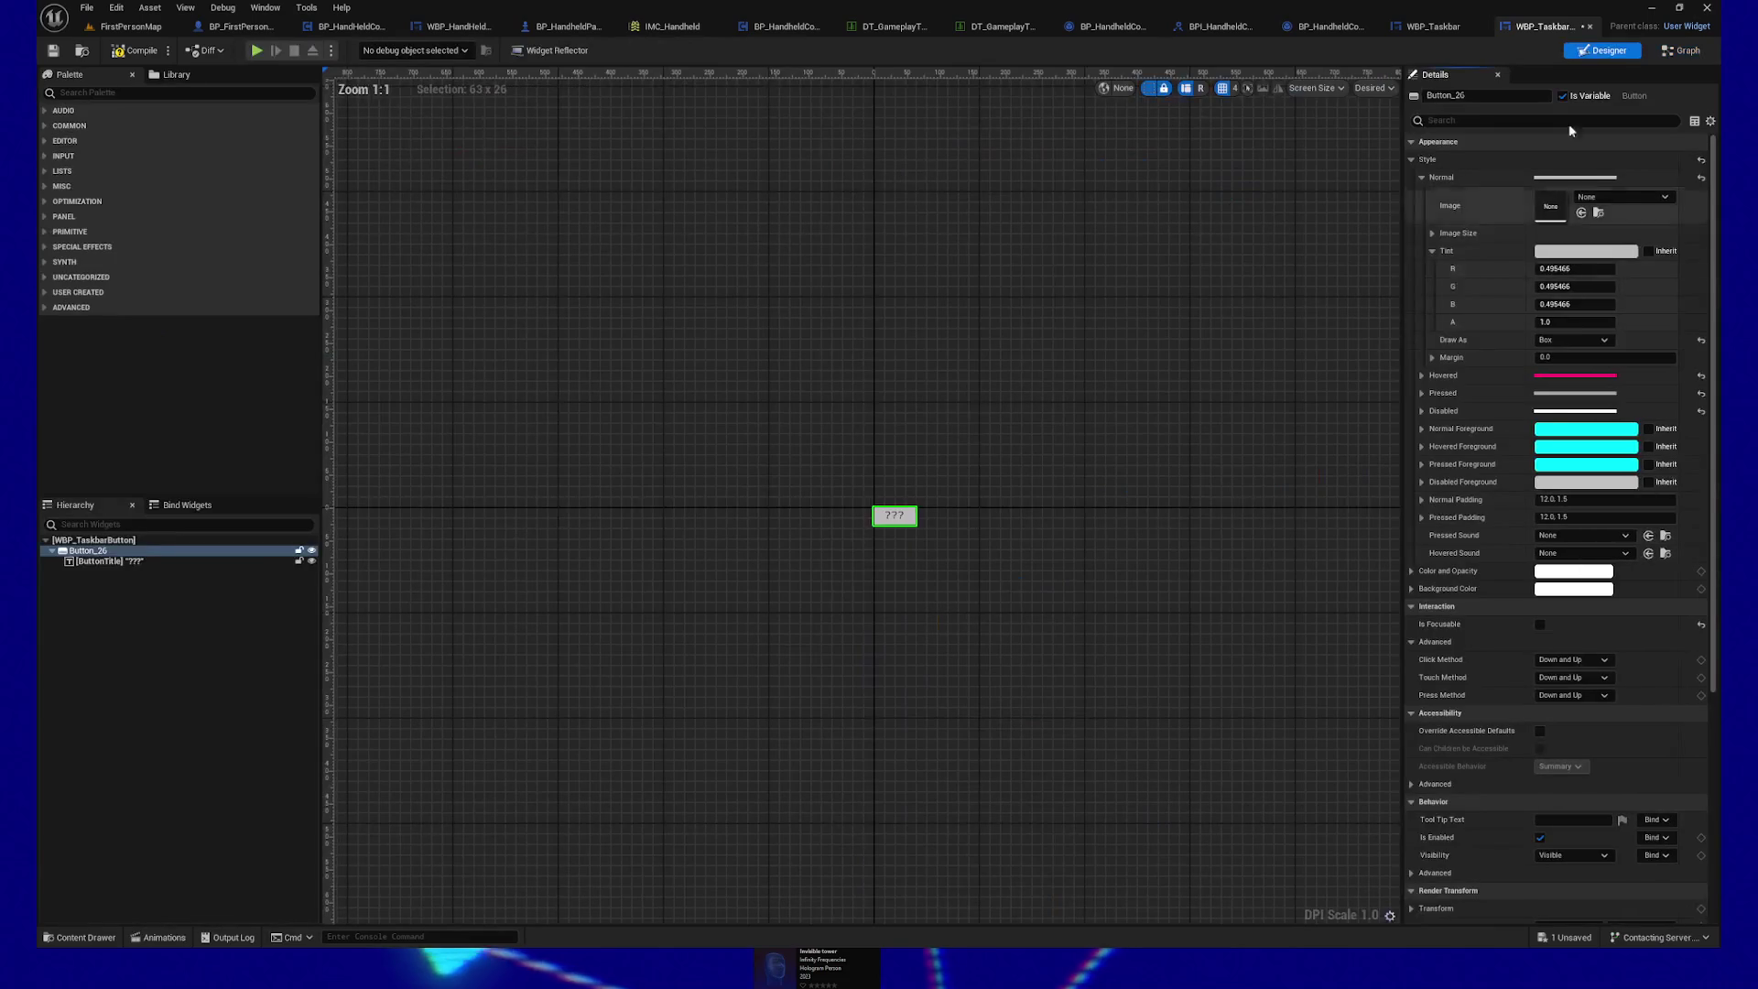
pyautogui.click(1572, 251)
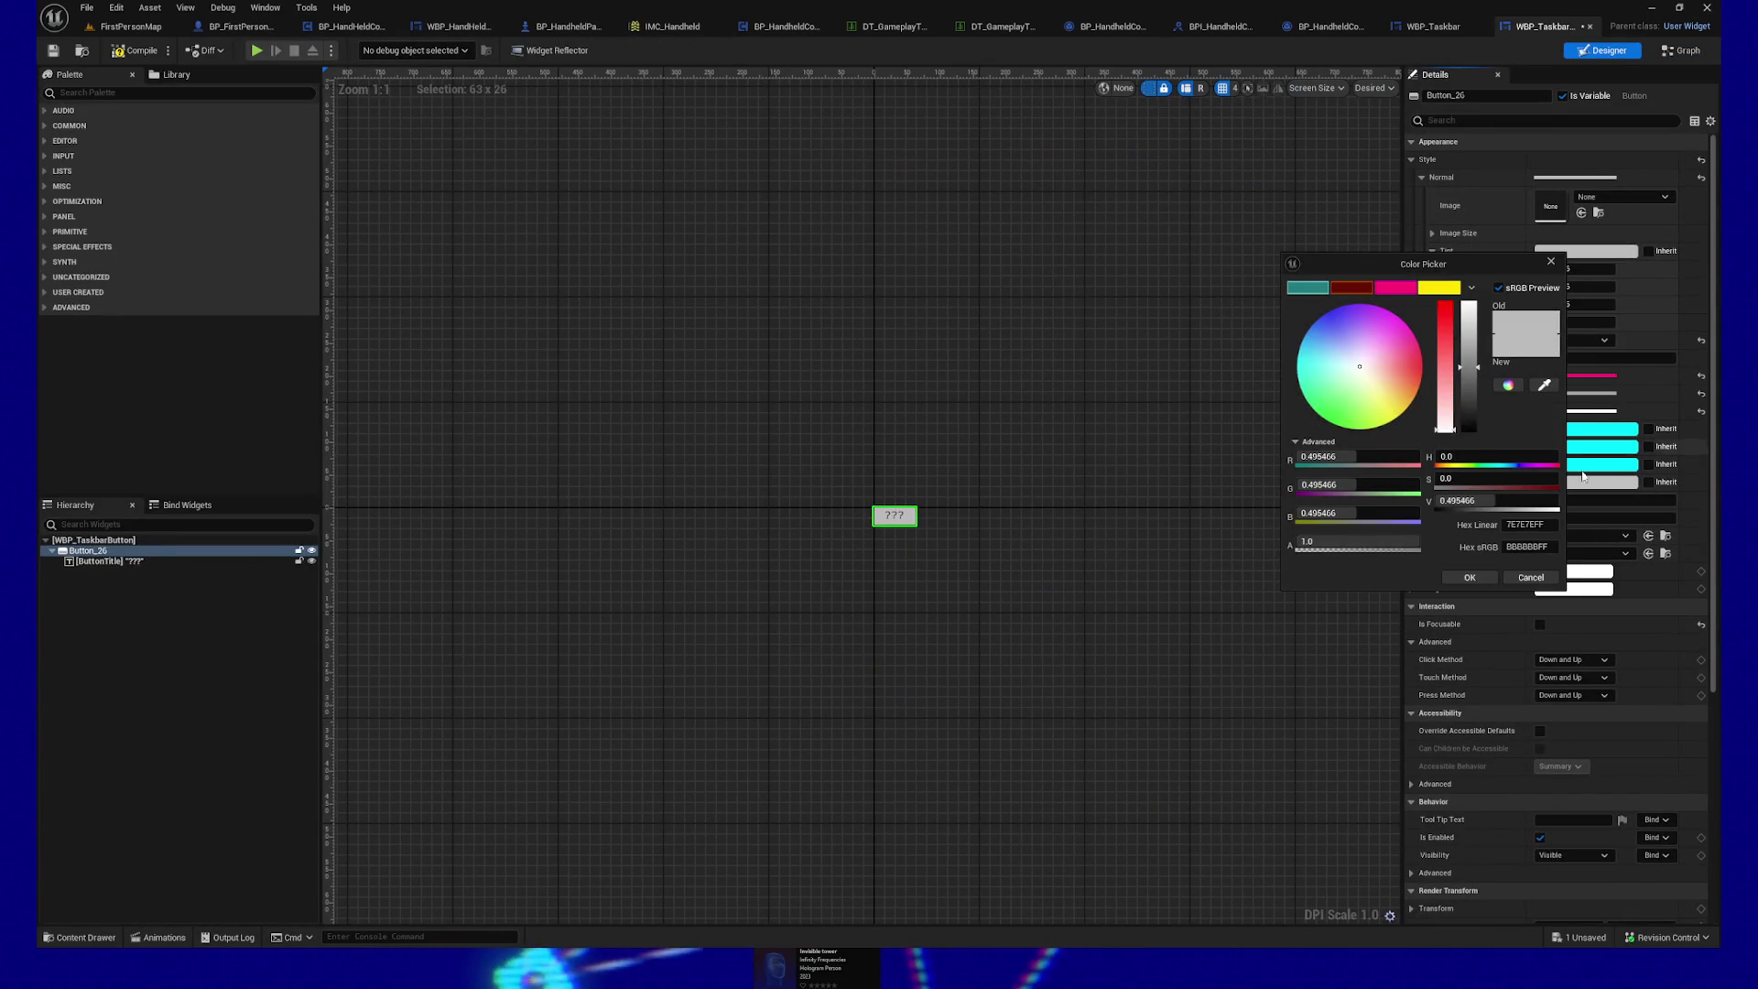
pyautogui.click(1523, 524)
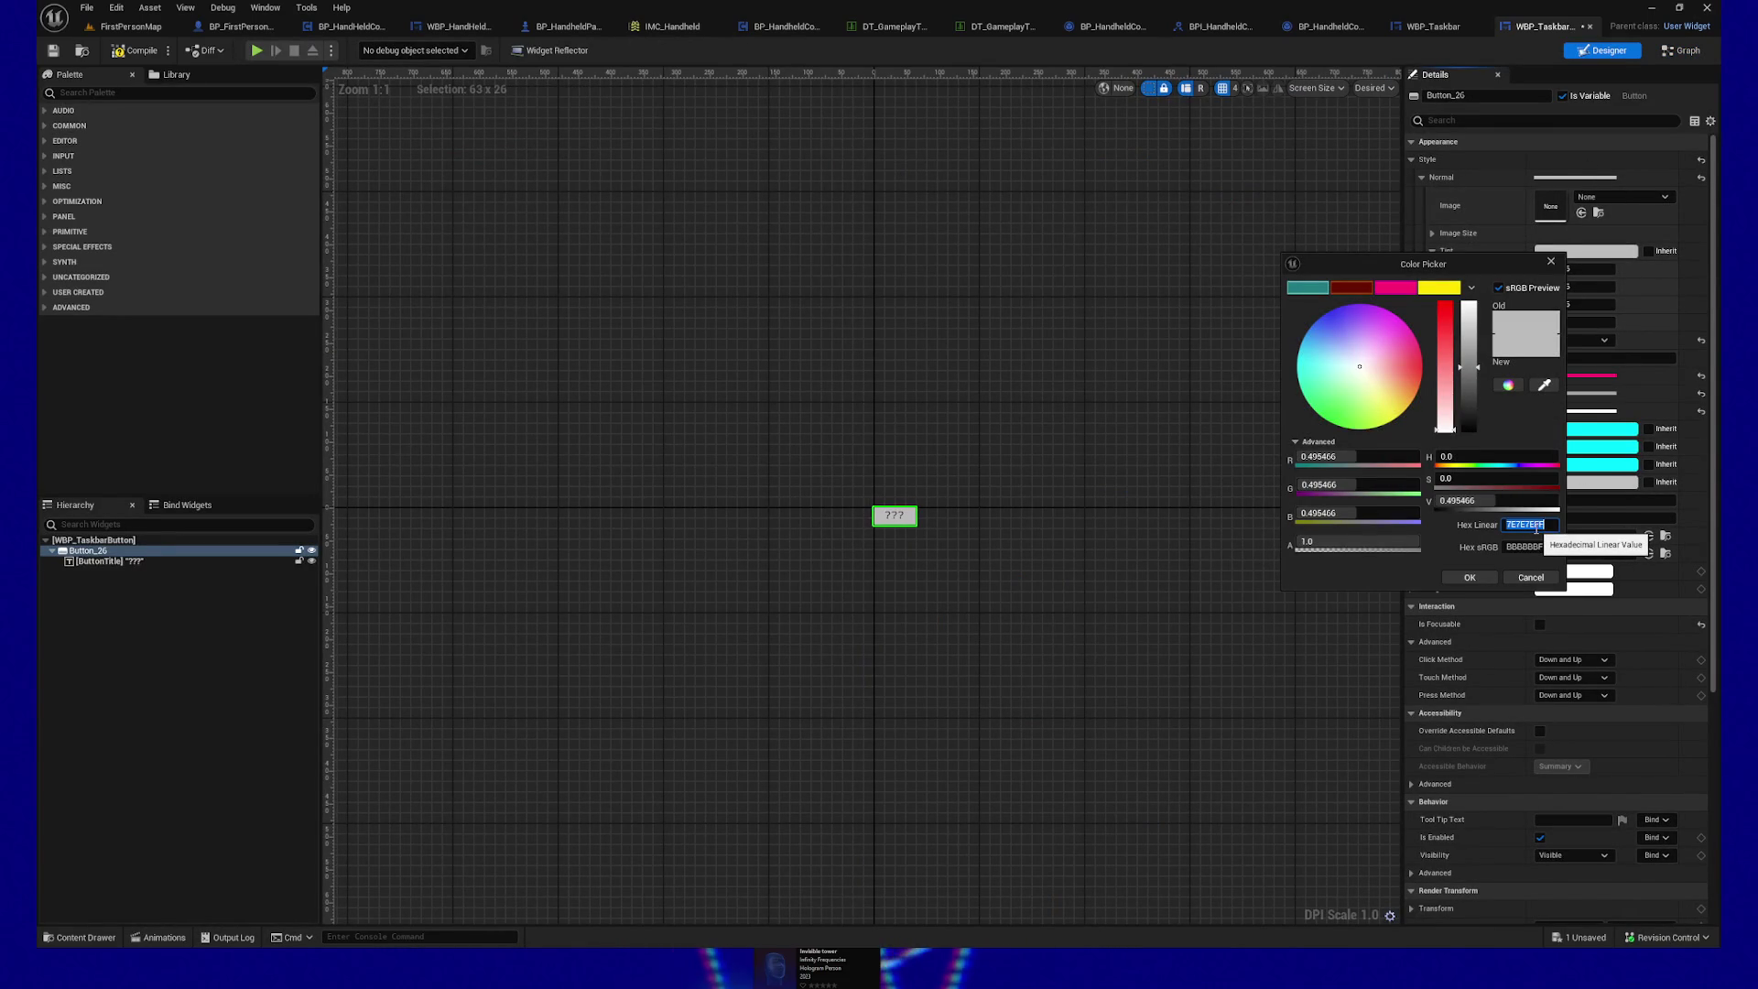
pyautogui.click(1576, 376)
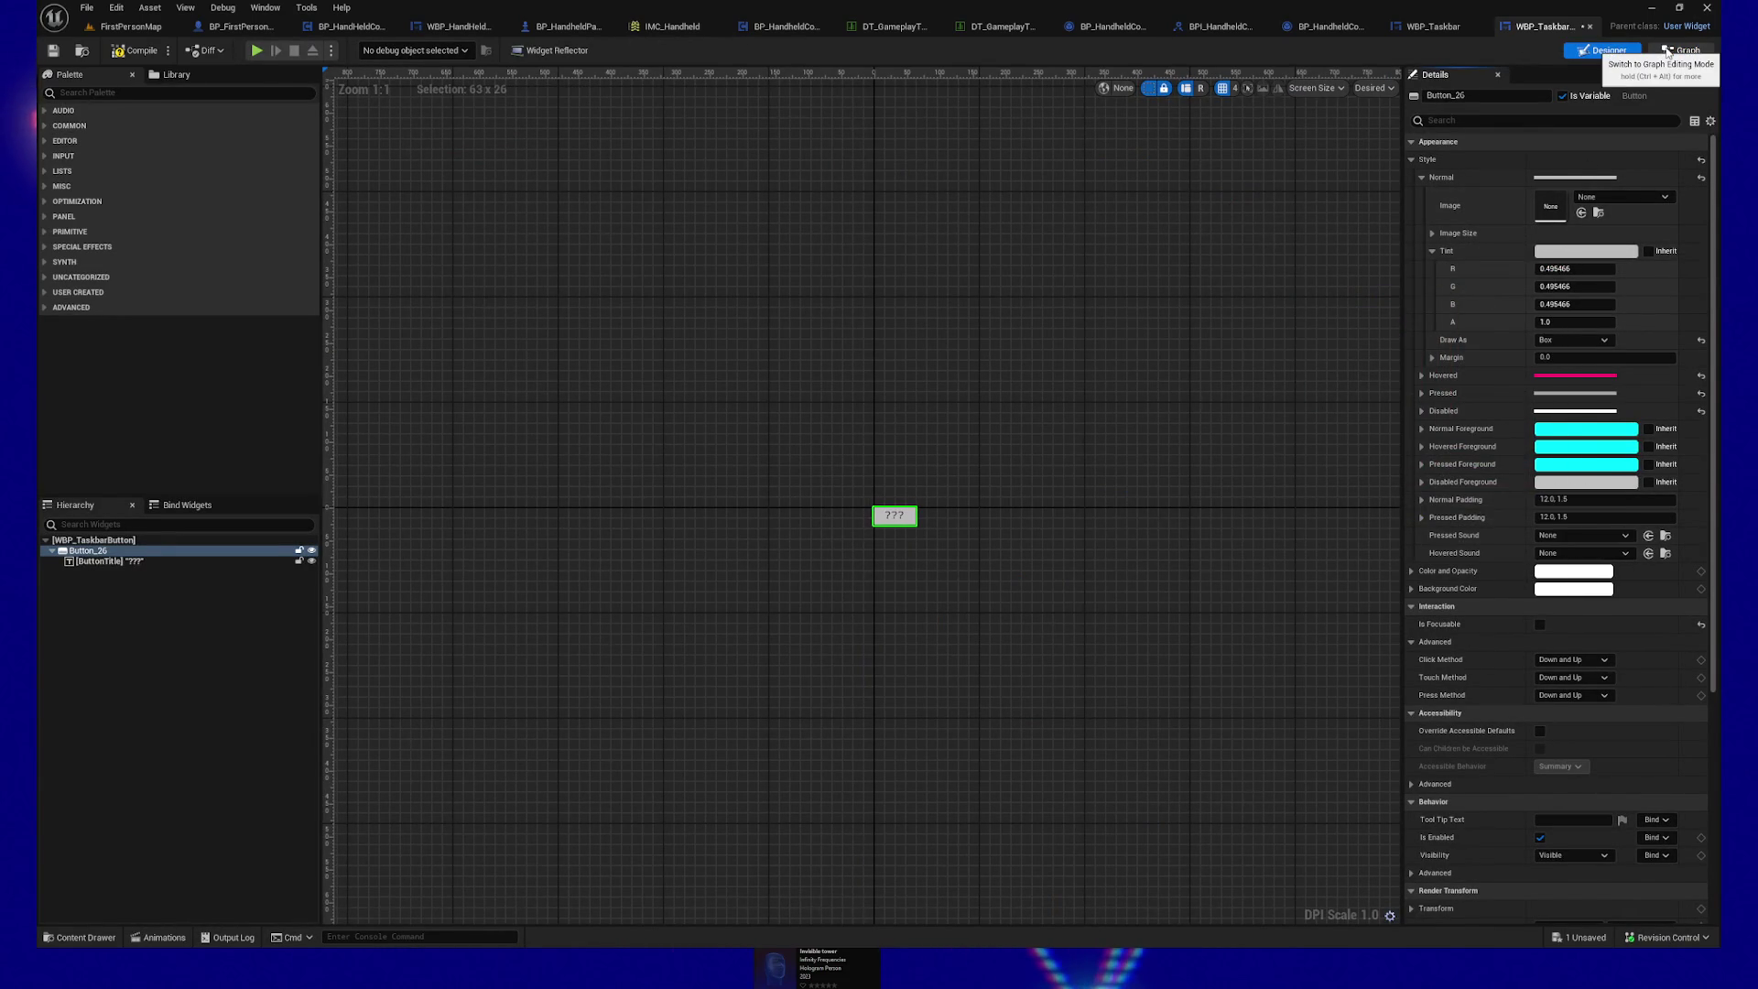
pyautogui.click(1667, 52)
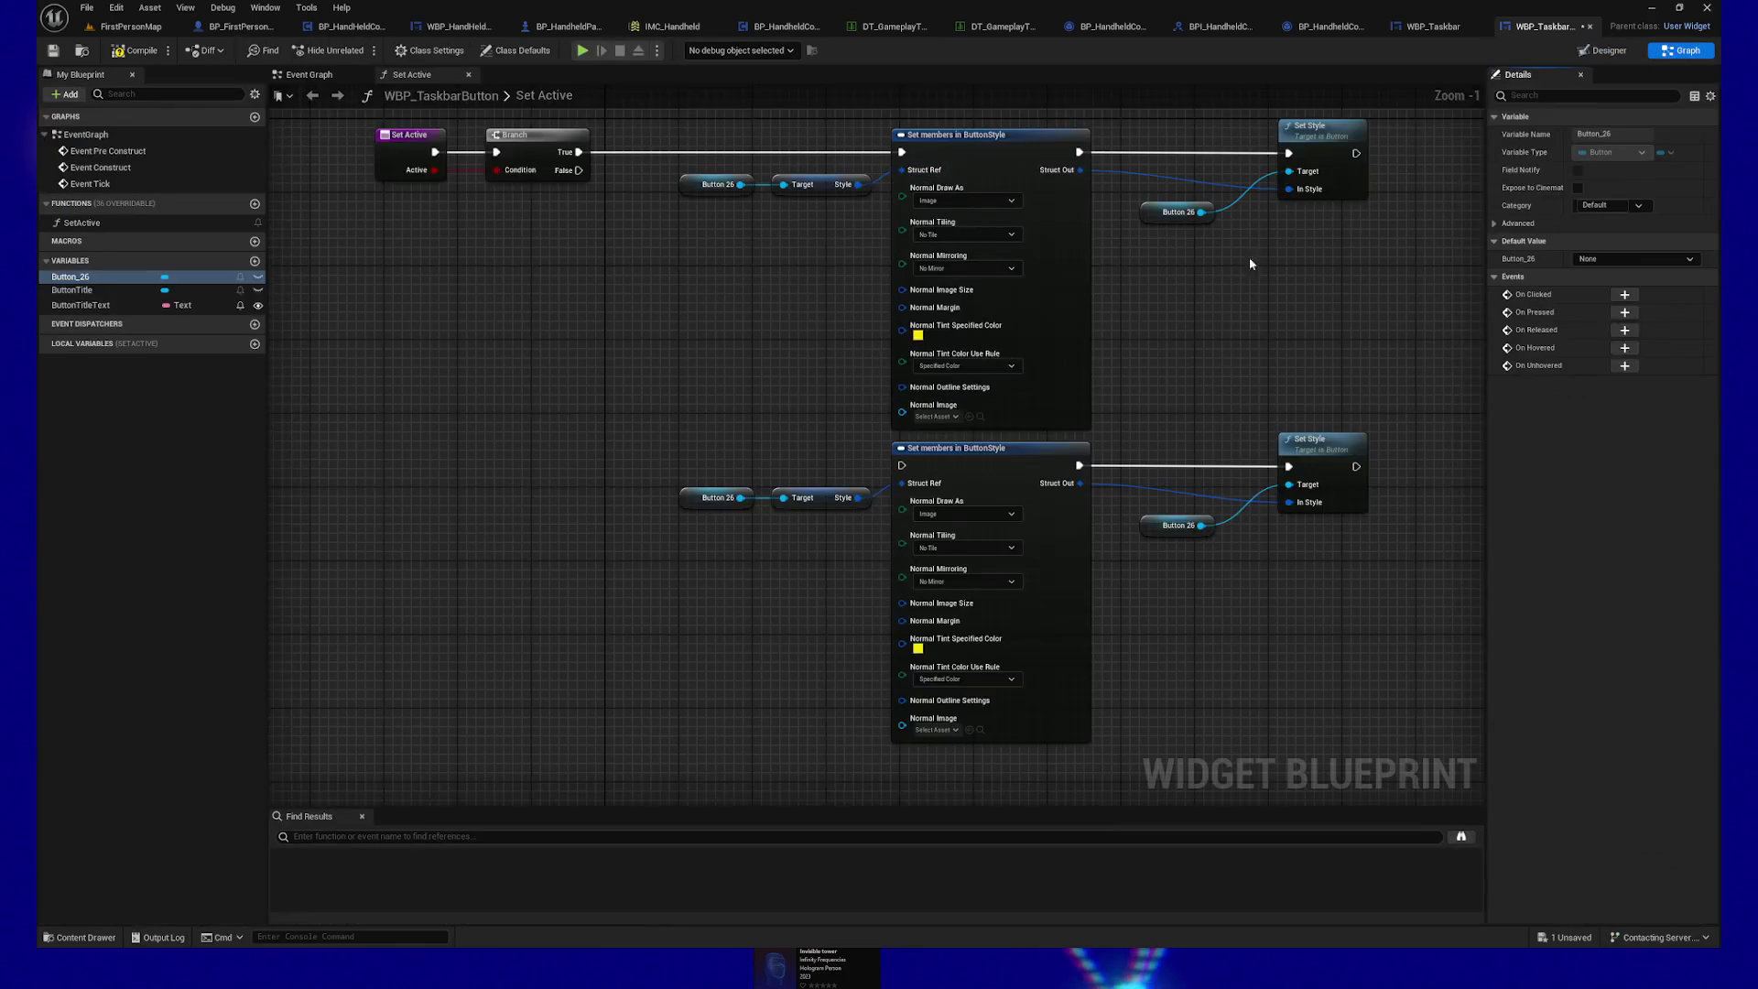
# Step: Set the lower copy's tint to grey 7E7E7EFF and save and compile the blueprint
pyautogui.click(918, 649)
pyautogui.doubleClick(1153, 865)
pyautogui.write('7E7E7EFF')
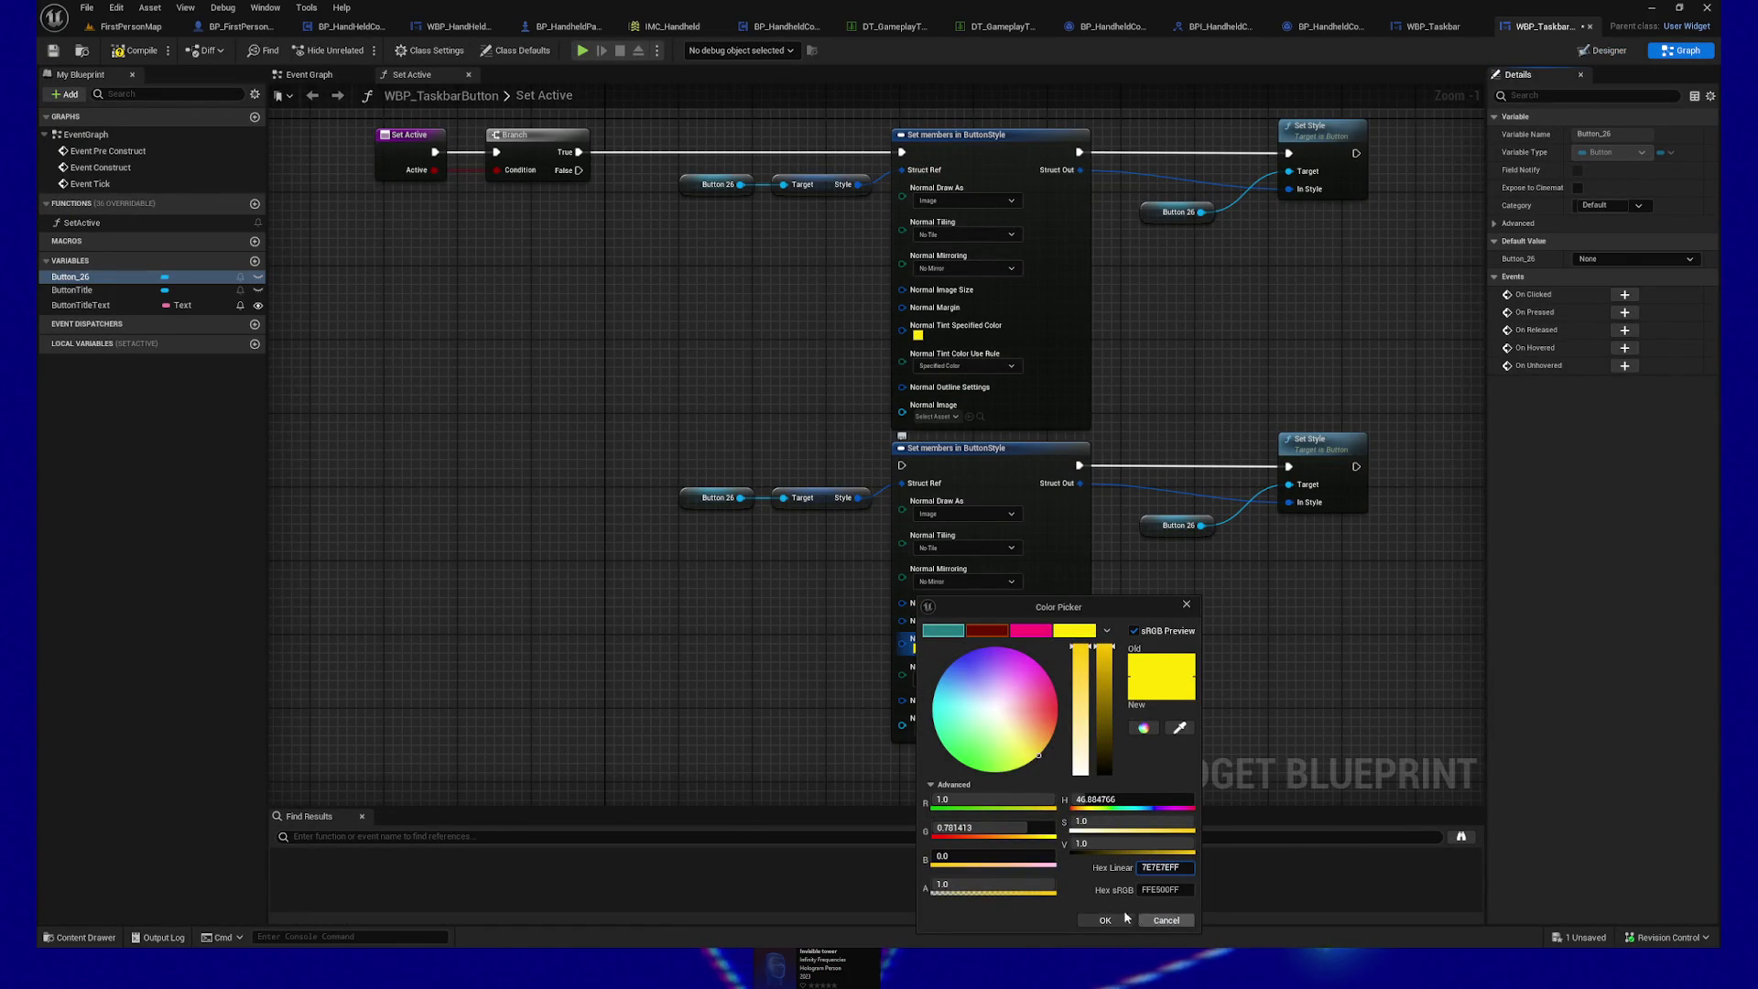
pyautogui.click(1112, 915)
pyautogui.moveTo(586, 171); pyautogui.dragTo(957, 504)
pyautogui.click(59, 49)
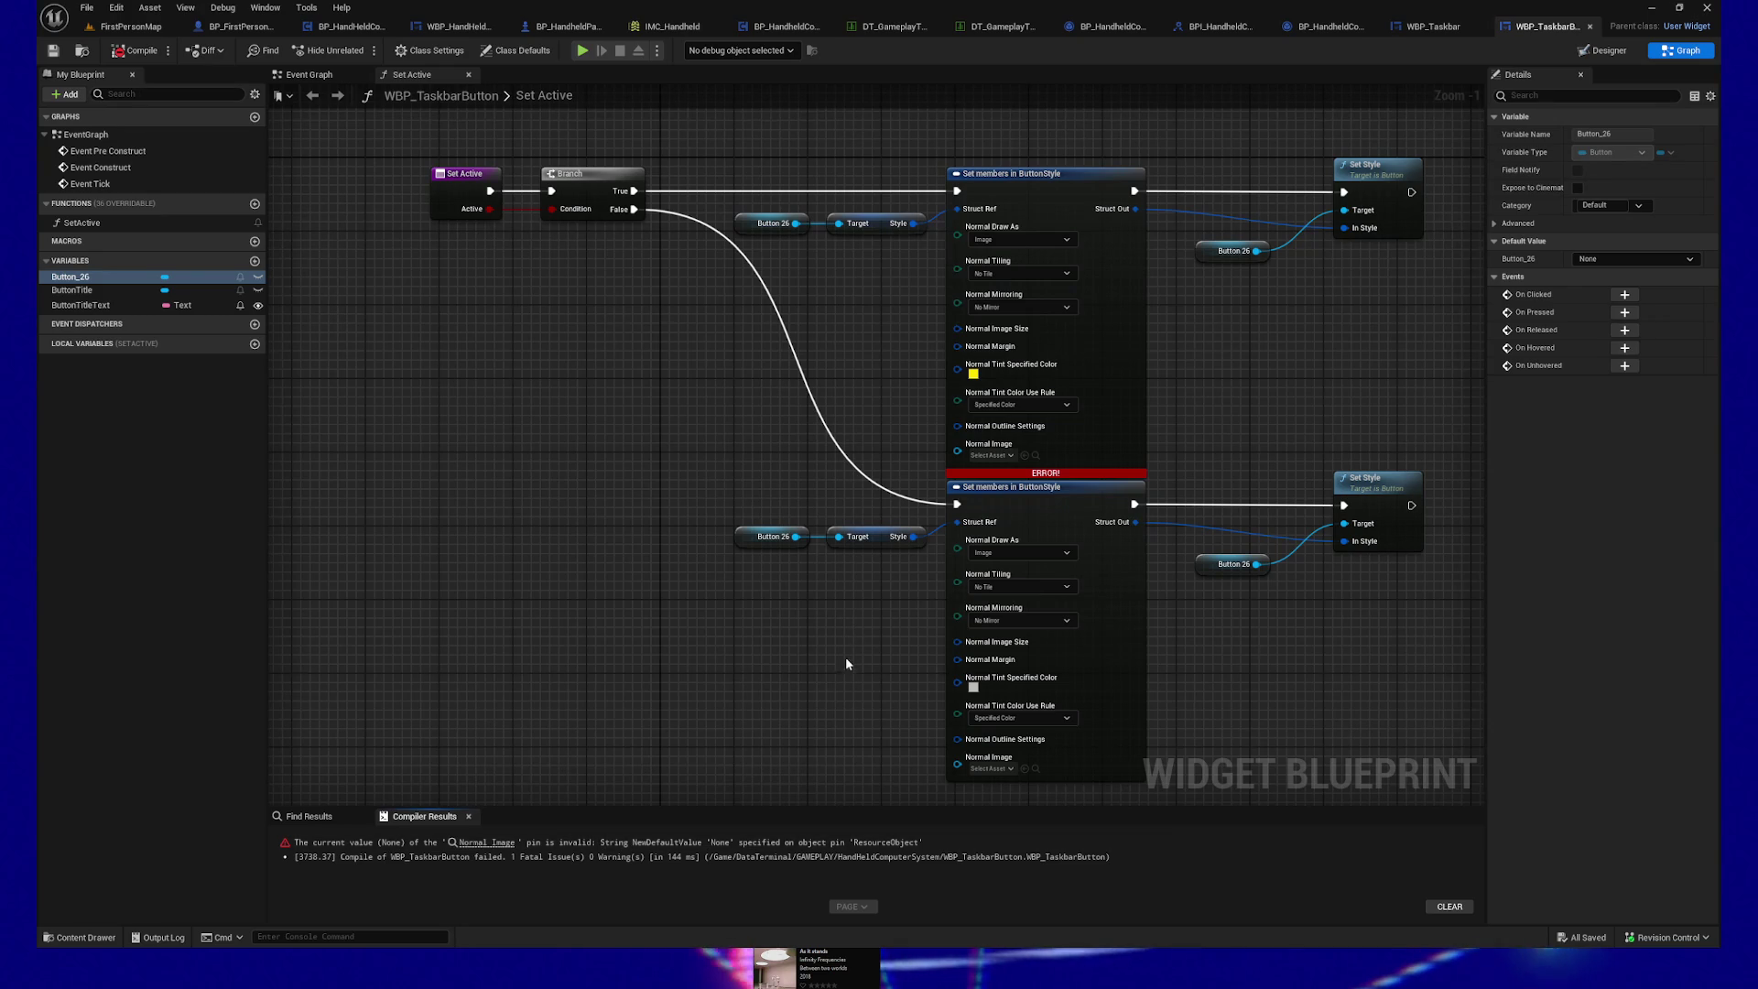
# Step: Check the normal image size settings in the Designer, then recompile from the Set Active graph
pyautogui.click(1602, 50)
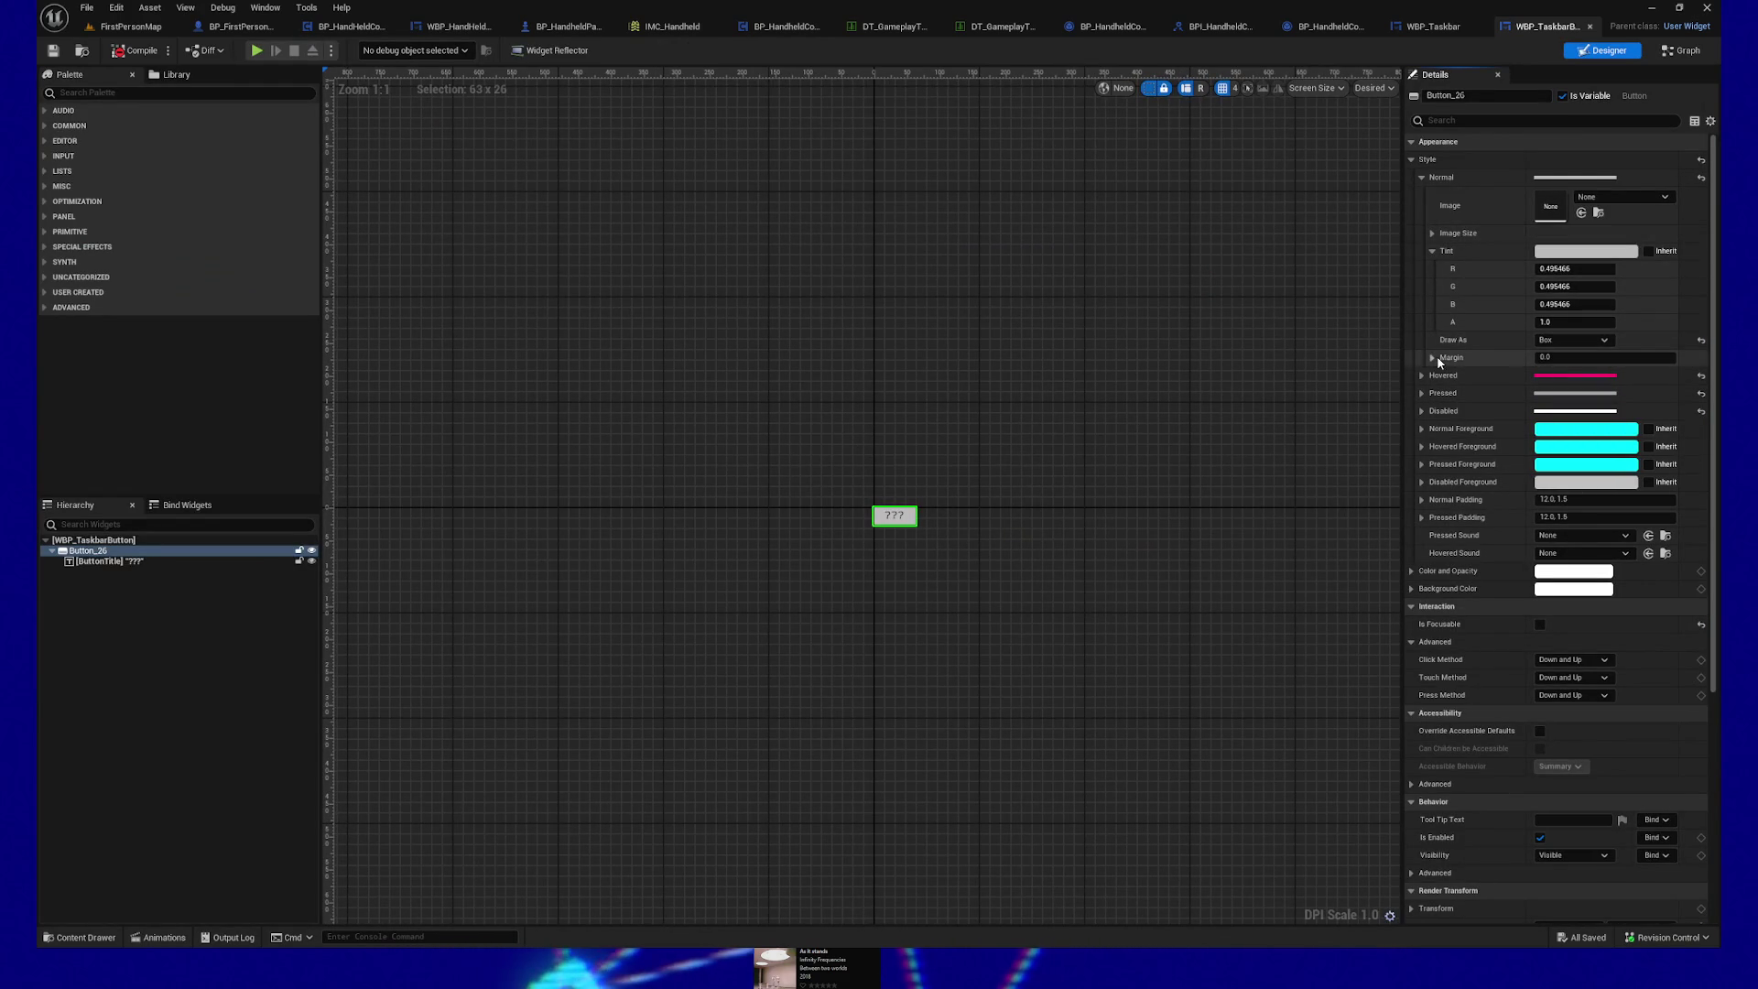
pyautogui.click(1432, 234)
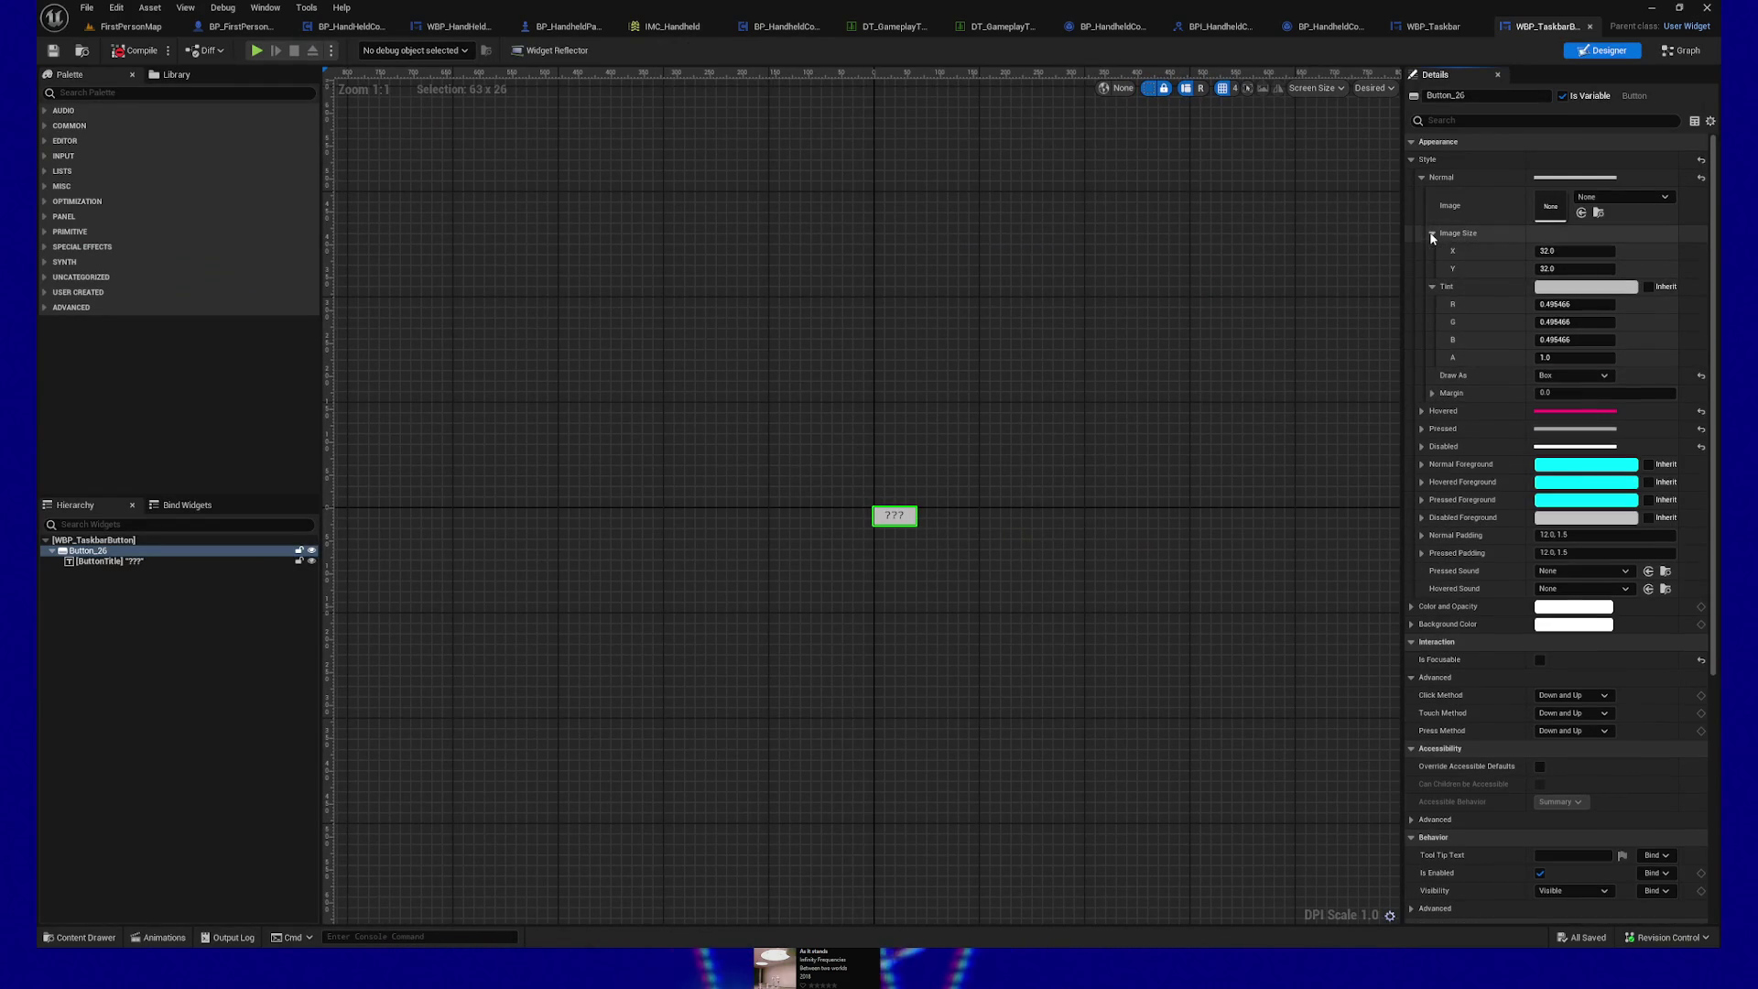
pyautogui.click(1431, 234)
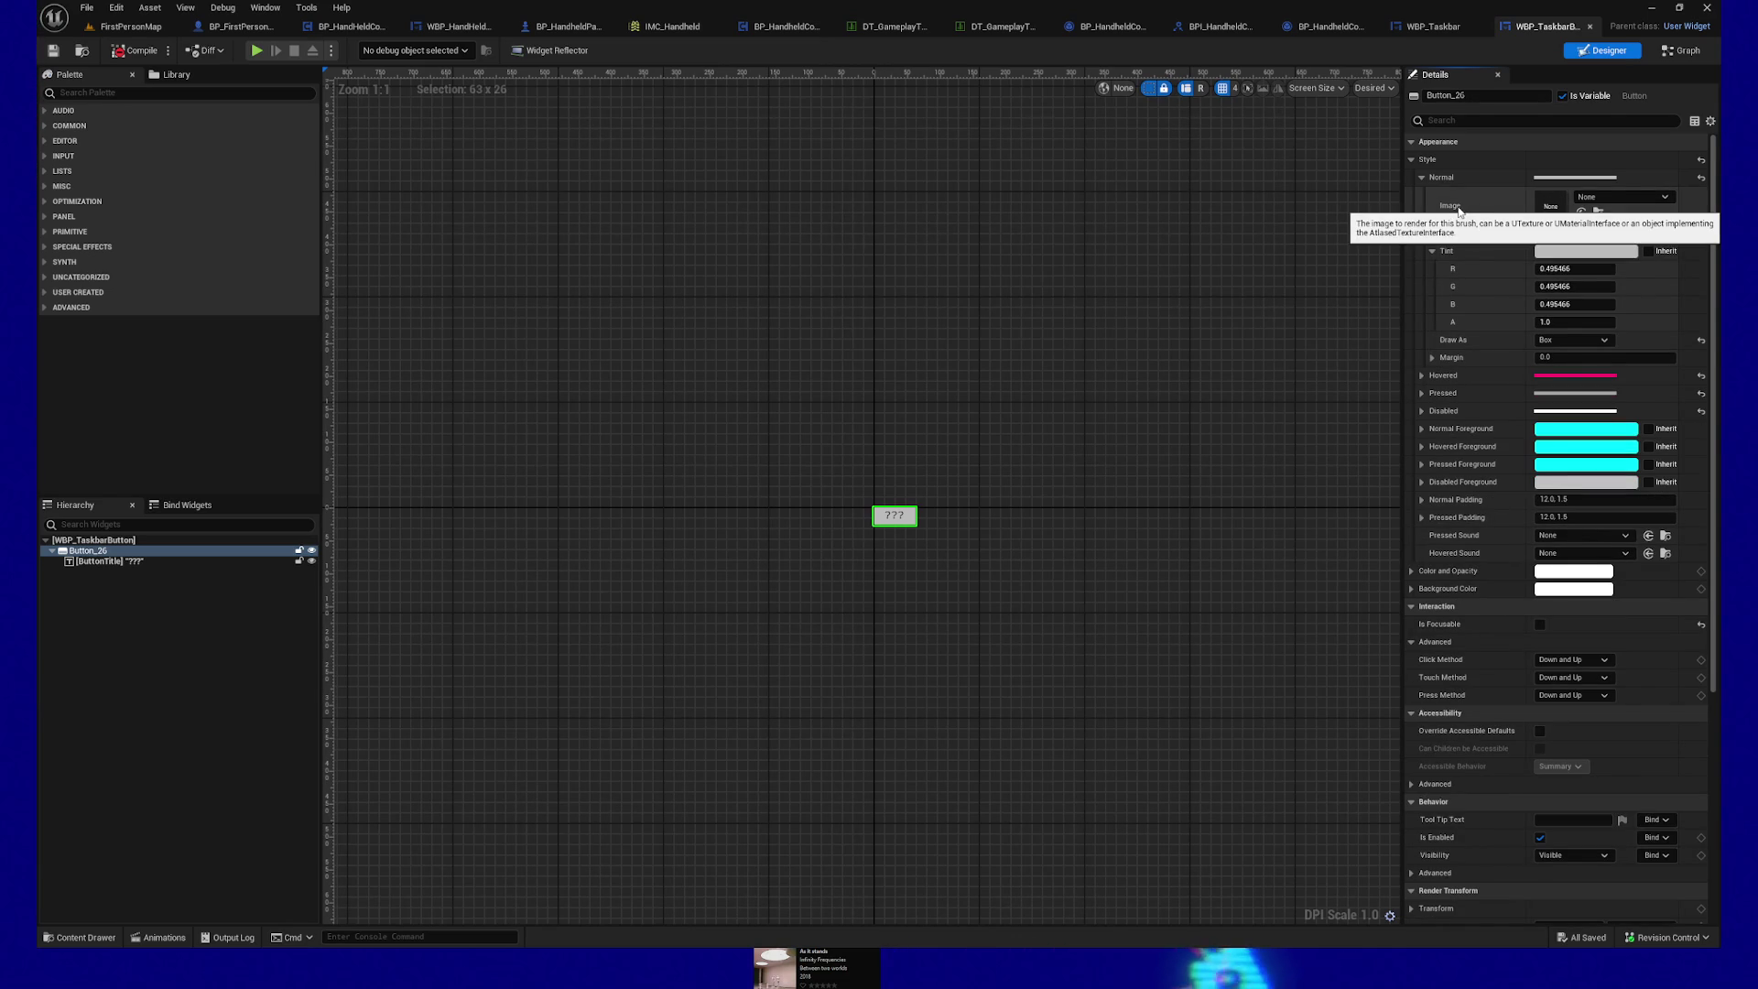
pyautogui.click(1681, 51)
pyautogui.moveTo(651, 416); pyautogui.dragTo(635, 428)
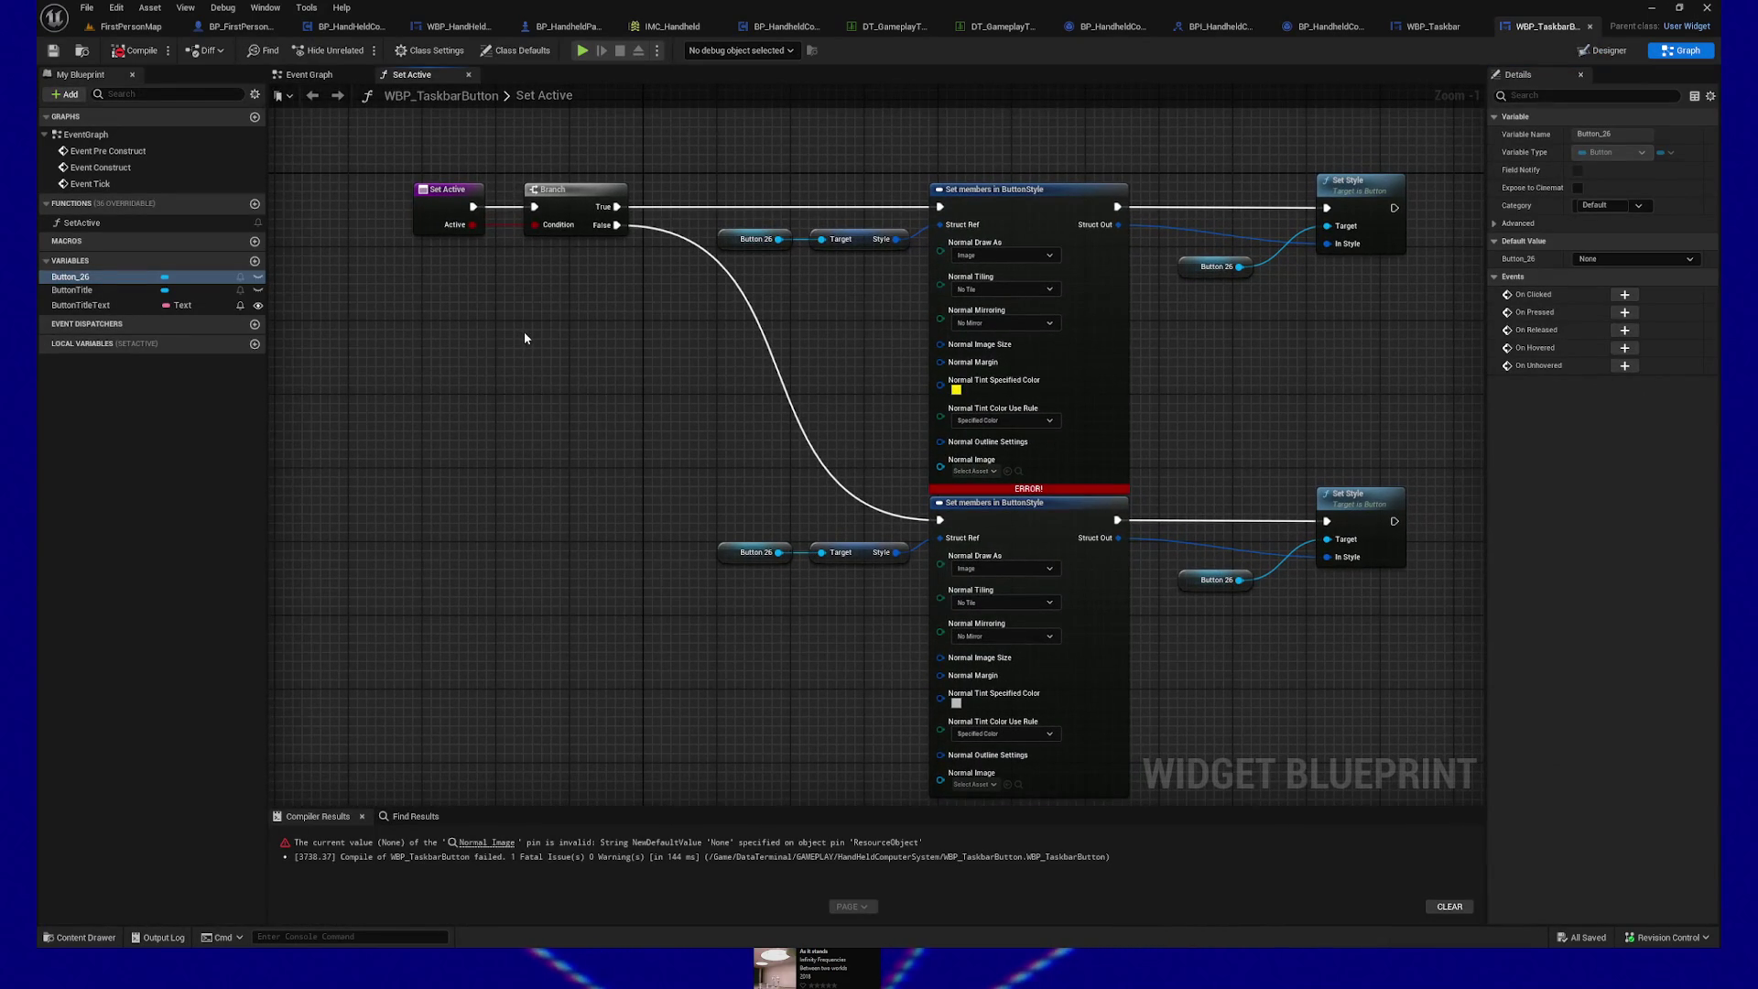
pyautogui.click(141, 53)
# Step: Move both ButtonStyle branches and their Set Style nodes to the right
pyautogui.moveTo(608, 372)
pyautogui.mouseDown()
pyautogui.moveTo(672, 441)
pyautogui.moveTo(896, 383)
pyautogui.moveTo(904, 330)
pyautogui.moveTo(914, 408)
pyautogui.moveTo(766, 294)
pyautogui.moveTo(794, 329)
pyautogui.mouseUp()
pyautogui.moveTo(906, 148); pyautogui.dragTo(1094, 359)
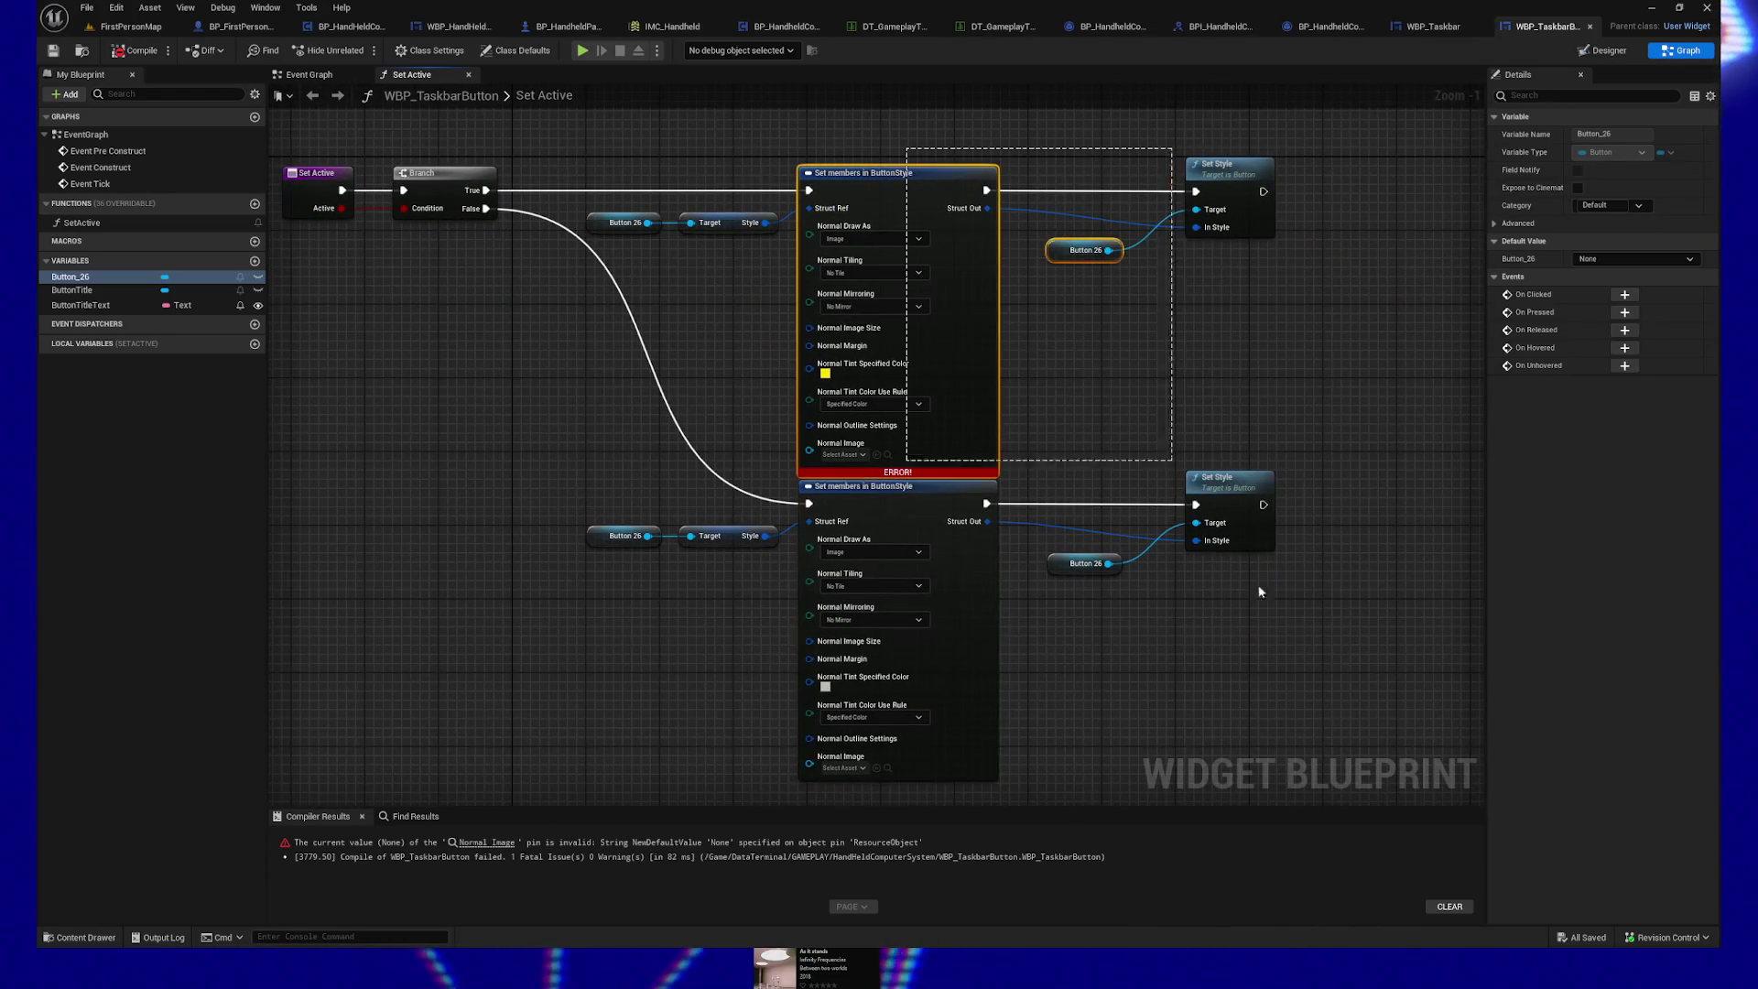
pyautogui.moveTo(1210, 521); pyautogui.dragTo(1367, 677)
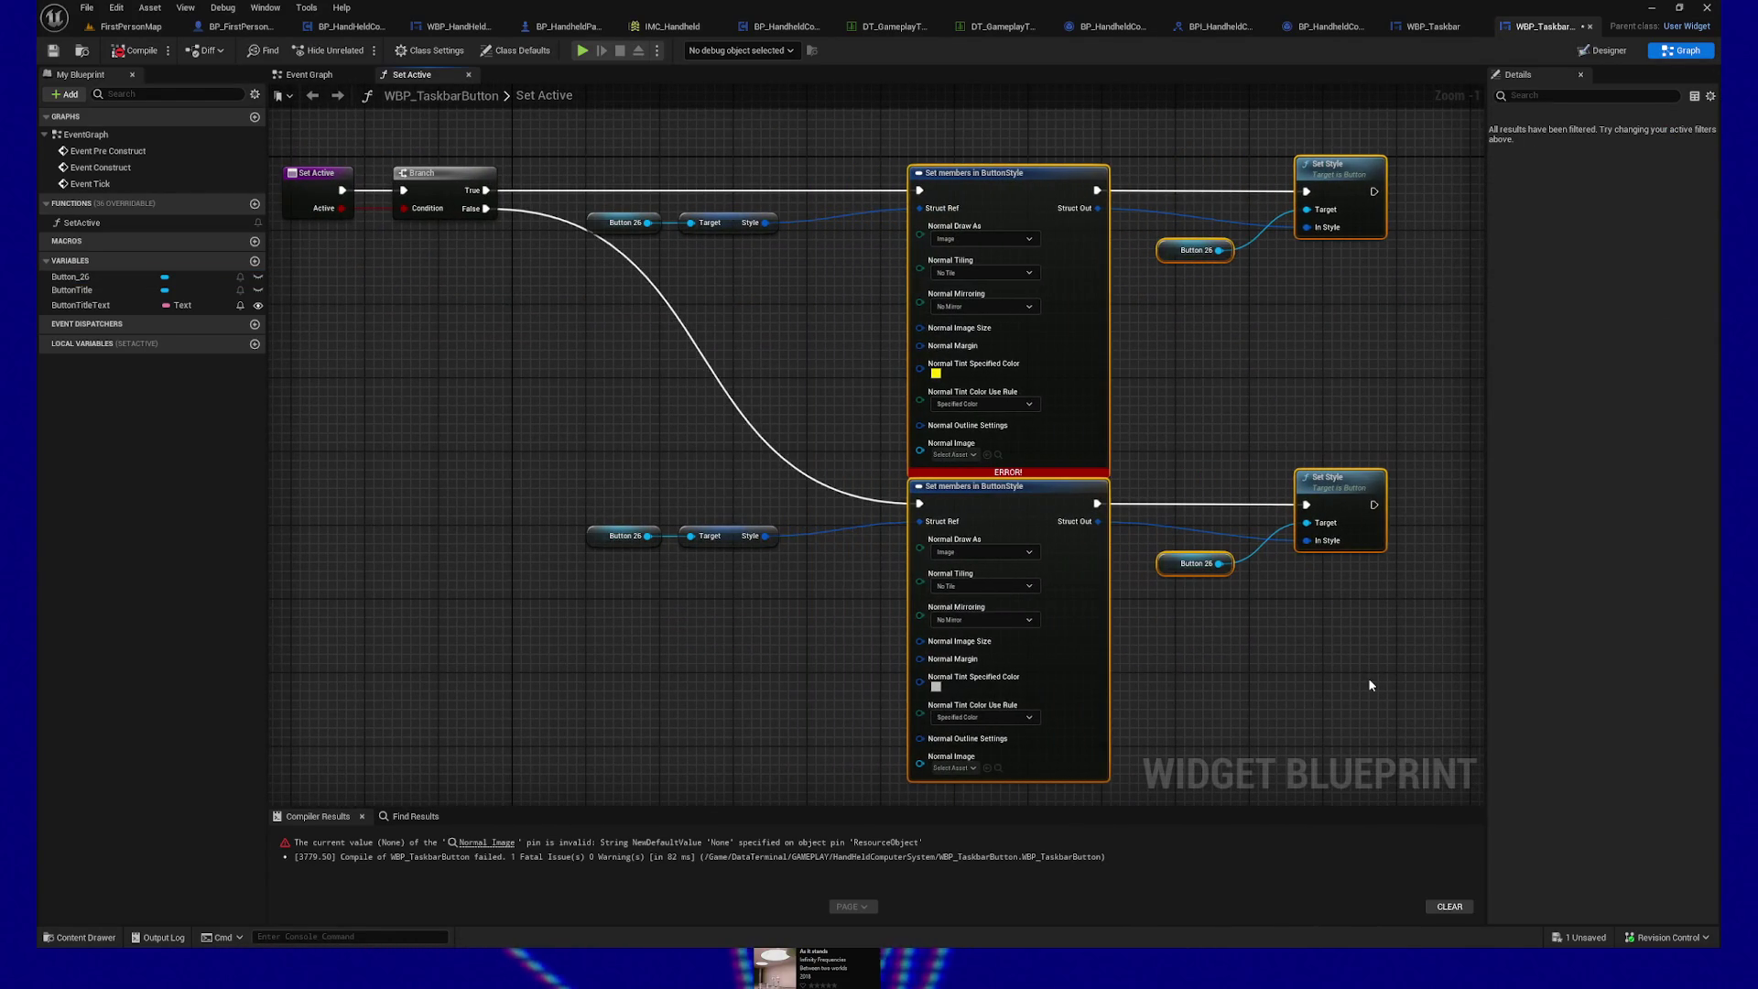
# Step: Split the upper Button 26 Style output into members like Style Normal and Hovered, moving it left
pyautogui.moveTo(765, 222); pyautogui.dragTo(800, 258)
pyautogui.write('get normal')
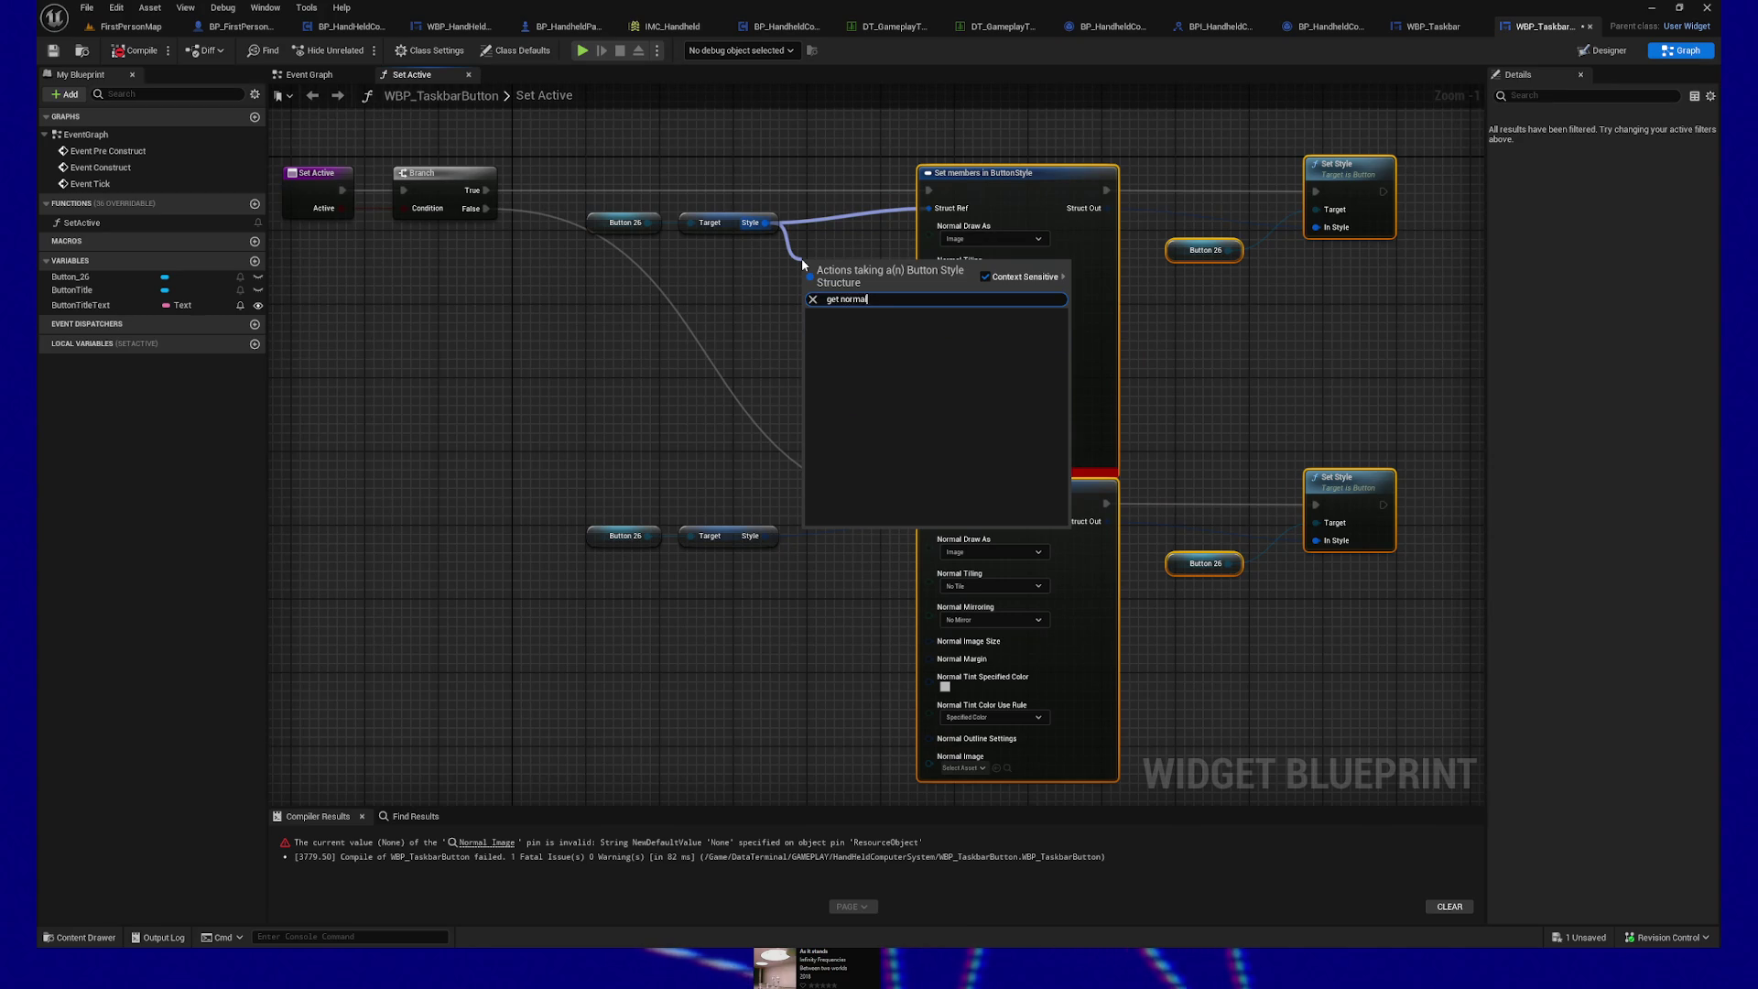
pyautogui.press('BackSpace')
pyautogui.press('BackSpace')
pyautogui.press('BackSpace')
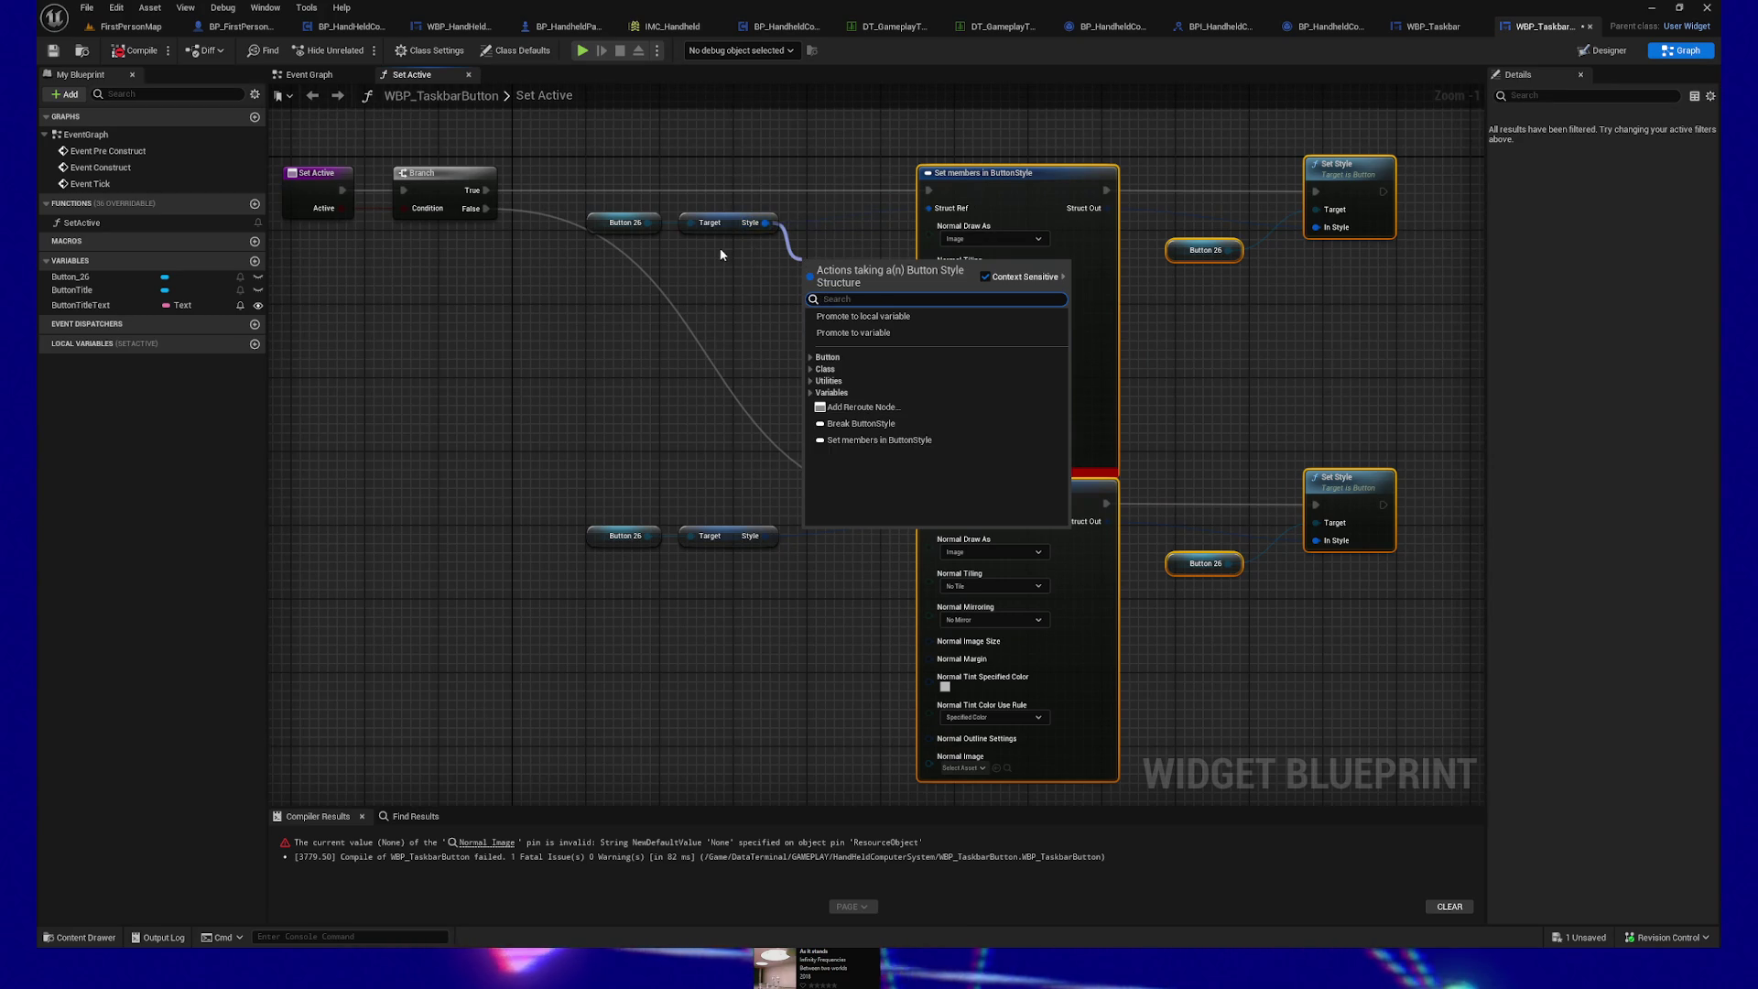
pyautogui.click(722, 243)
pyautogui.rightClick(764, 222)
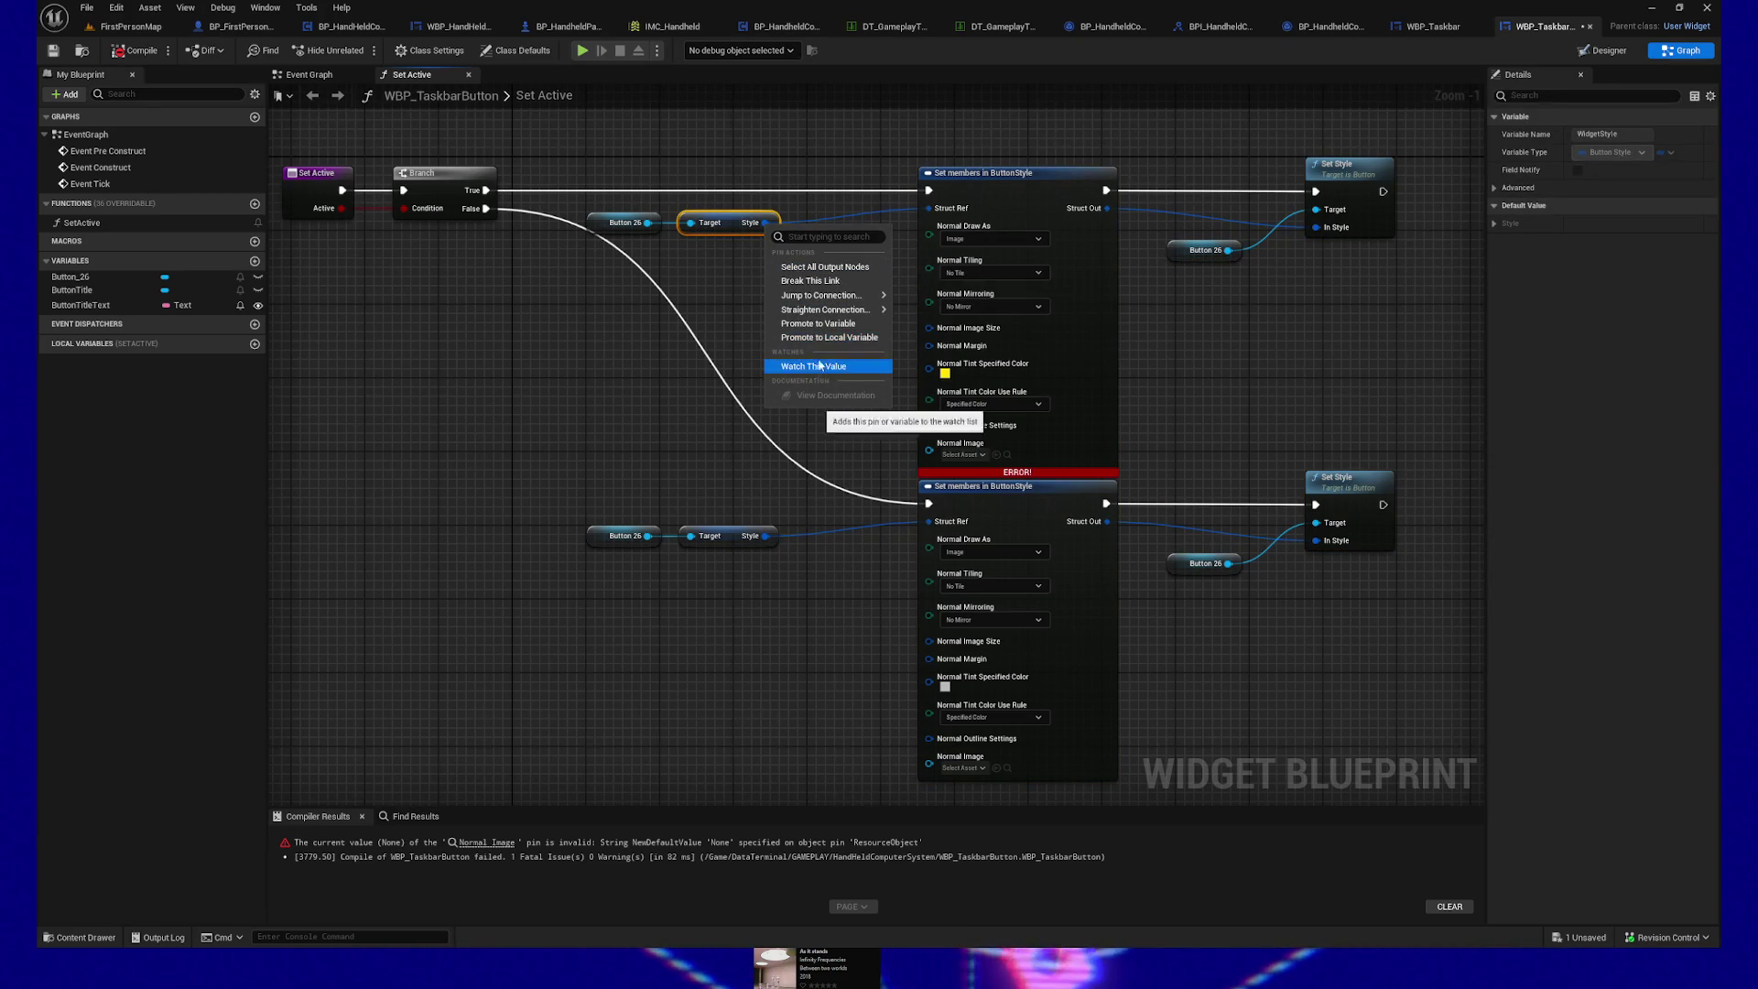
pyautogui.click(714, 291)
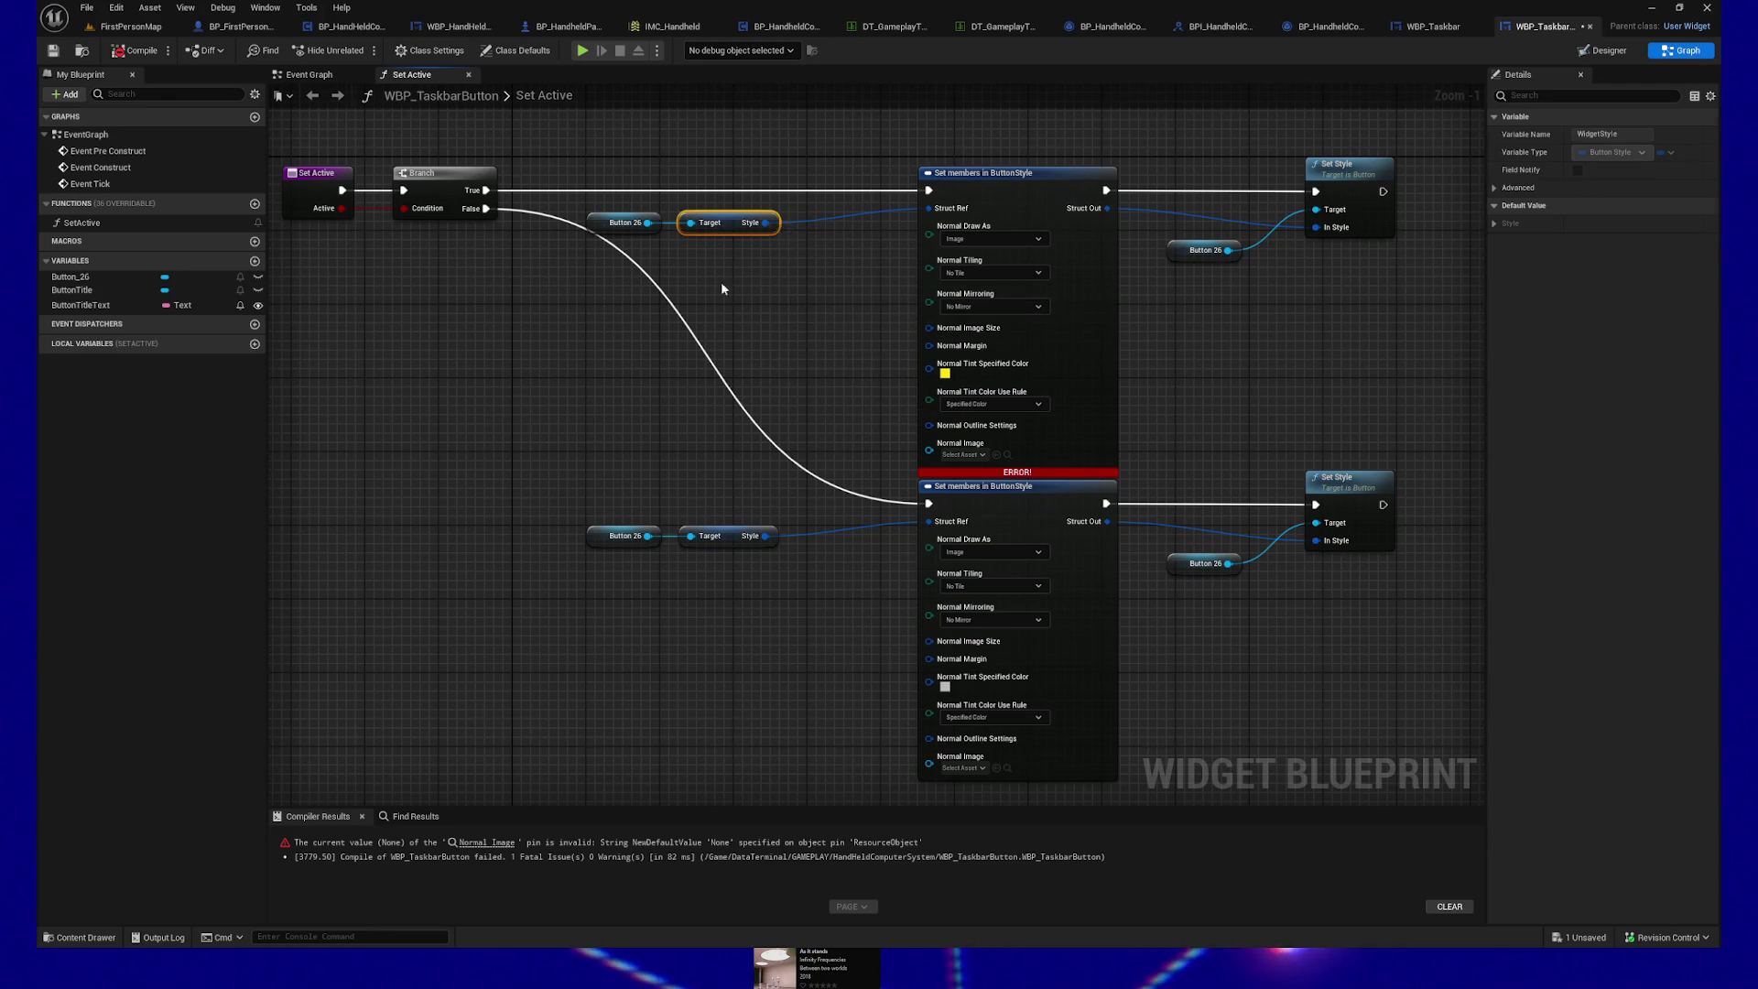
pyautogui.rightClick(765, 223)
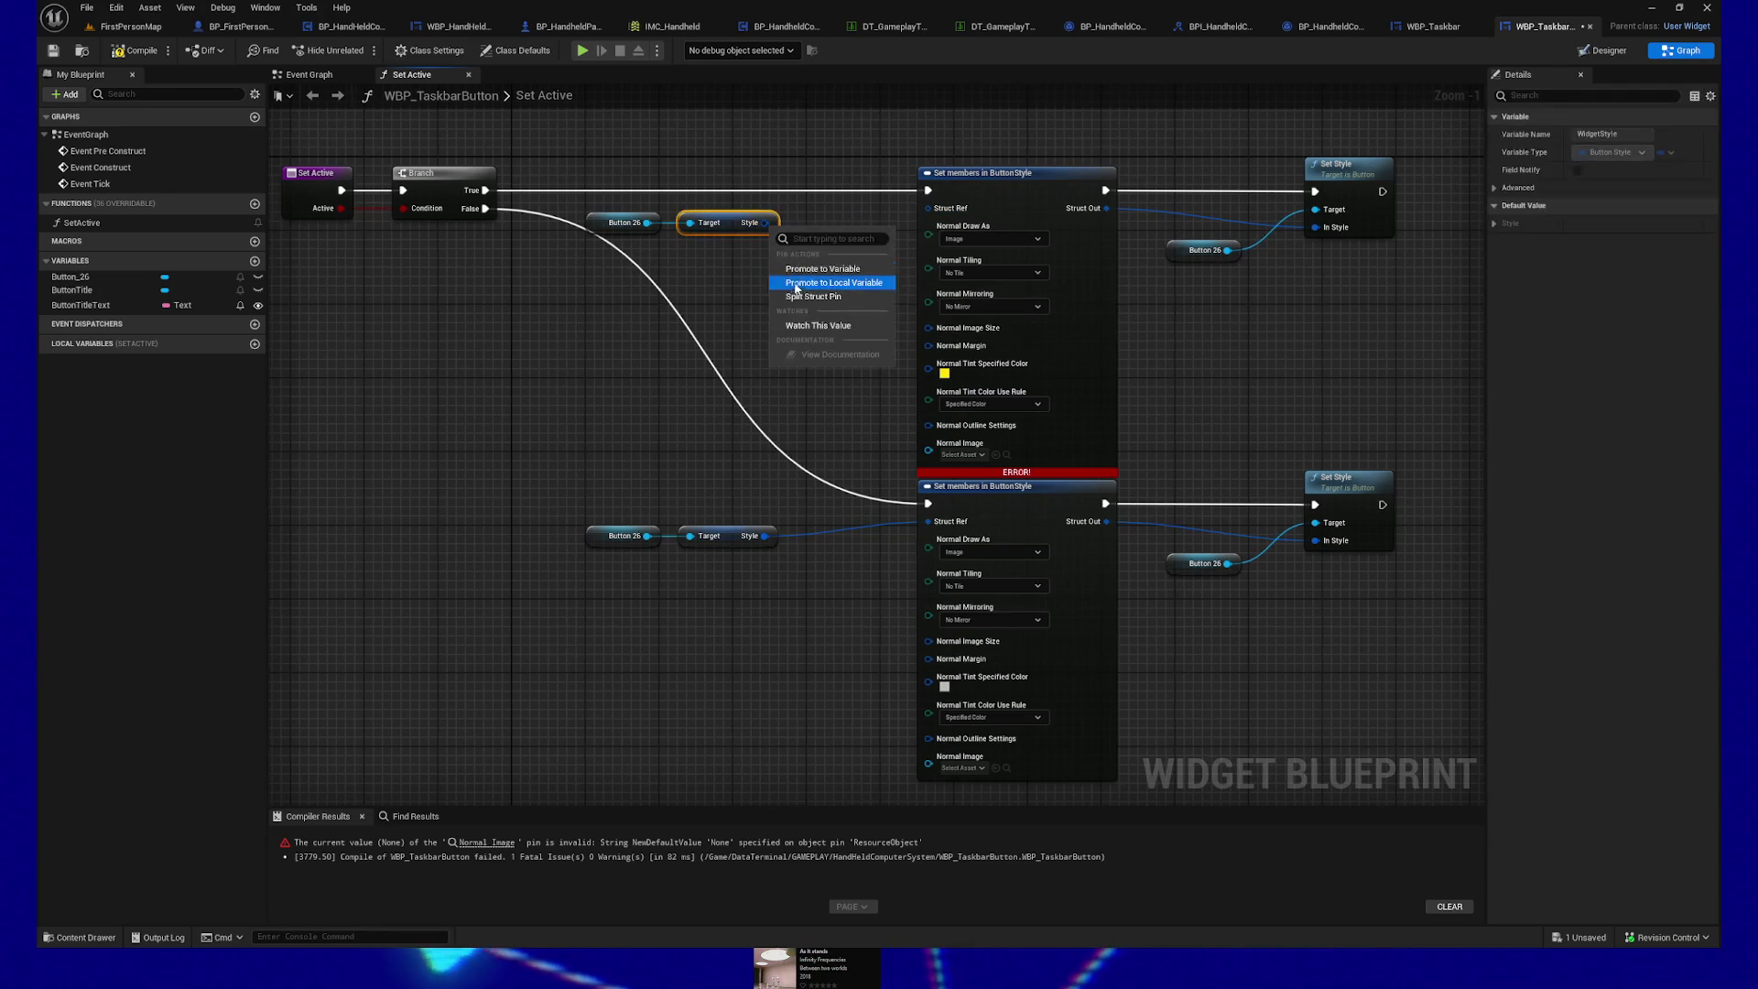
pyautogui.click(824, 380)
pyautogui.moveTo(650, 198)
pyautogui.mouseDown()
pyautogui.moveTo(737, 233)
pyautogui.moveTo(721, 229)
pyautogui.mouseUp()
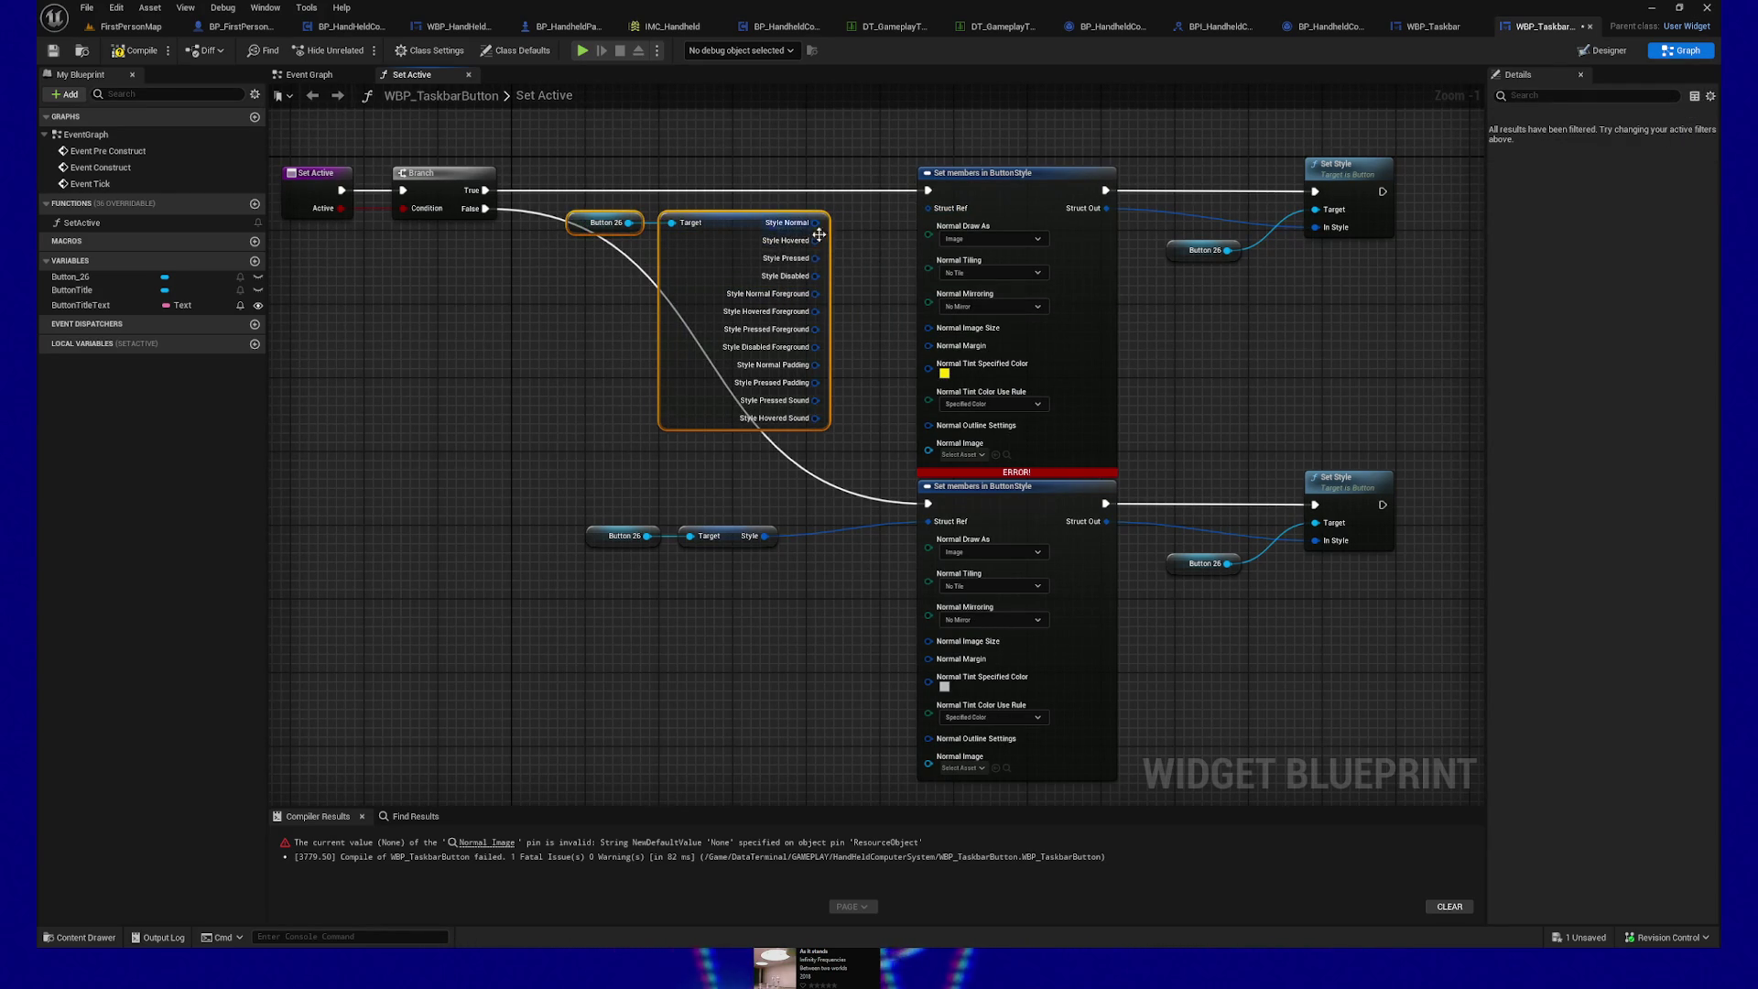
pyautogui.moveTo(839, 332); pyautogui.dragTo(732, 357)
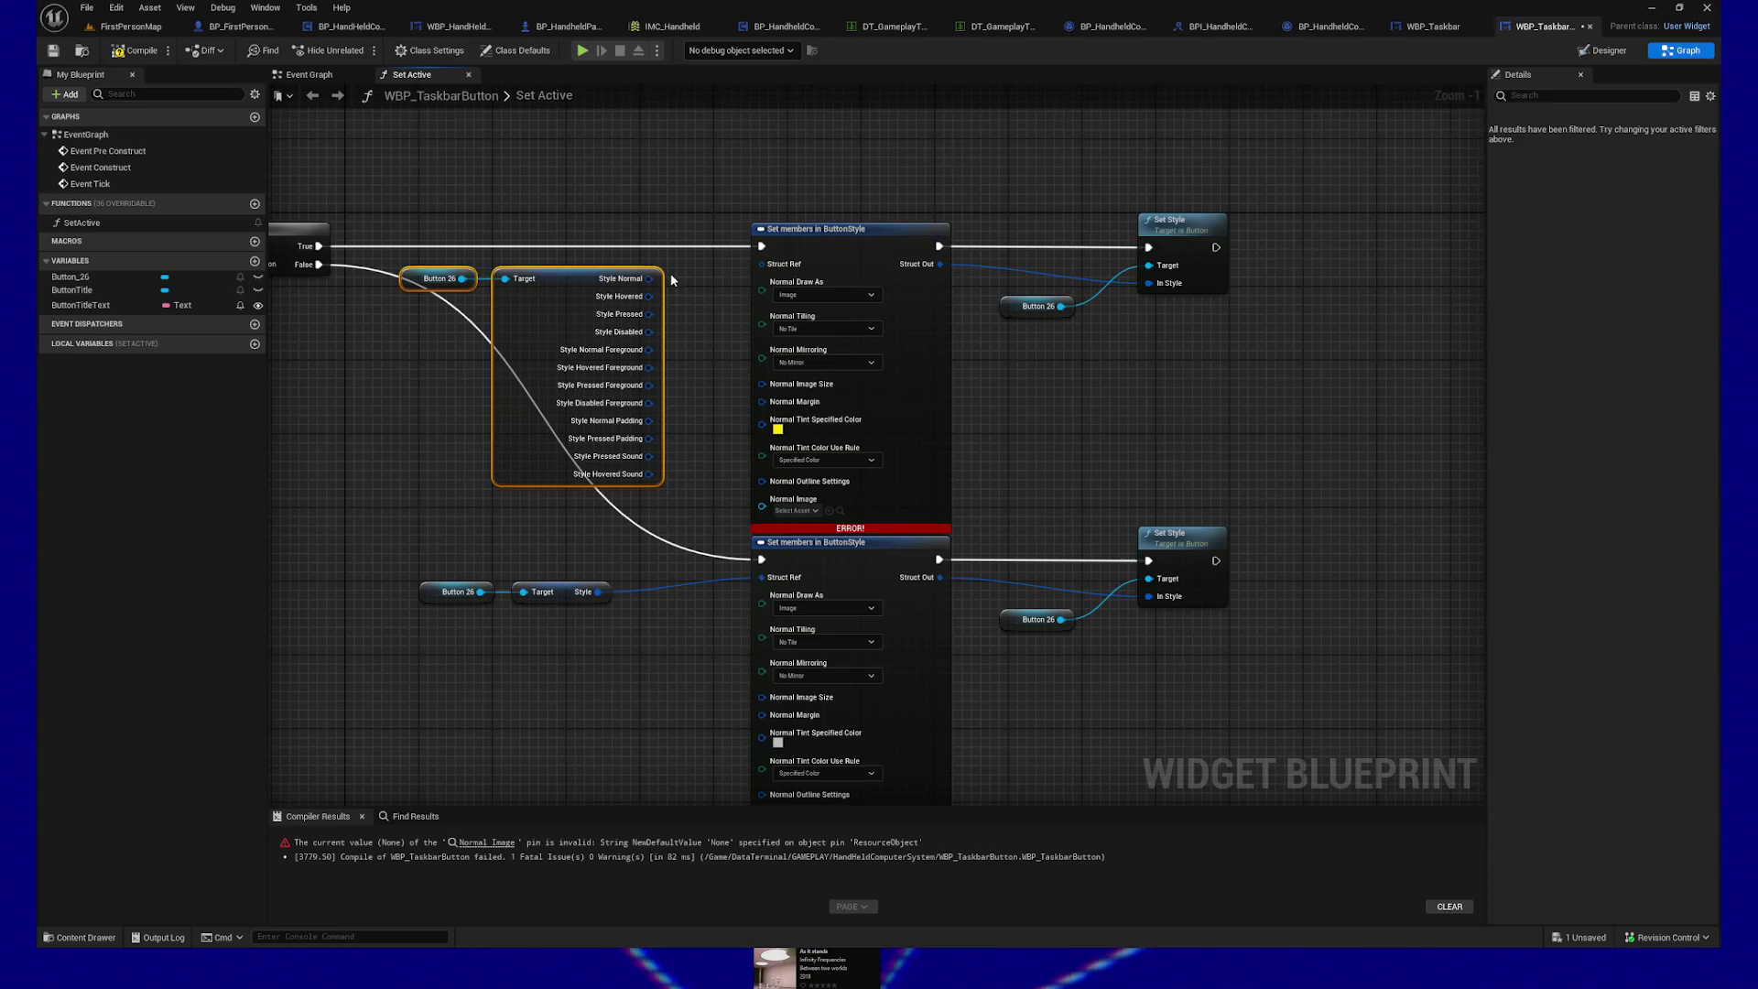
pyautogui.moveTo(854, 192); pyautogui.dragTo(903, 282)
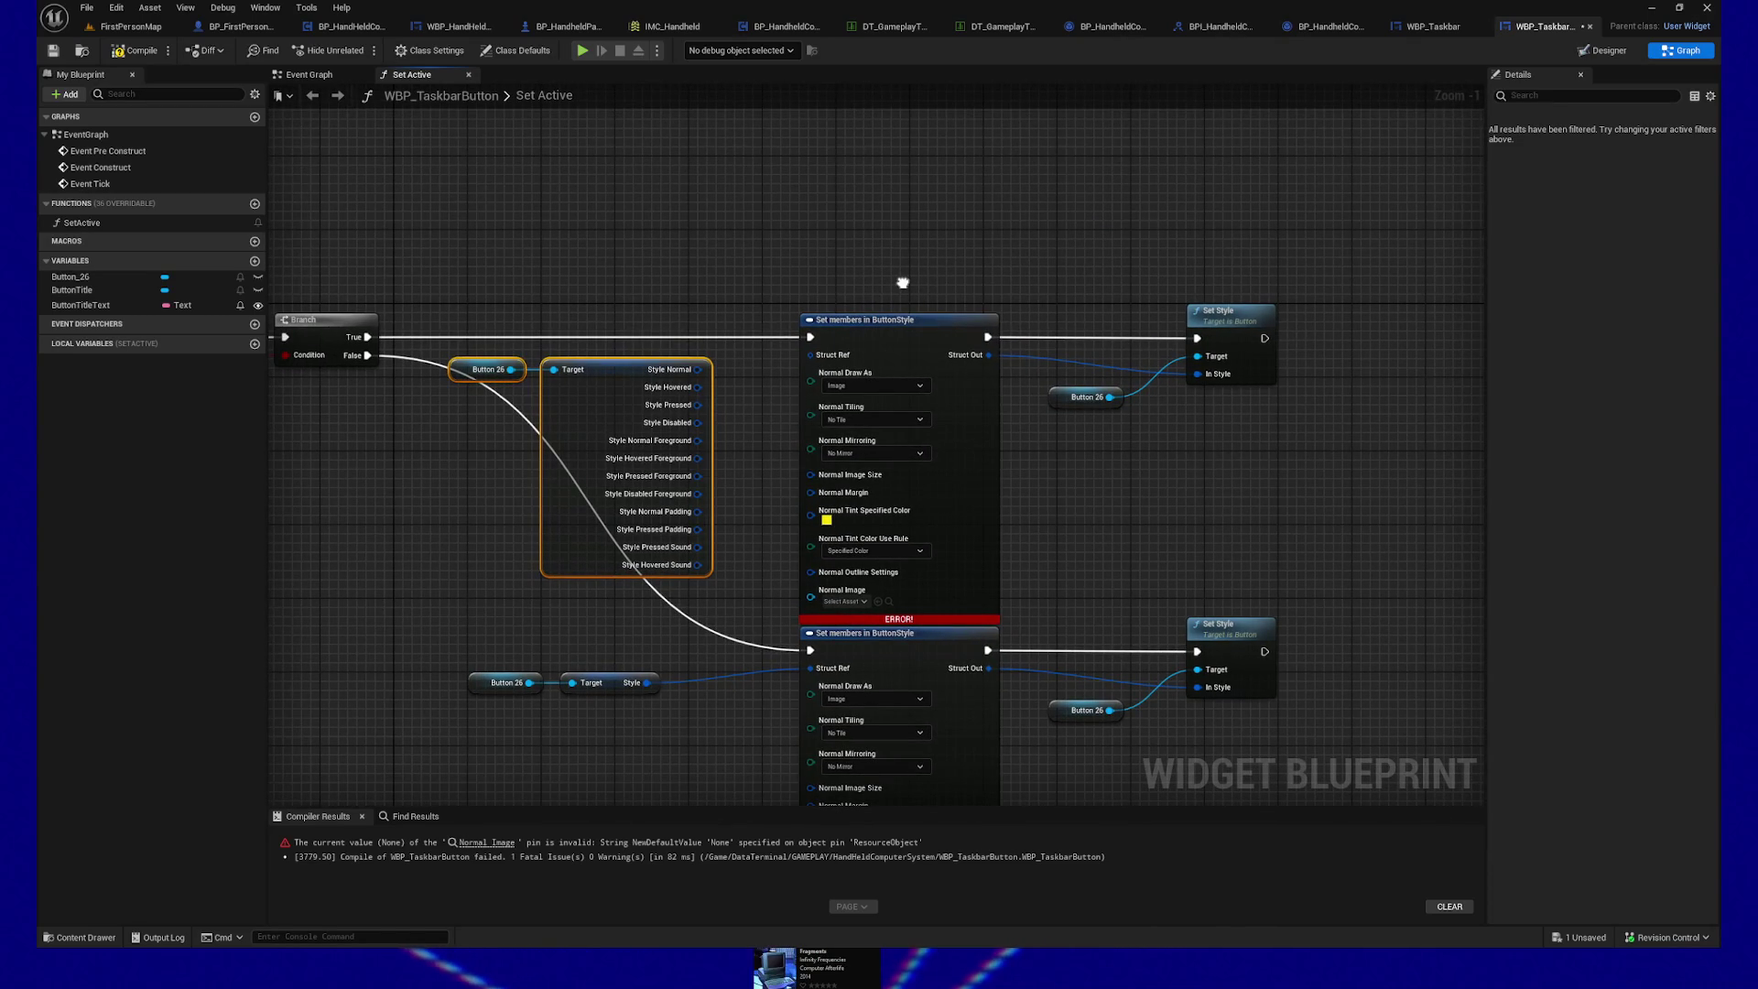
# Step: Add a Make ButtonStyle node above the two style branches
pyautogui.rightClick(823, 241)
pyautogui.write('make buttonsty')
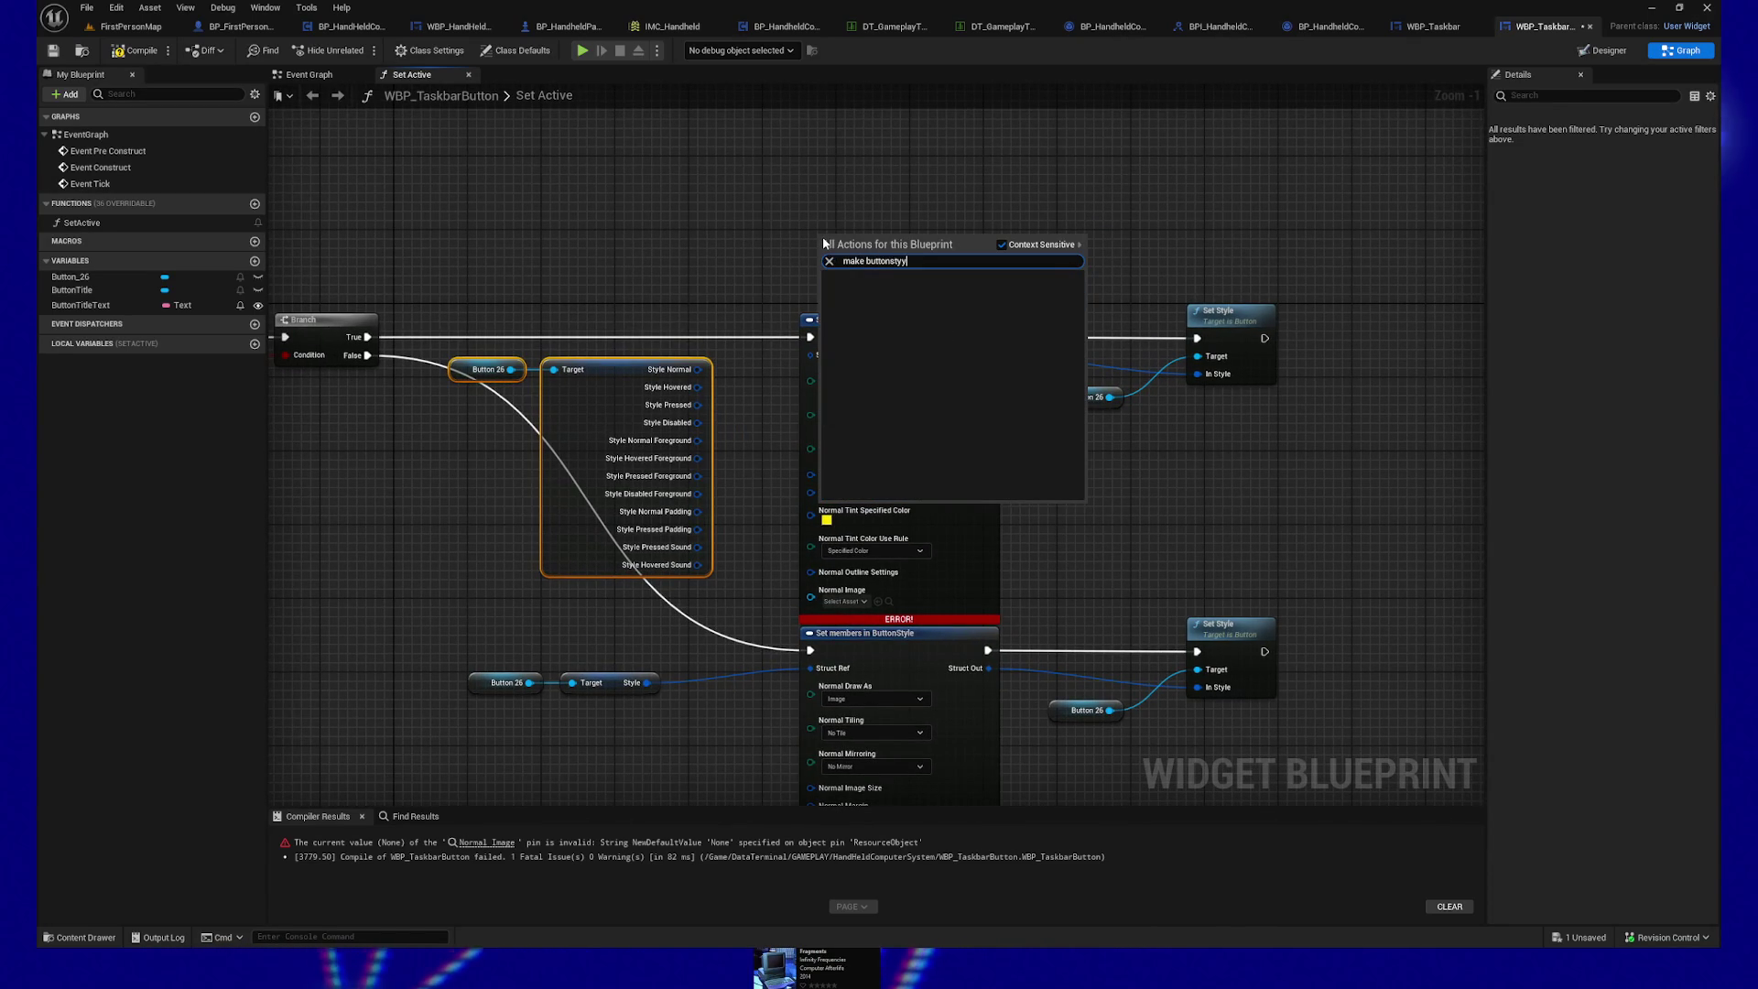
pyautogui.press('Return')
pyautogui.moveTo(823, 243)
pyautogui.mouseDown()
pyautogui.moveTo(821, 136)
pyautogui.moveTo(859, 197)
pyautogui.mouseUp()
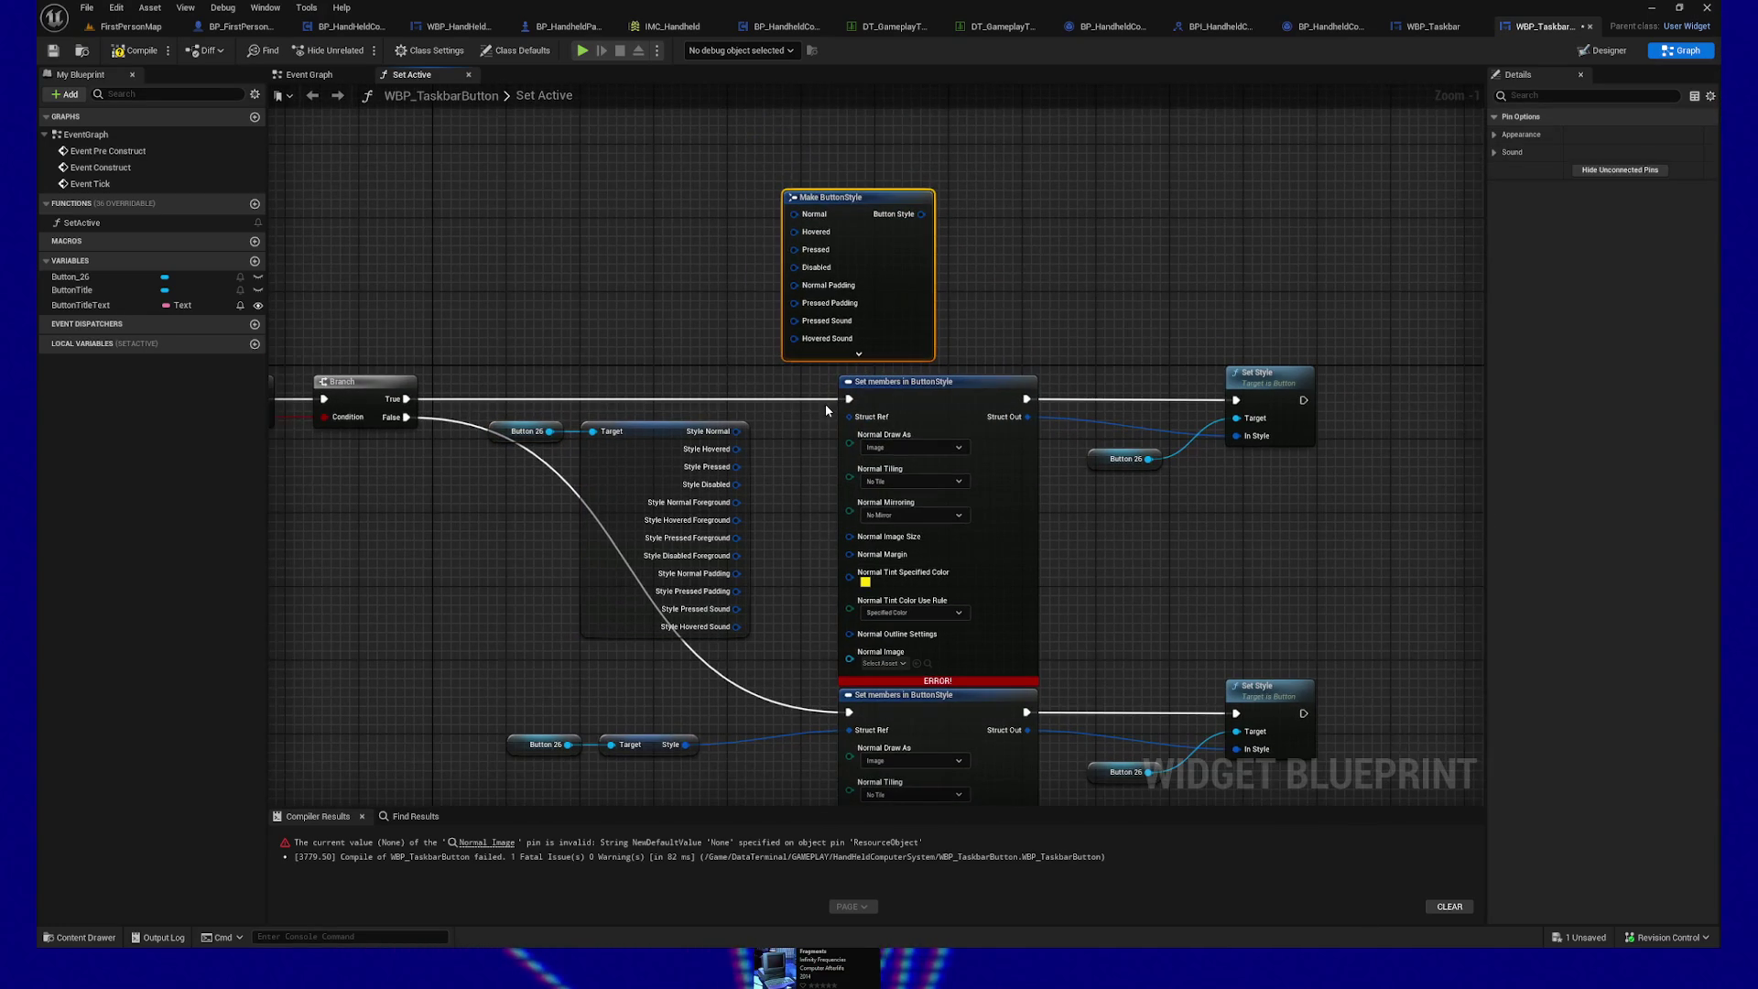
# Step: Split Make ButtonStyle's Normal input and Button 26's Style Normal output into individual members
pyautogui.rightClick(793, 214)
pyautogui.click(835, 285)
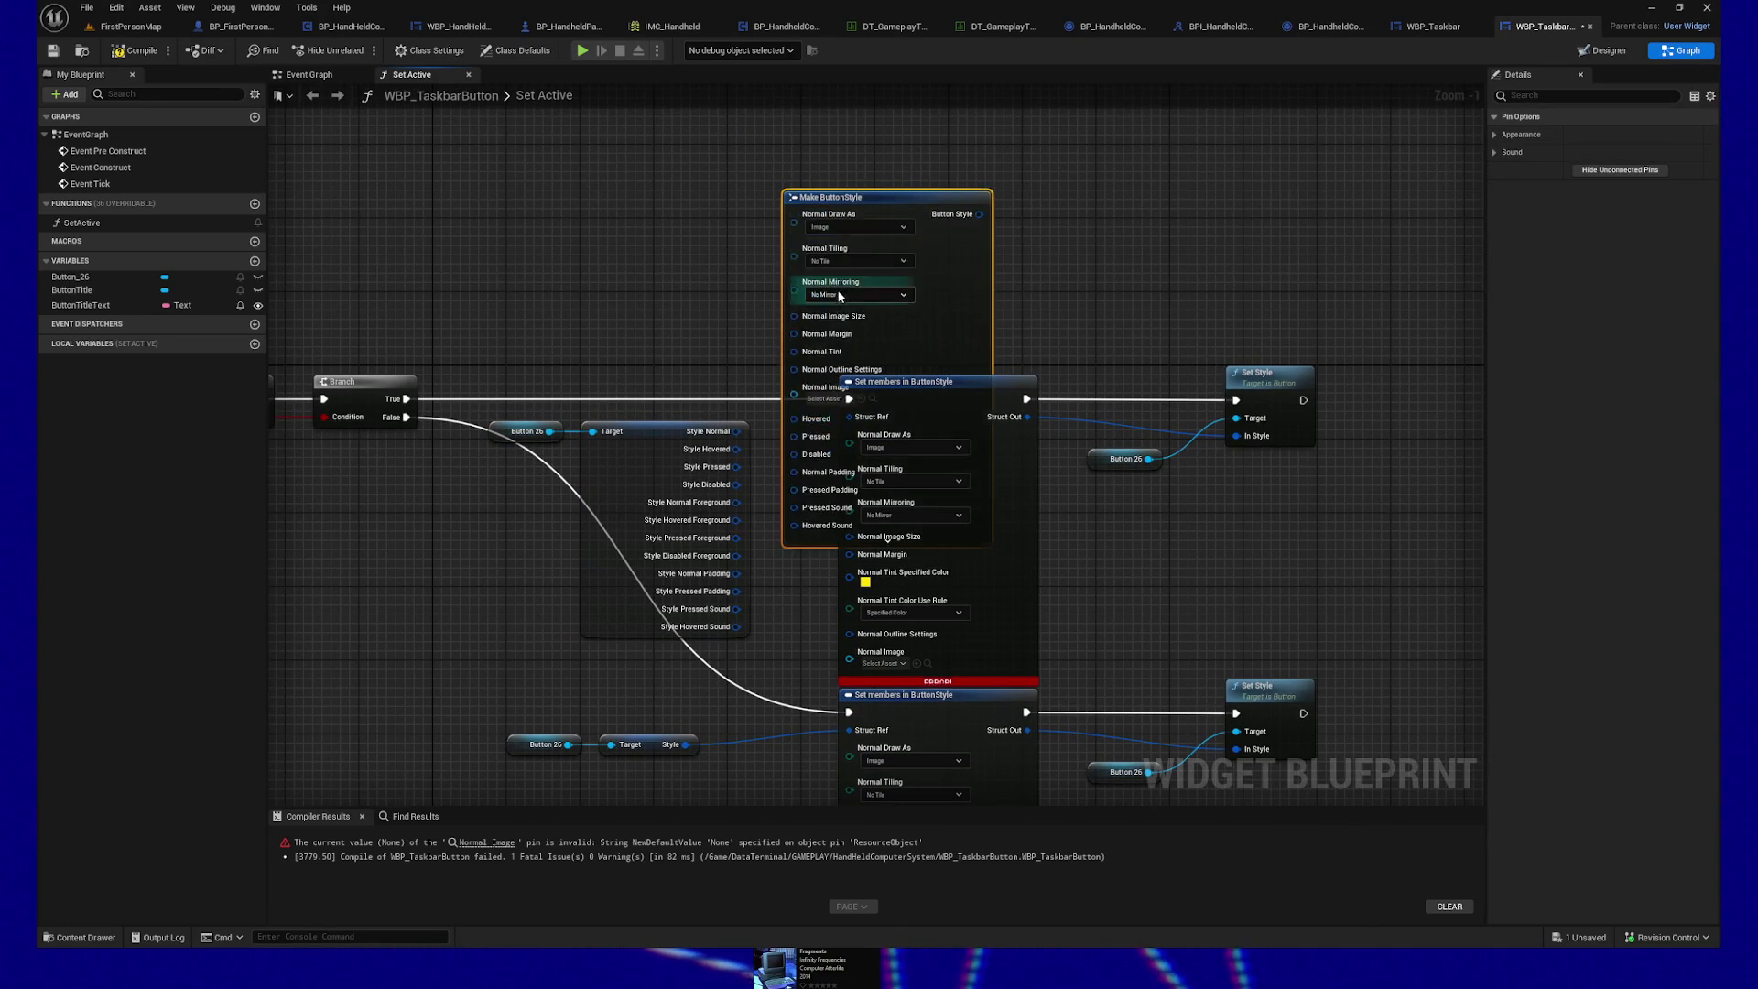
pyautogui.rightClick(736, 434)
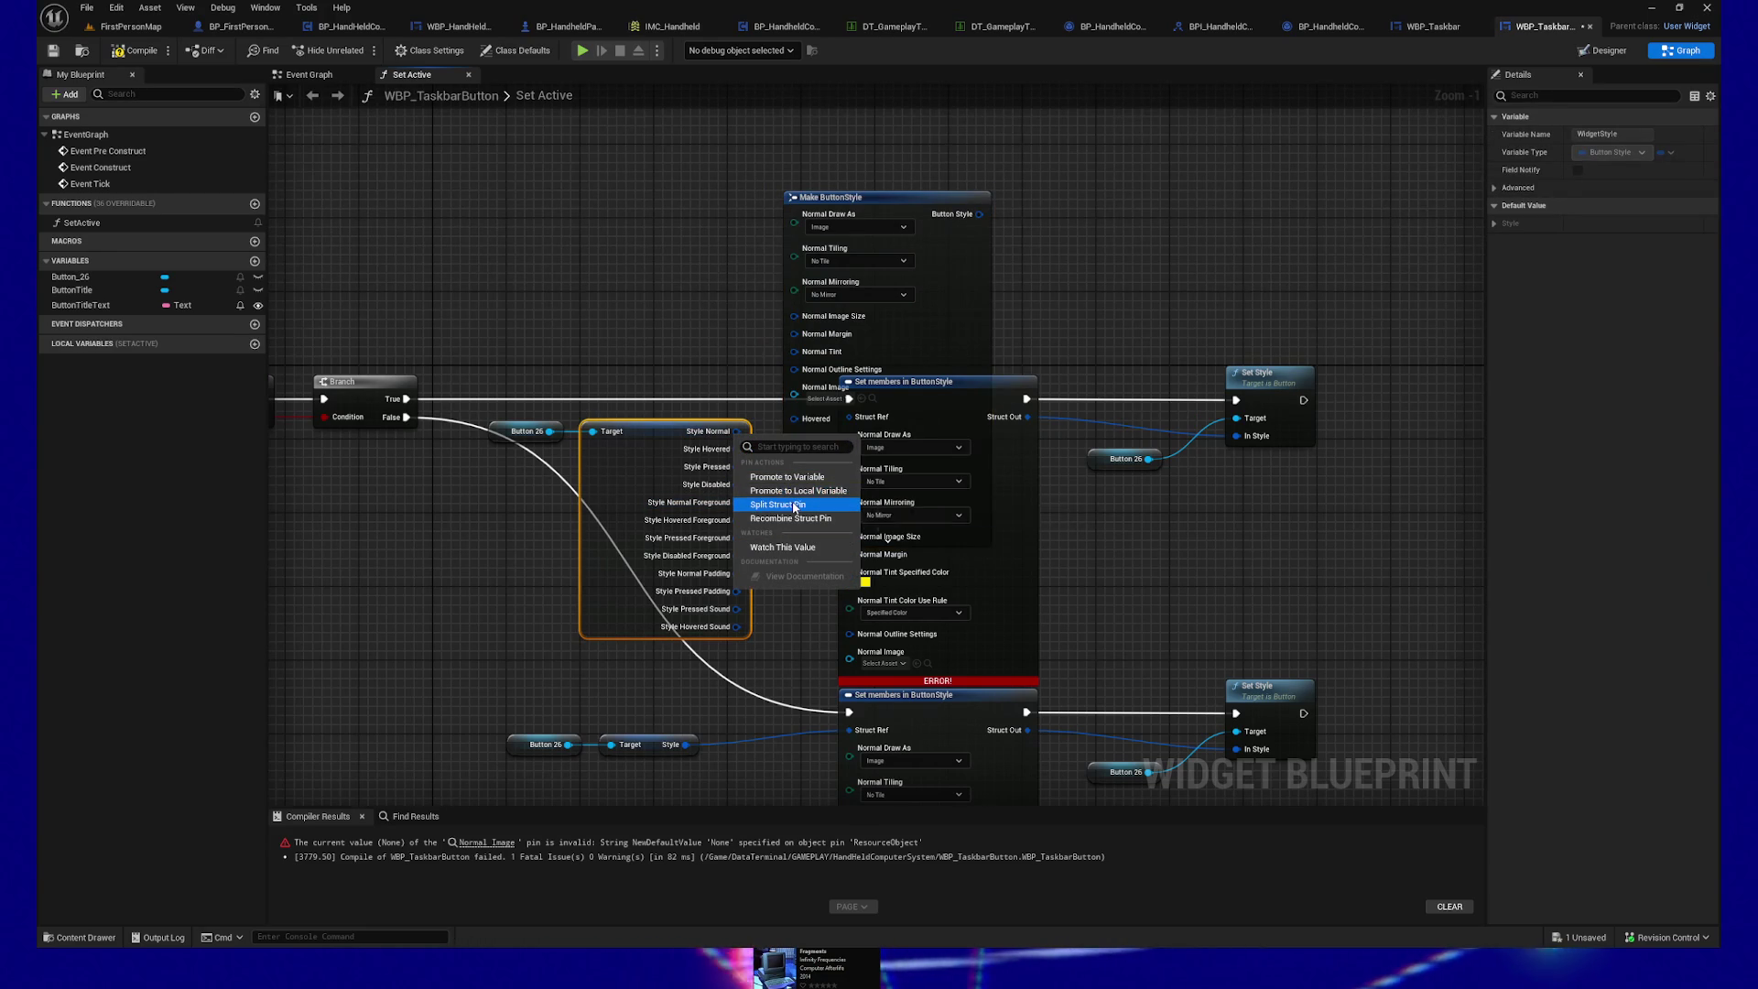
pyautogui.click(795, 506)
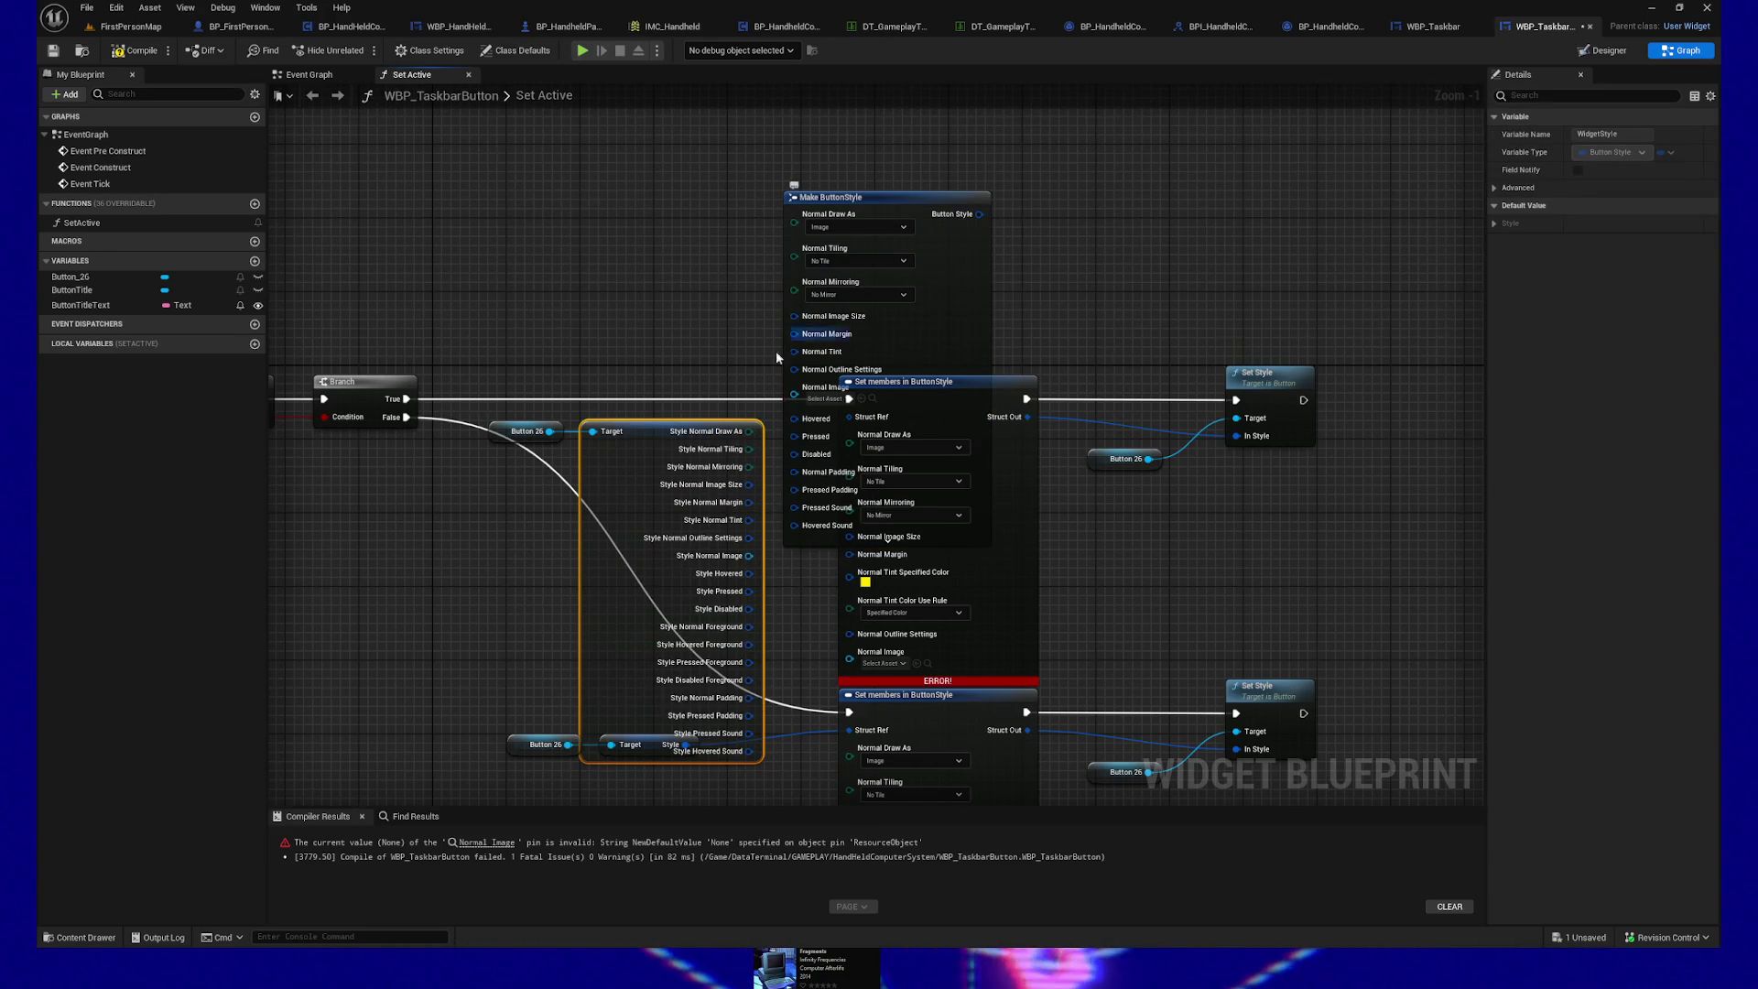
pyautogui.moveTo(641, 412)
pyautogui.mouseDown()
pyautogui.moveTo(641, 109)
pyautogui.moveTo(632, 332)
pyautogui.mouseUp()
# Step: Place Make ButtonStyle beside the split style and connect Normal Draw As and Normal Tiling
pyautogui.moveTo(862, 561); pyautogui.dragTo(862, 339)
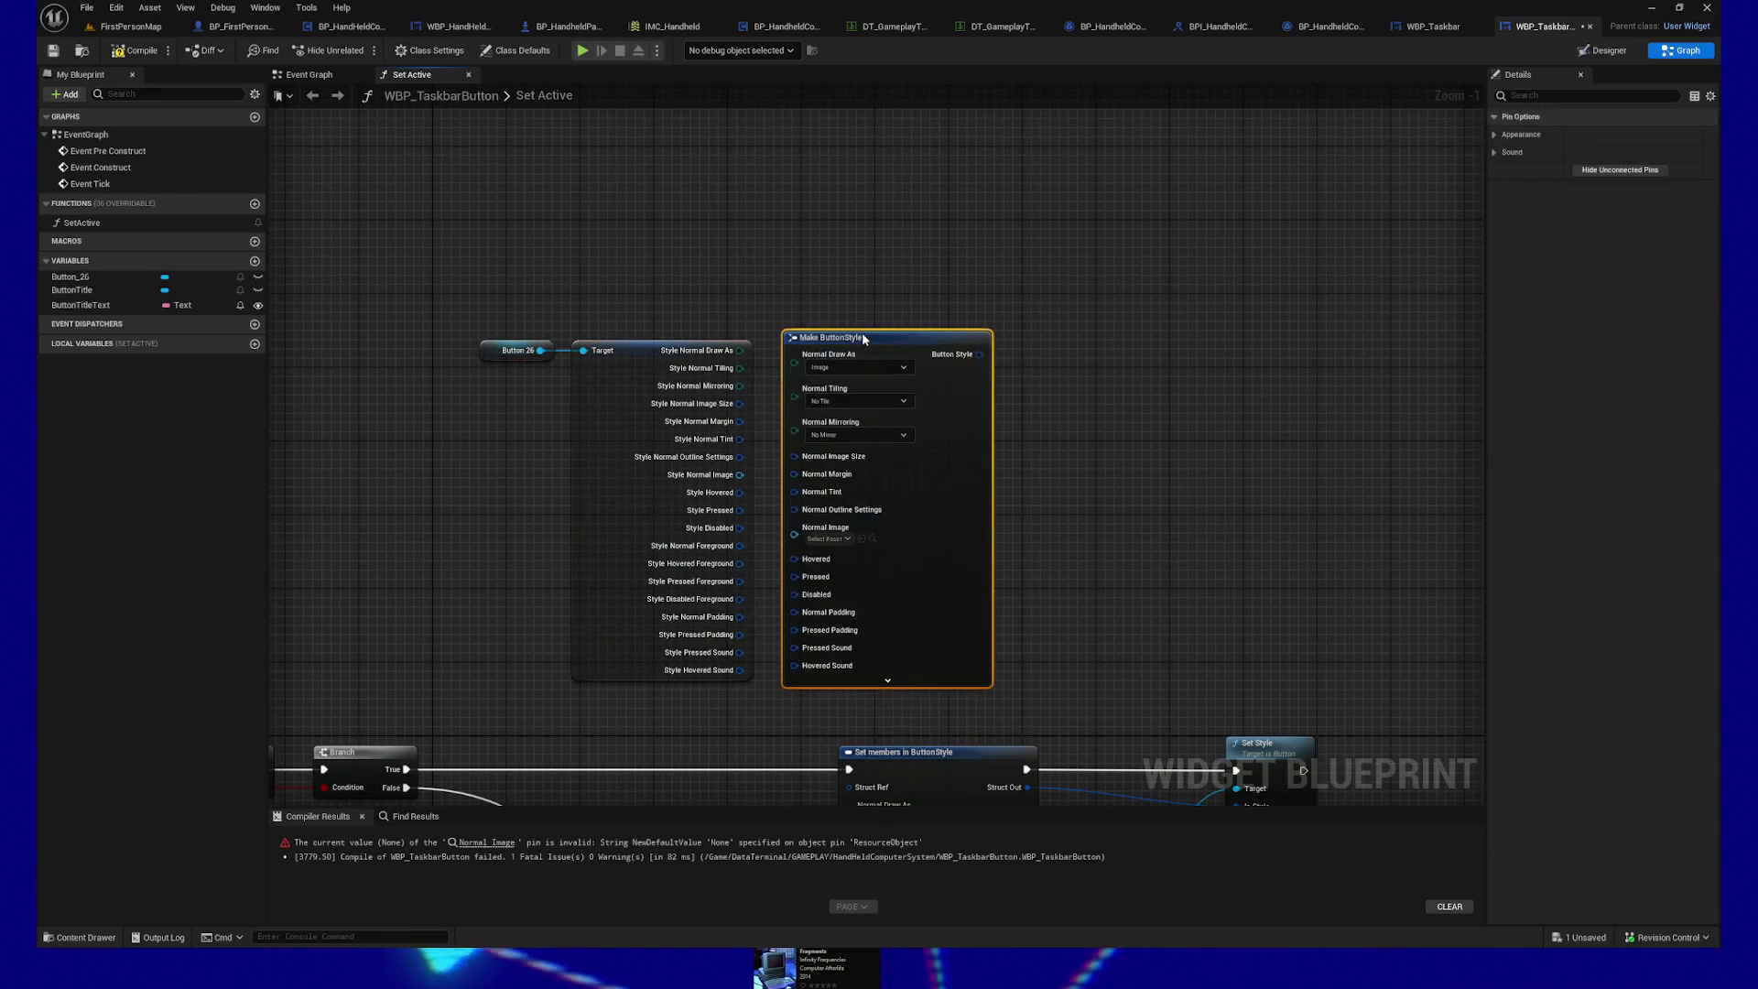
pyautogui.moveTo(699, 316); pyautogui.dragTo(764, 346)
pyautogui.moveTo(699, 333)
pyautogui.mouseDown()
pyautogui.moveTo(758, 351)
pyautogui.moveTo(732, 378)
pyautogui.moveTo(760, 392)
pyautogui.mouseUp()
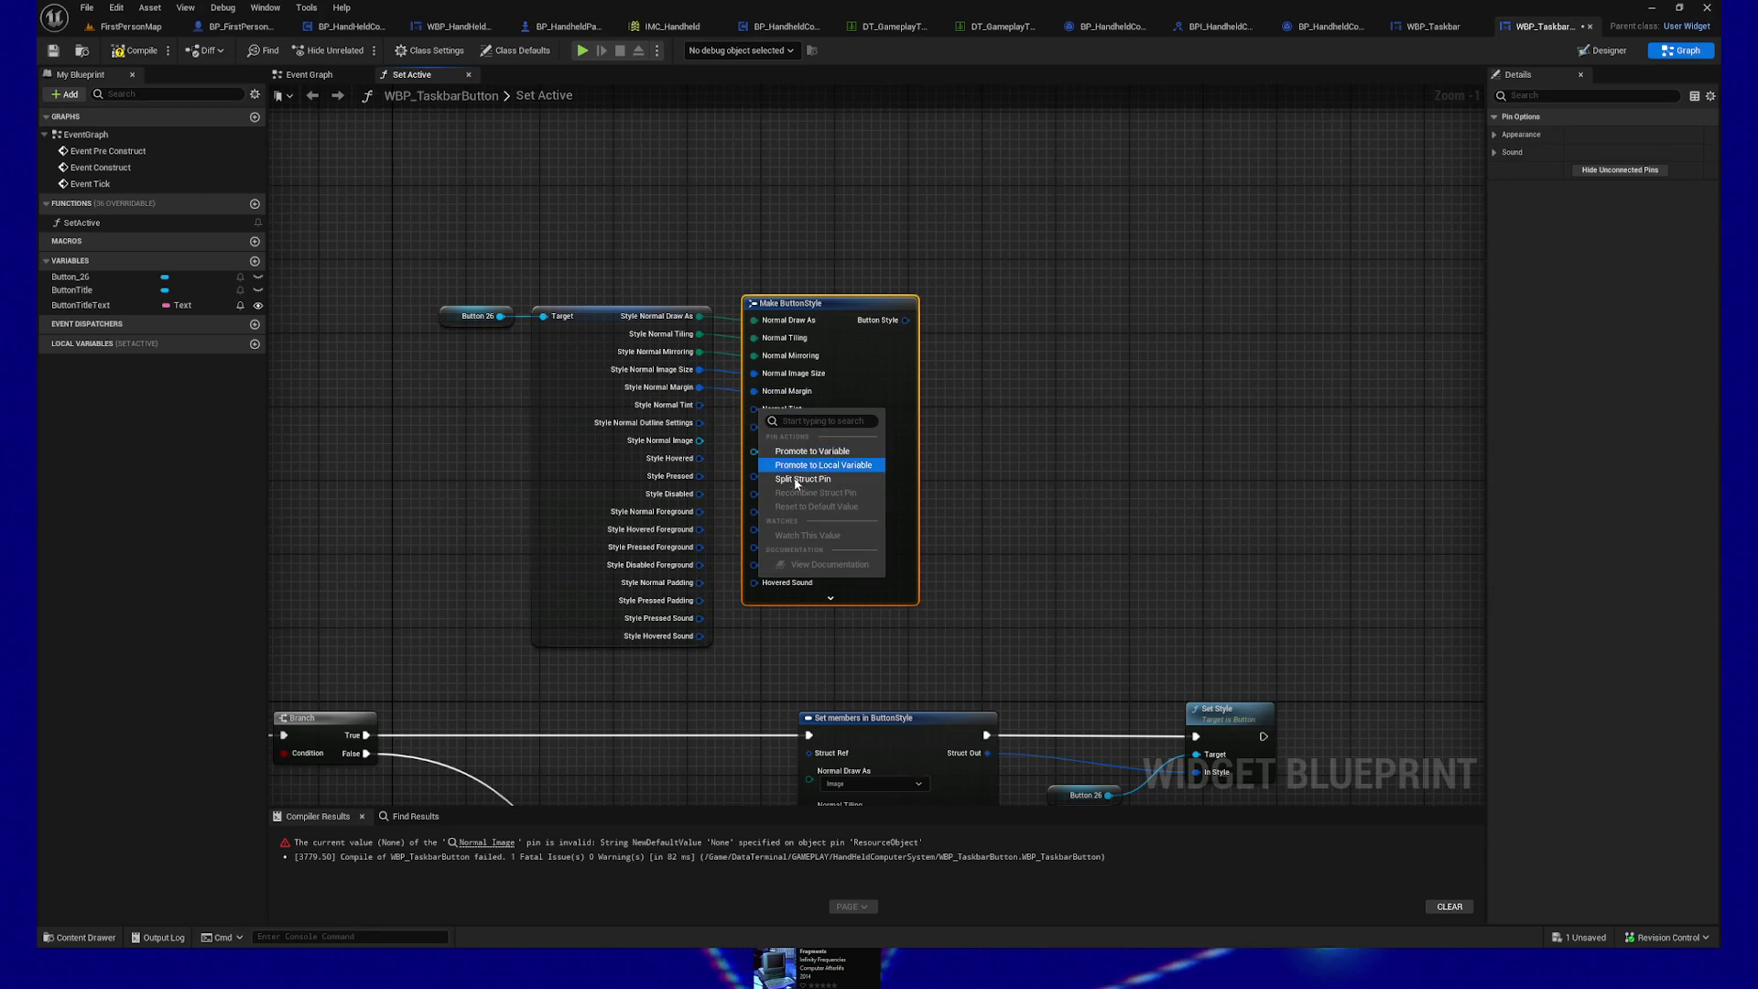
# Step: Split both Normal Tint pins, on Make ButtonStyle and Style Normal, into color and rule
pyautogui.click(803, 478)
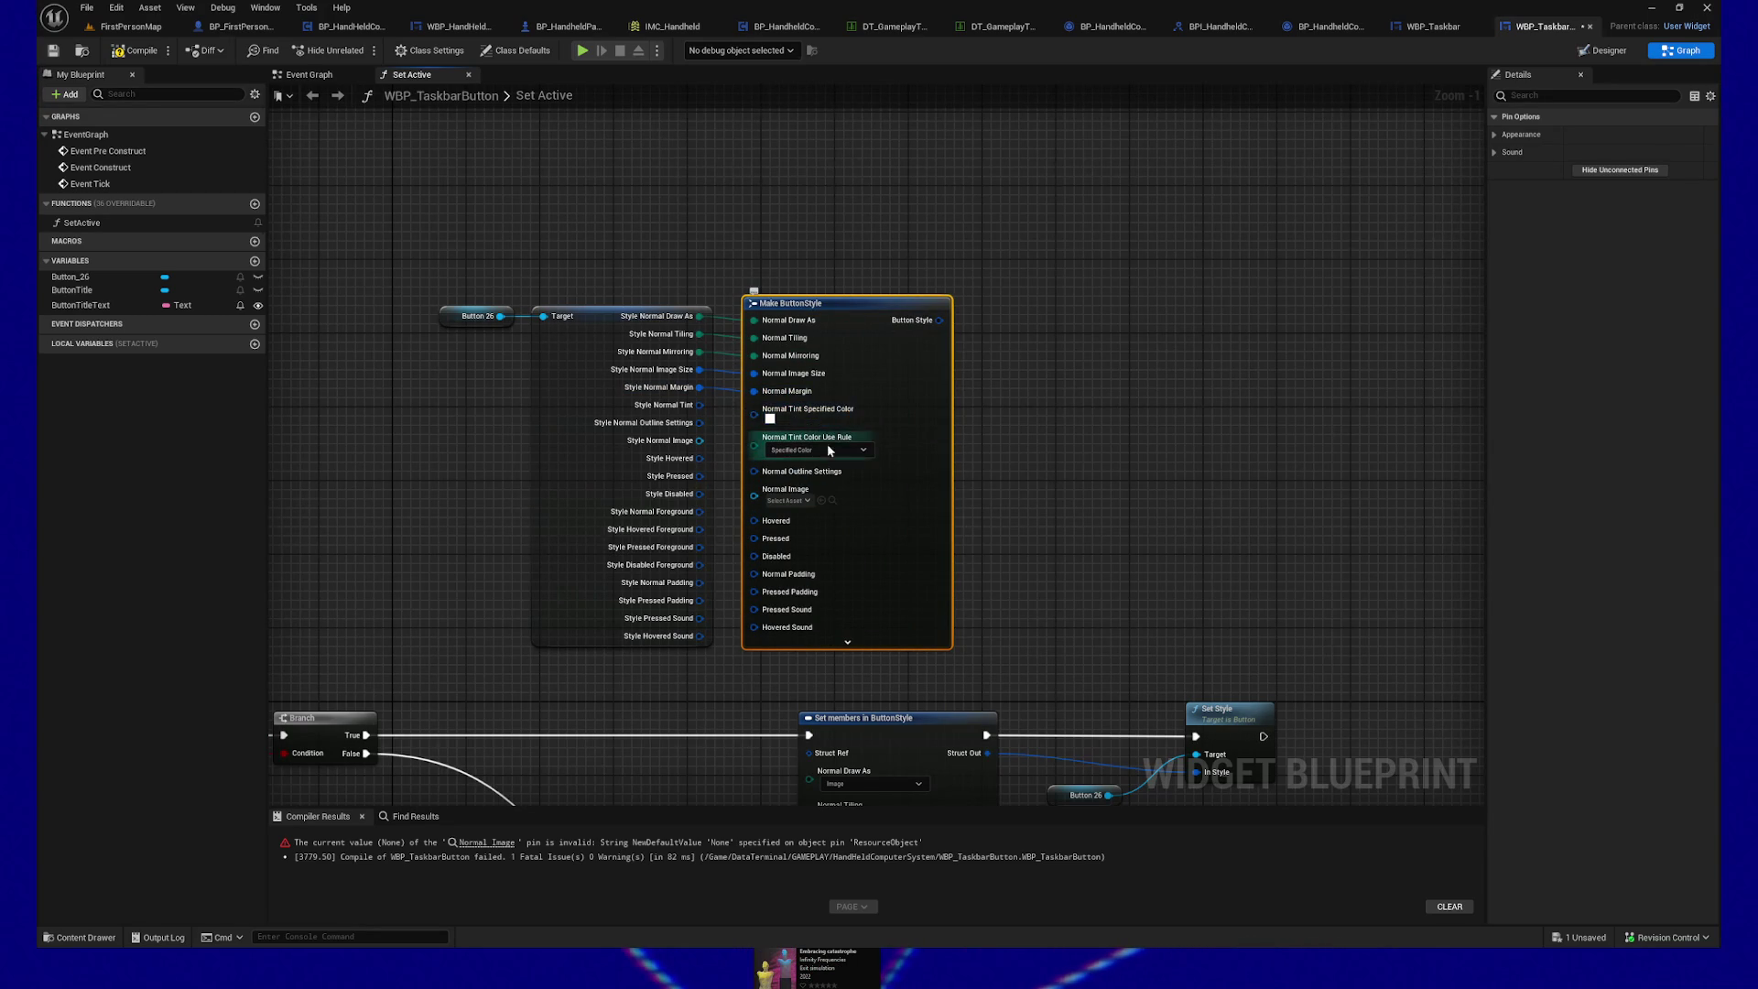
pyautogui.moveTo(1138, 474)
pyautogui.mouseDown()
pyautogui.moveTo(1185, 251)
pyautogui.moveTo(1192, 305)
pyautogui.mouseUp()
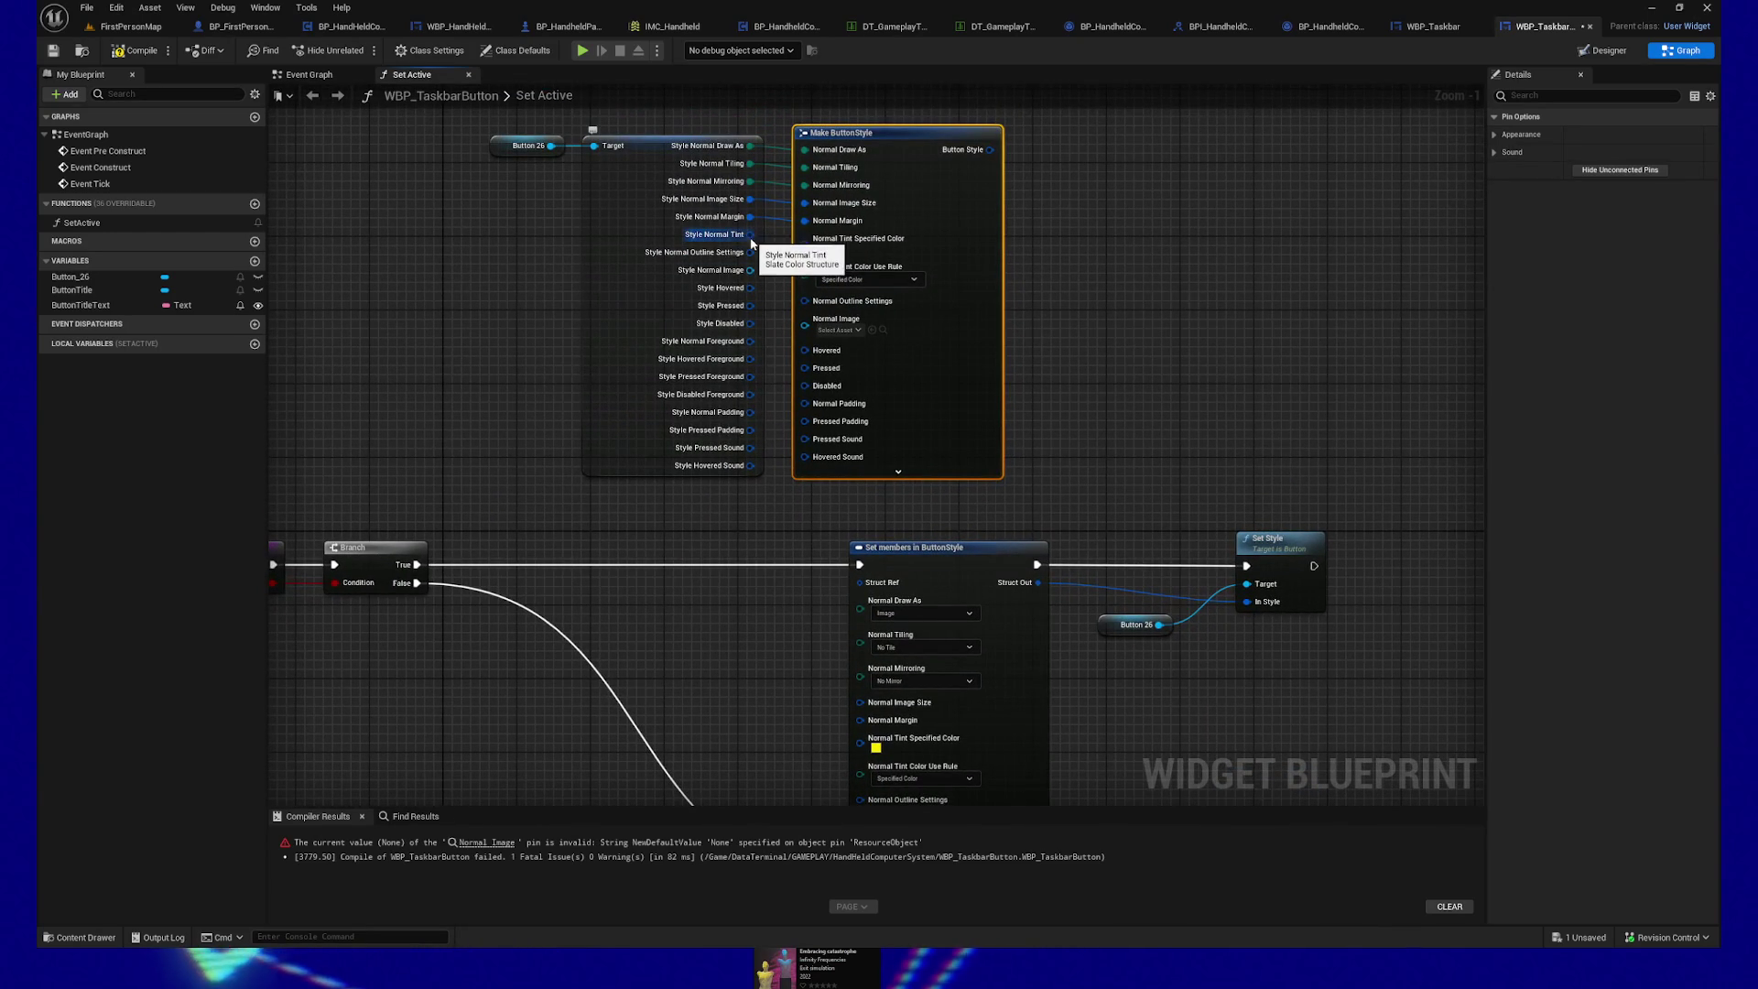
pyautogui.rightClick(758, 239)
pyautogui.click(794, 305)
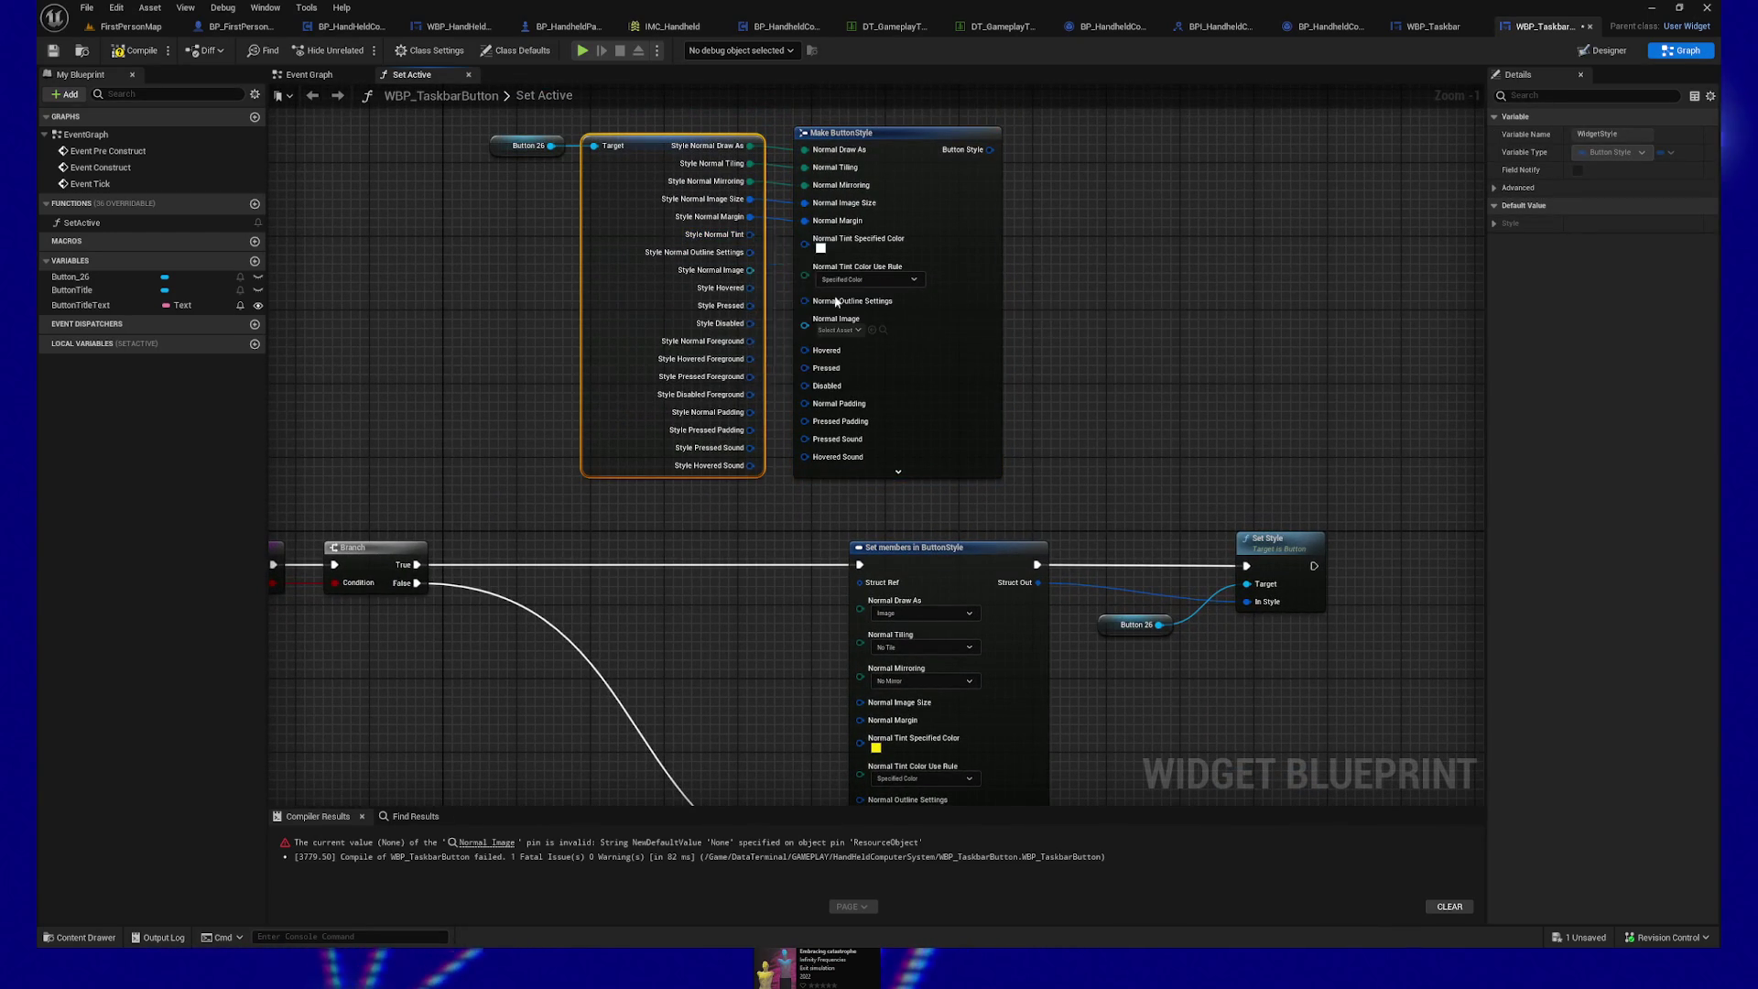
pyautogui.moveTo(1118, 274)
pyautogui.mouseDown()
pyautogui.moveTo(716, 282)
pyautogui.moveTo(759, 297)
pyautogui.moveTo(757, 262)
pyautogui.mouseUp()
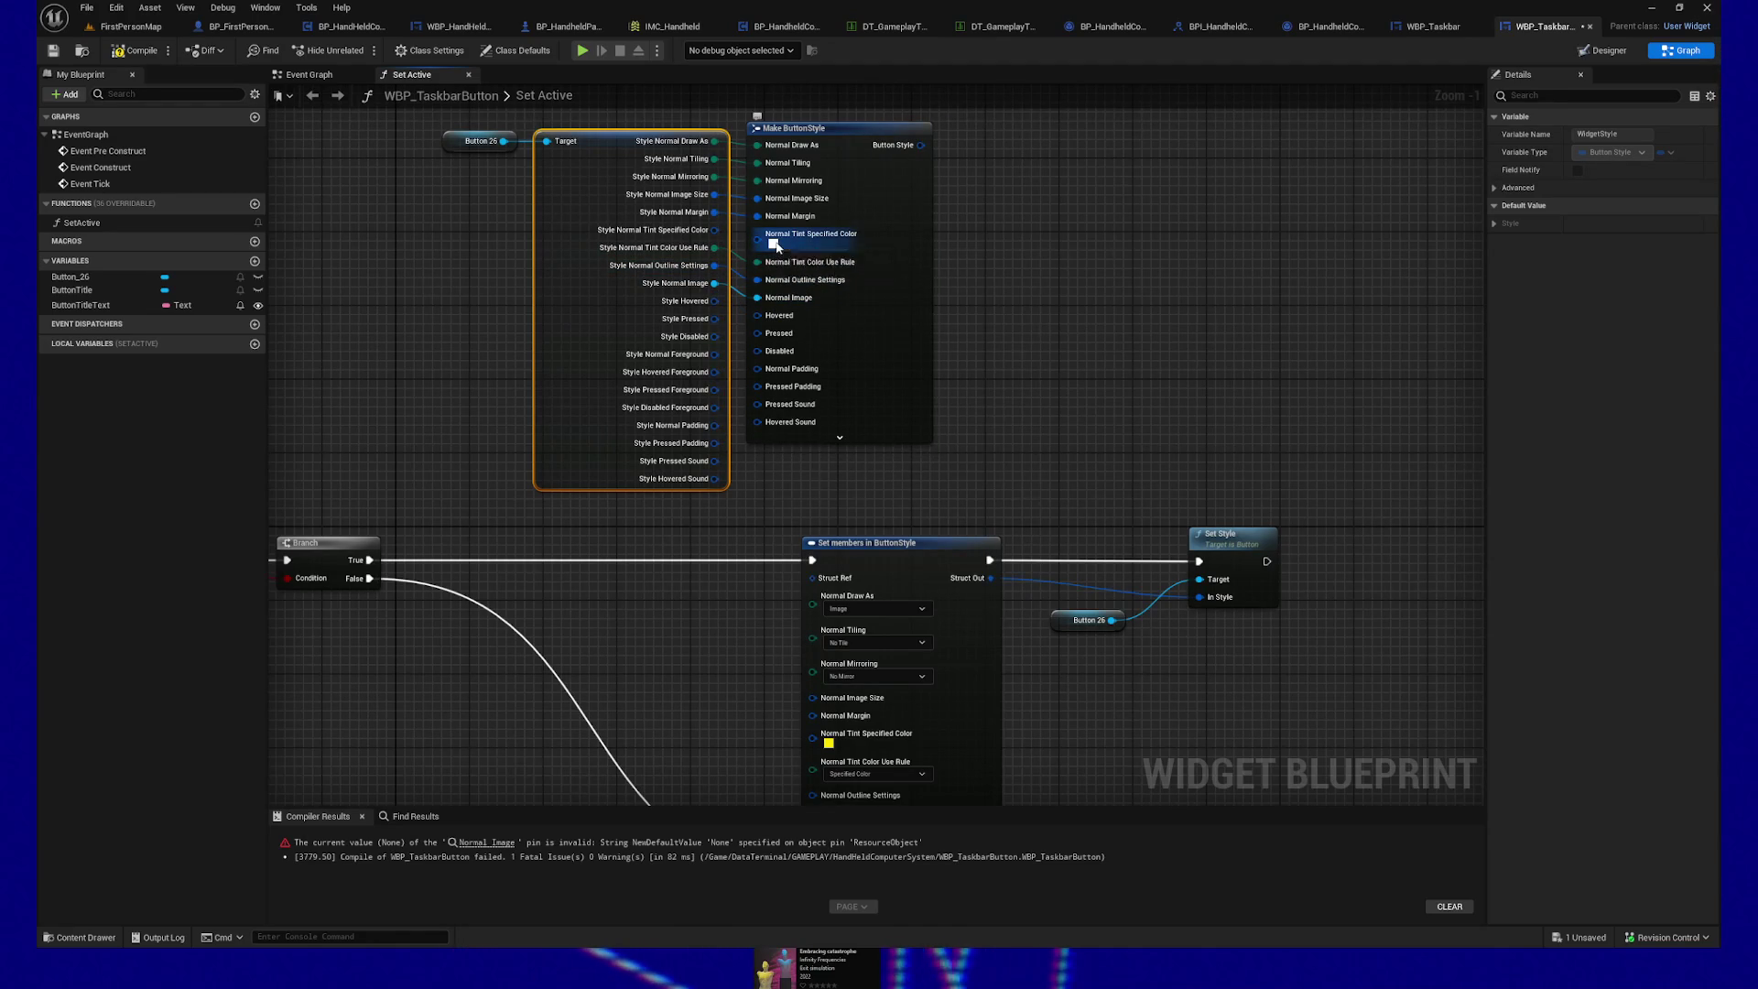
# Step: Set Make ButtonStyle's Normal Tint Specified Color to yellow
pyautogui.click(774, 242)
pyautogui.click(935, 278)
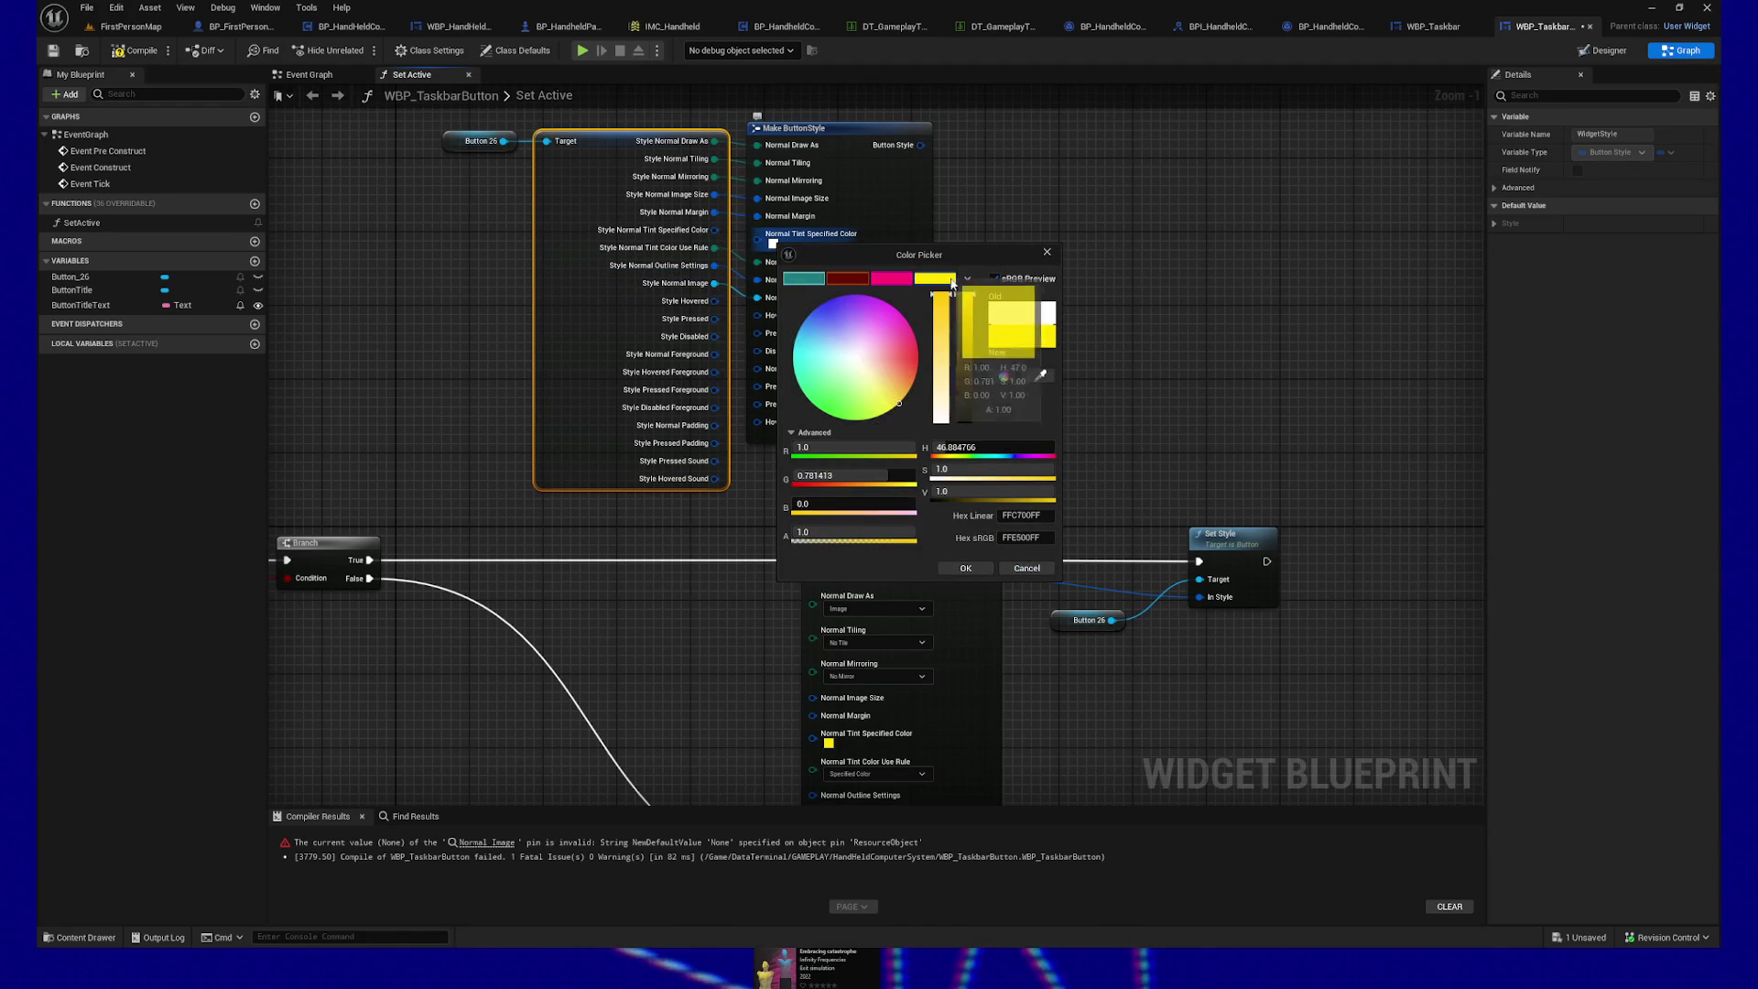
pyautogui.click(964, 568)
# Step: Wire the remaining style members, including Normal Padding, Pressed/Hovered Sound and Normal/Disabled Foreground, into Make ButtonStyle
pyautogui.moveTo(732, 288)
pyautogui.mouseDown()
pyautogui.moveTo(774, 303)
pyautogui.moveTo(774, 338)
pyautogui.mouseUp()
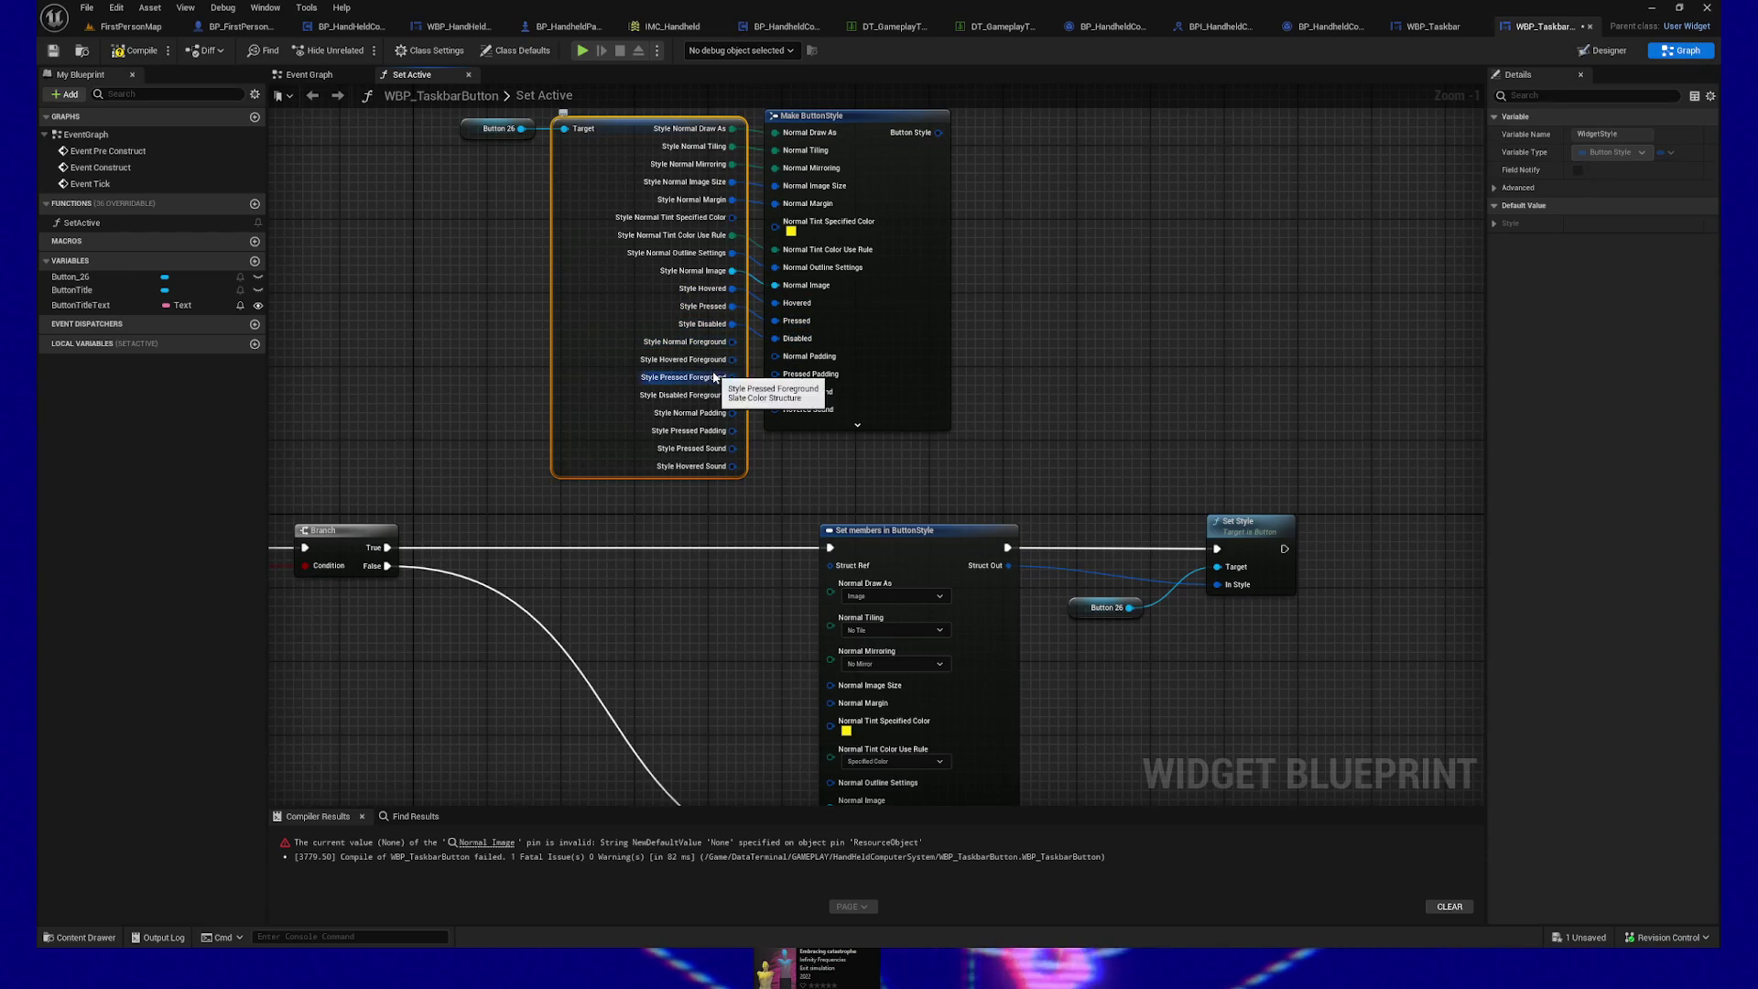
pyautogui.moveTo(732, 413); pyautogui.dragTo(776, 373)
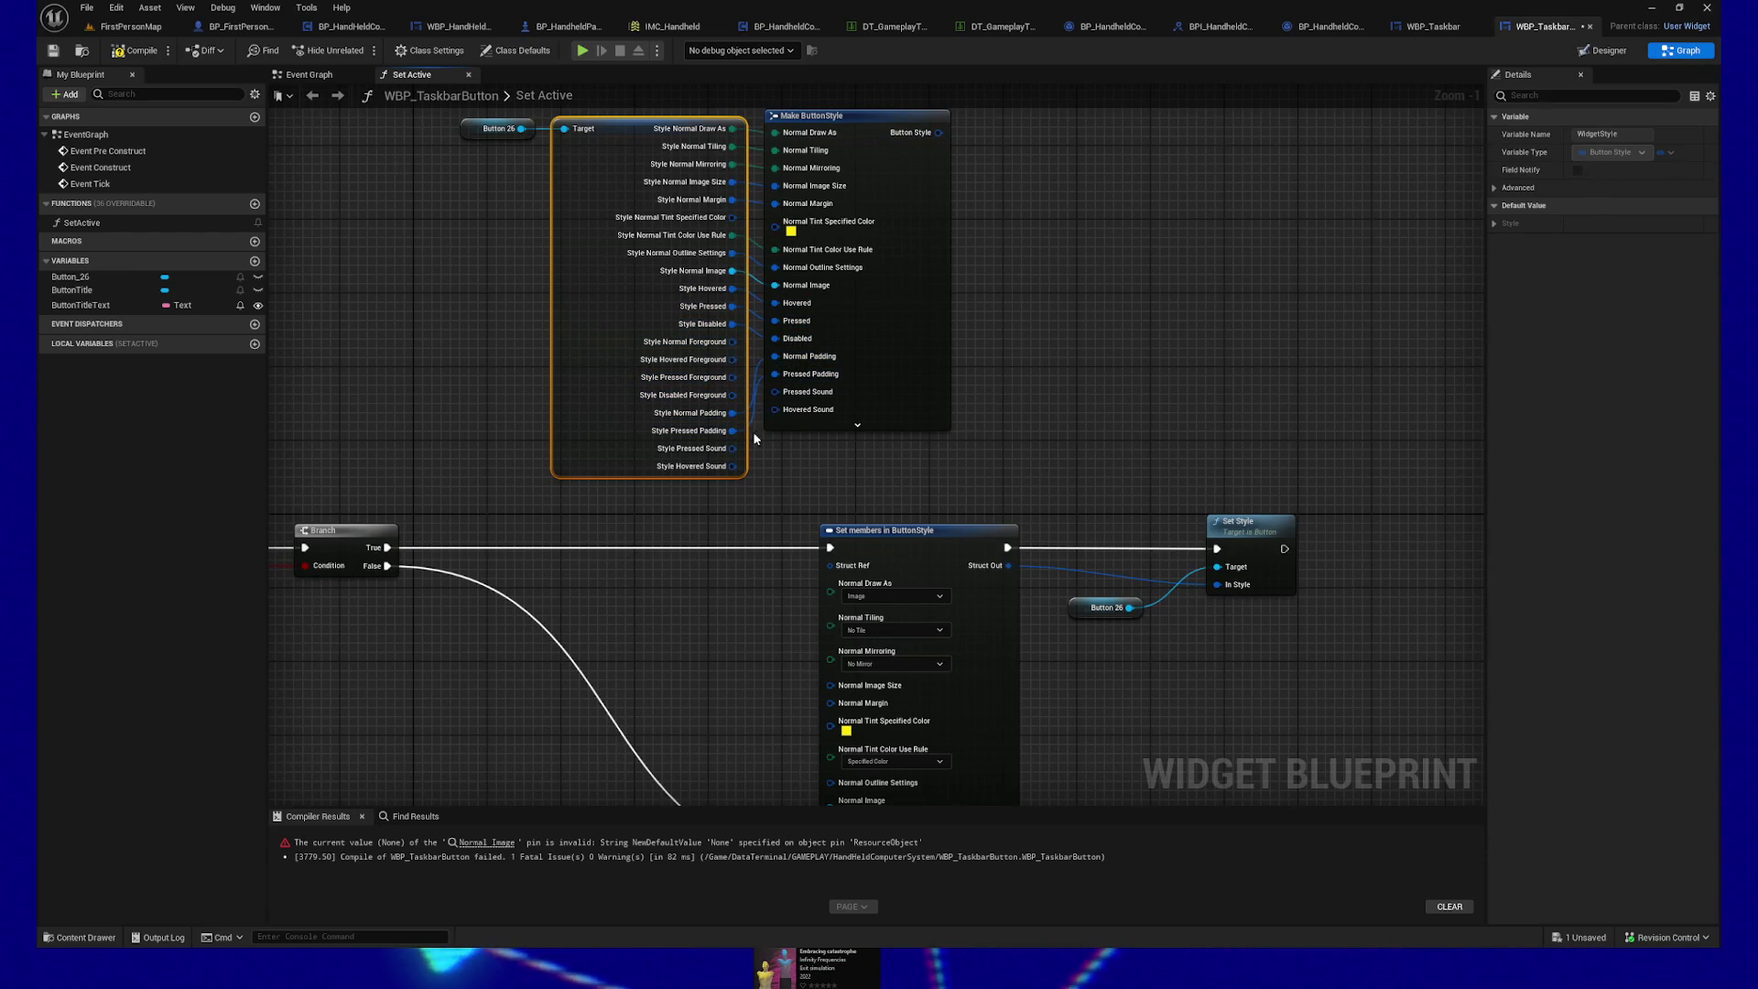
pyautogui.click(857, 424)
pyautogui.moveTo(733, 449); pyautogui.dragTo(777, 463)
pyautogui.moveTo(733, 466); pyautogui.dragTo(780, 488)
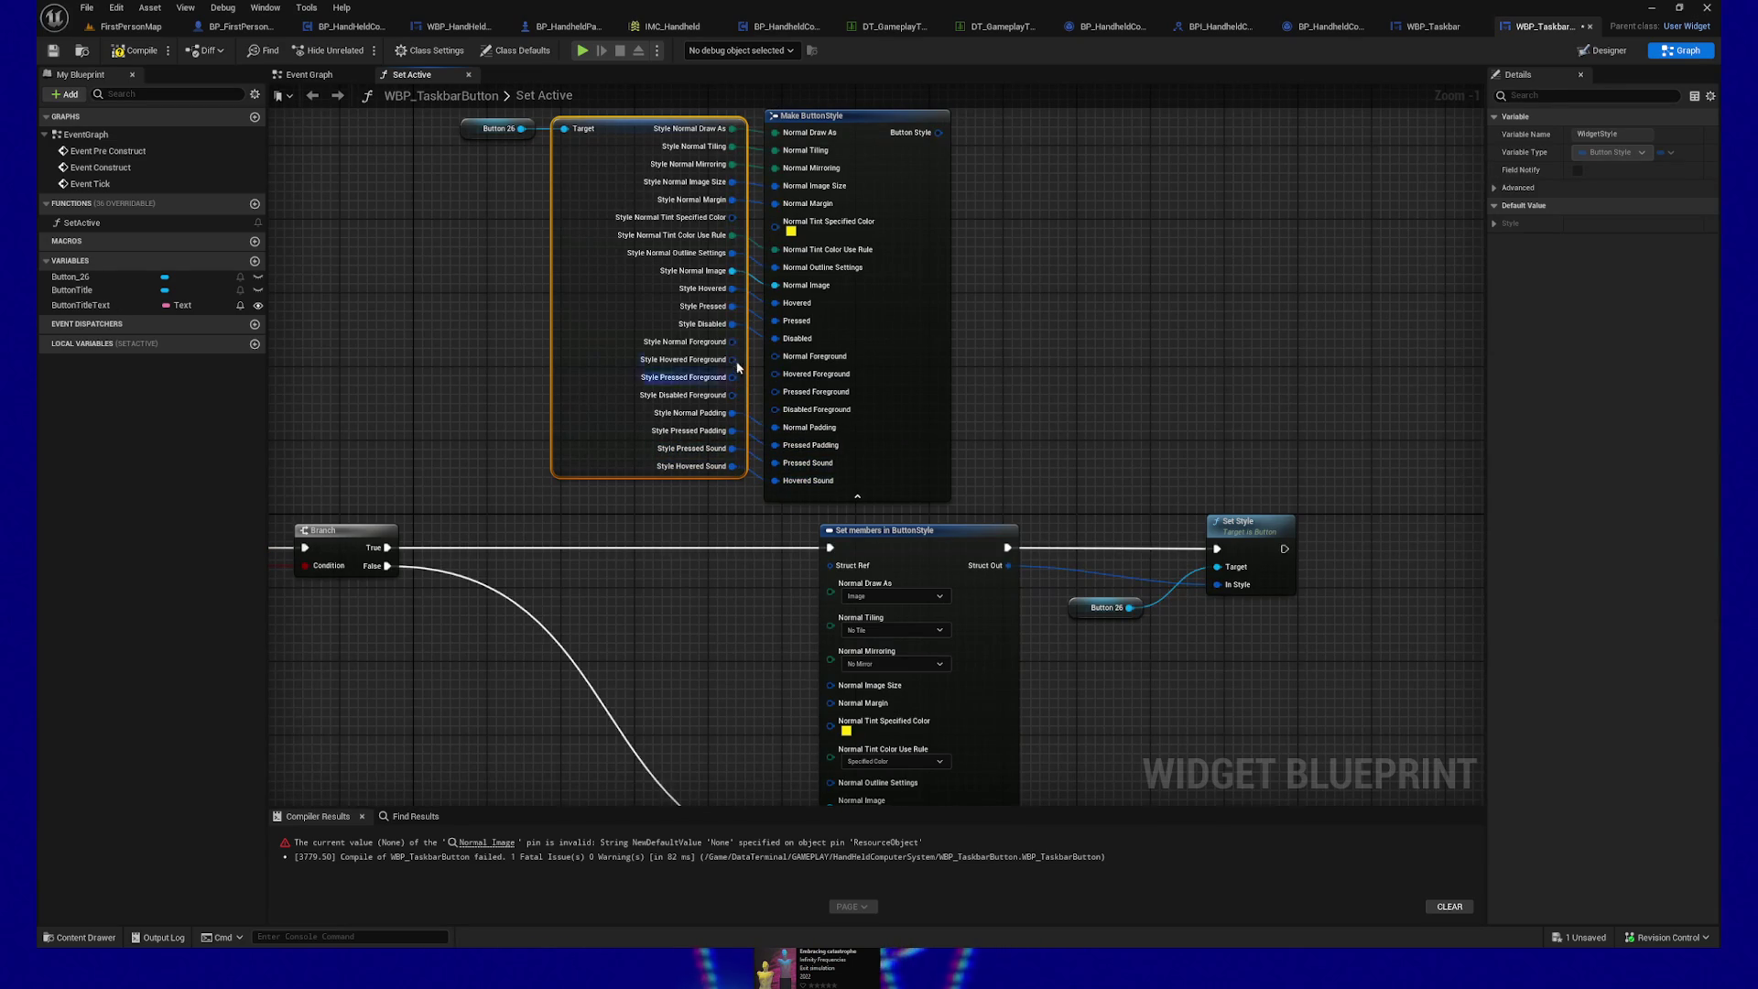
pyautogui.moveTo(733, 341)
pyautogui.mouseDown()
pyautogui.moveTo(779, 377)
pyautogui.moveTo(776, 357)
pyautogui.moveTo(746, 365)
pyautogui.moveTo(785, 382)
pyautogui.moveTo(775, 409)
pyautogui.mouseUp()
pyautogui.moveTo(980, 375)
pyautogui.mouseDown()
pyautogui.moveTo(996, 442)
pyautogui.moveTo(950, 366)
pyautogui.mouseUp()
# Step: Feed the built Button Style into Set Style, run from Branch True, and select Set members
pyautogui.moveTo(900, 142)
pyautogui.mouseDown()
pyautogui.moveTo(1110, 373)
pyautogui.moveTo(1183, 593)
pyautogui.mouseUp()
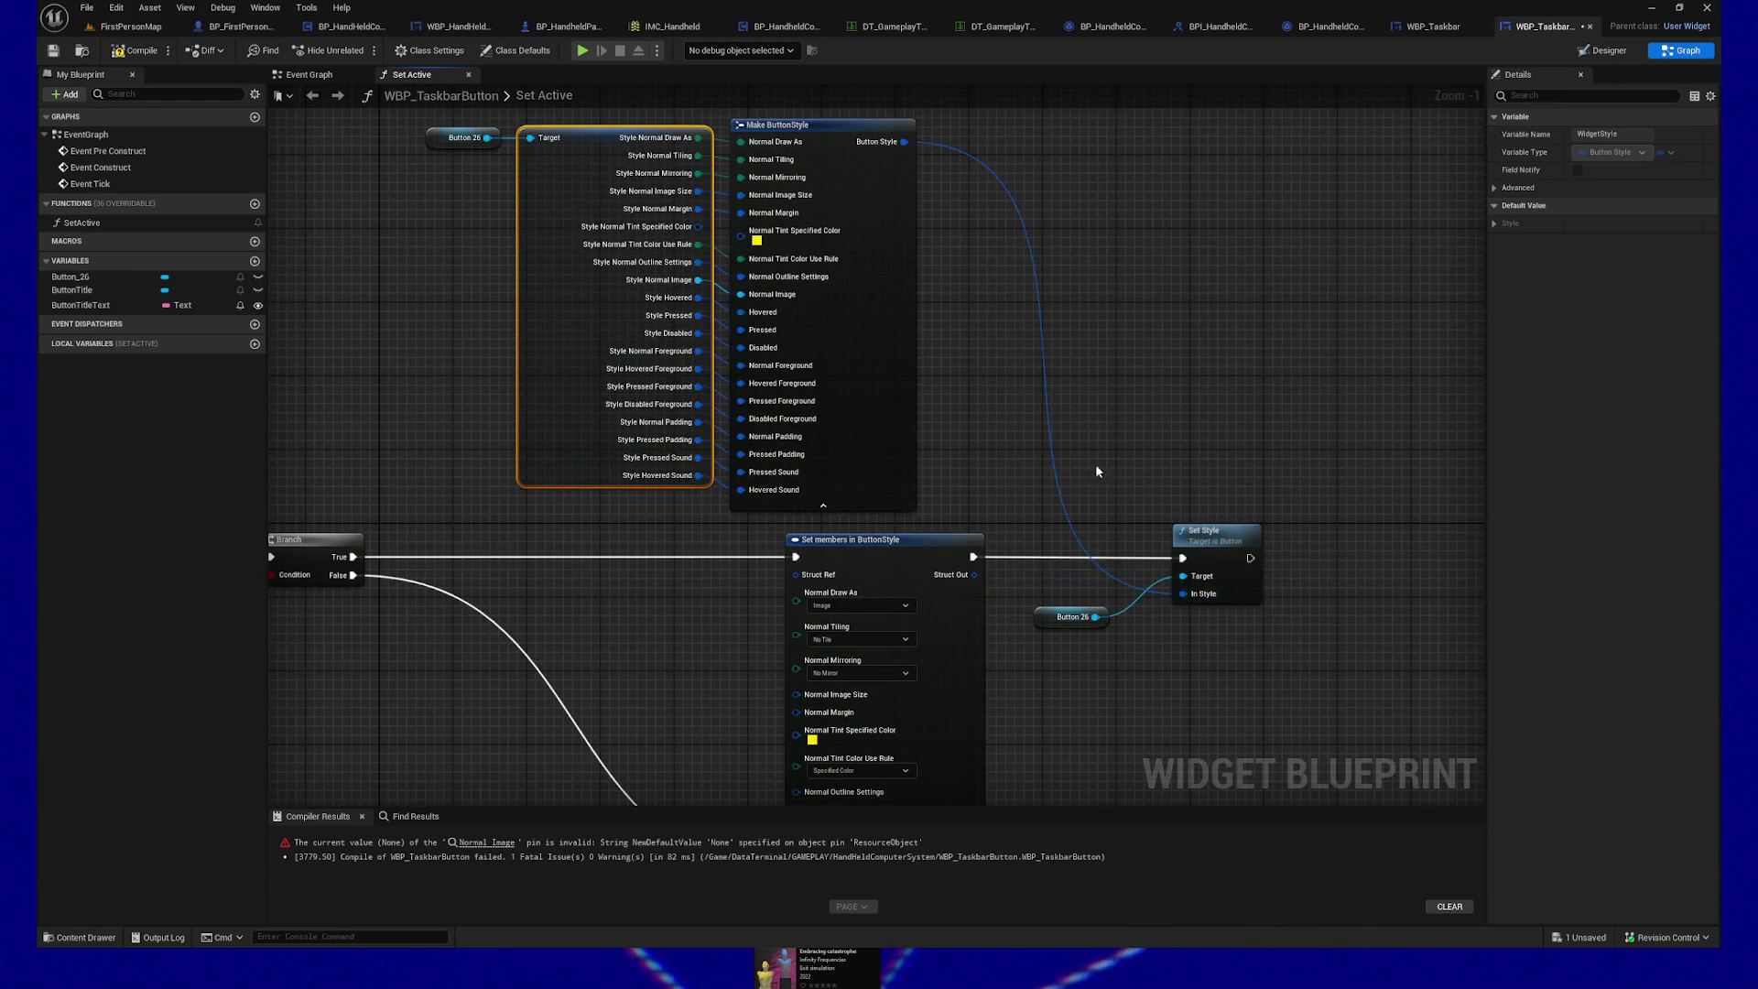
pyautogui.moveTo(374, 579); pyautogui.dragTo(1204, 580)
pyautogui.click(903, 559)
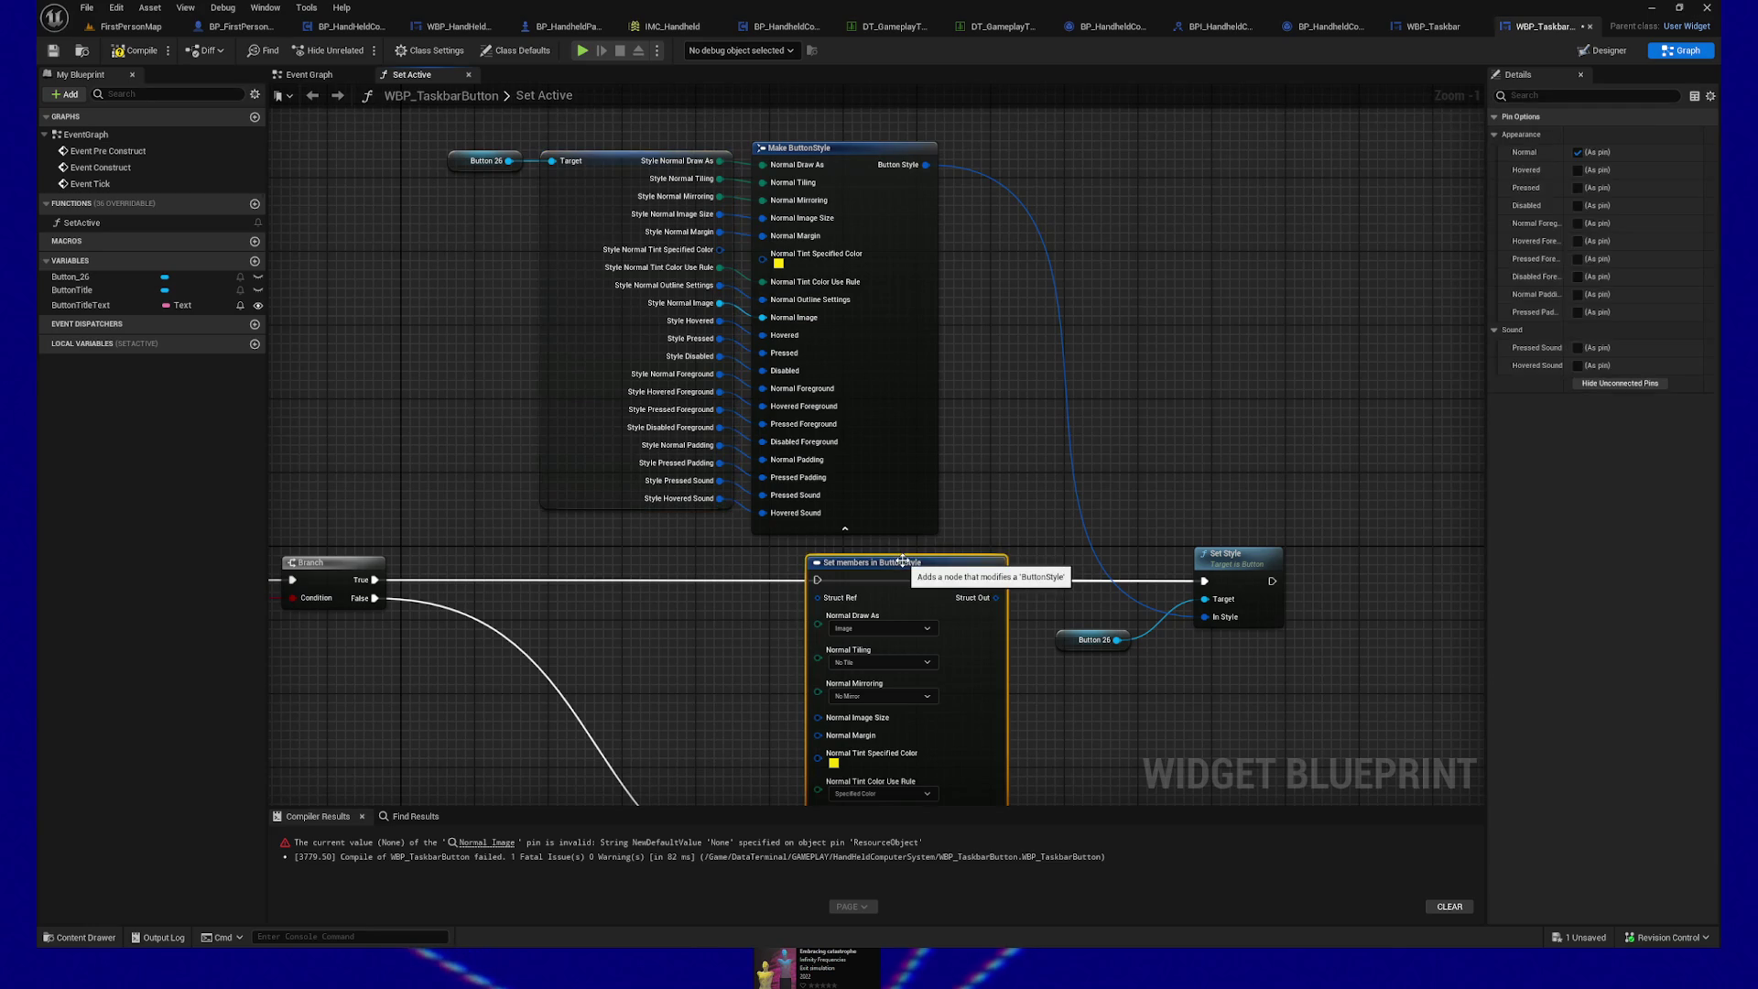
# Step: Delete the Set members node and paste a copy of the Break and Make ButtonStyle nodes
pyautogui.press('Delete')
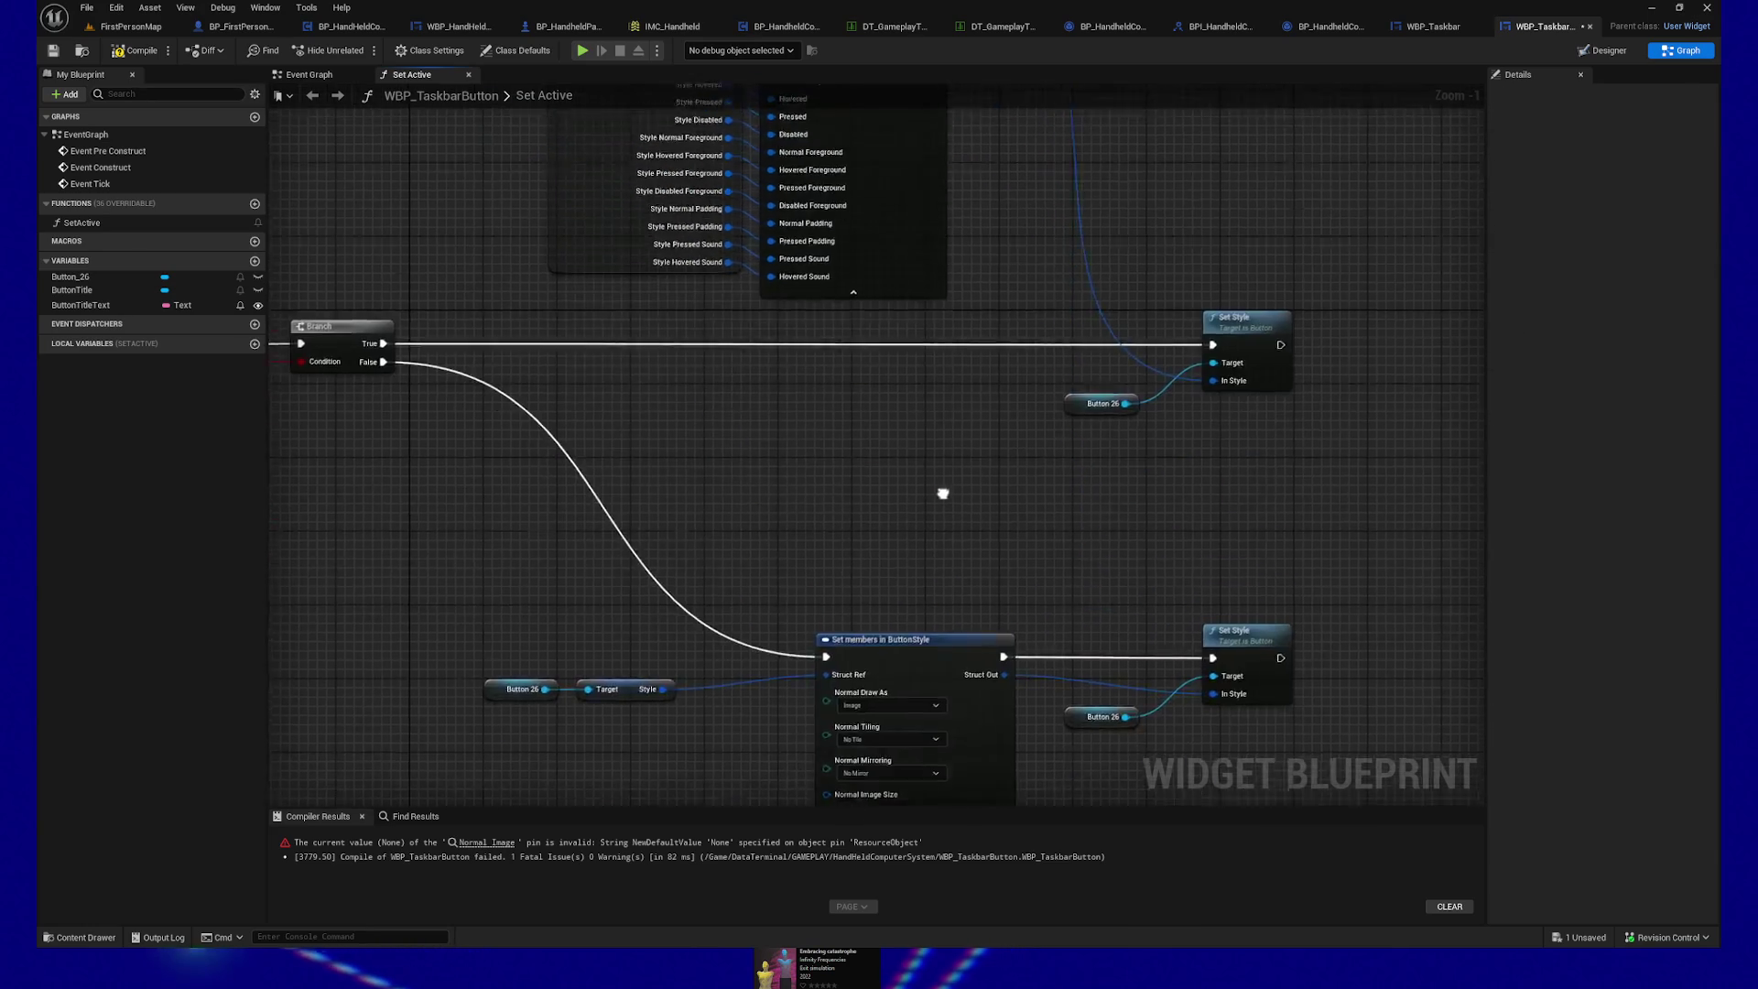
pyautogui.scroll(-3, 926, 529)
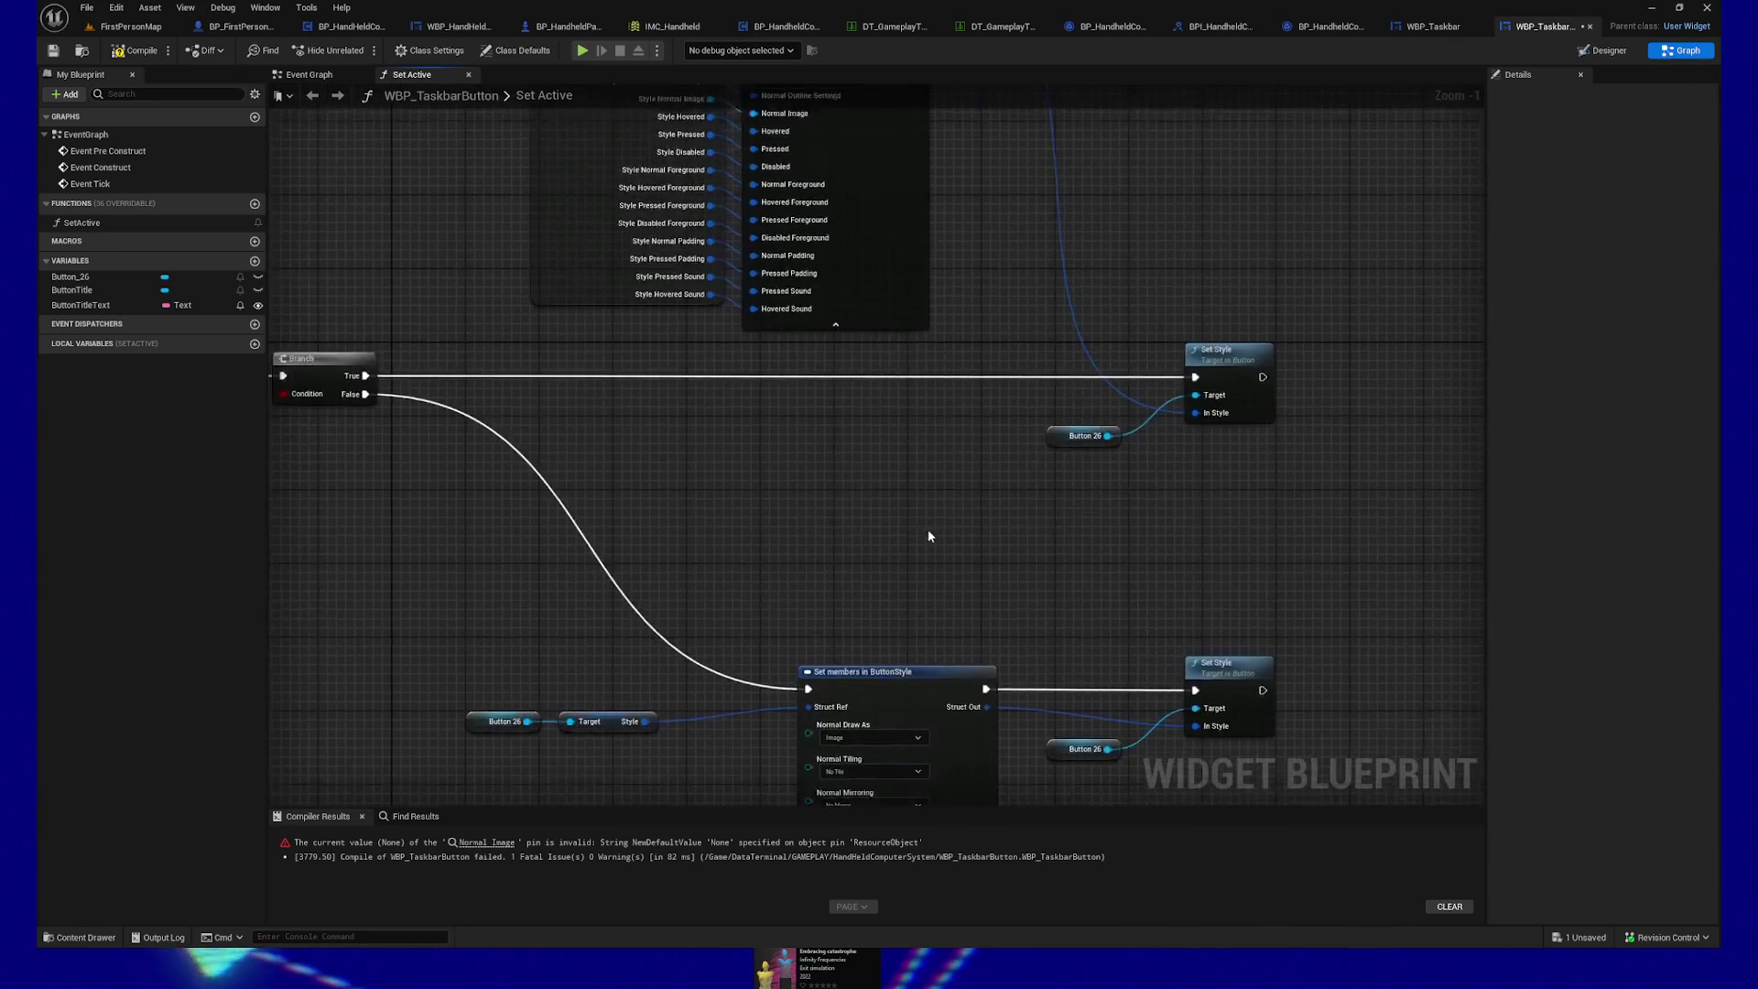
pyautogui.moveTo(621, 242)
pyautogui.mouseDown()
pyautogui.moveTo(968, 403)
pyautogui.moveTo(1062, 393)
pyautogui.moveTo(998, 417)
pyautogui.mouseUp()
pyautogui.moveTo(920, 596); pyautogui.dragTo(921, 275)
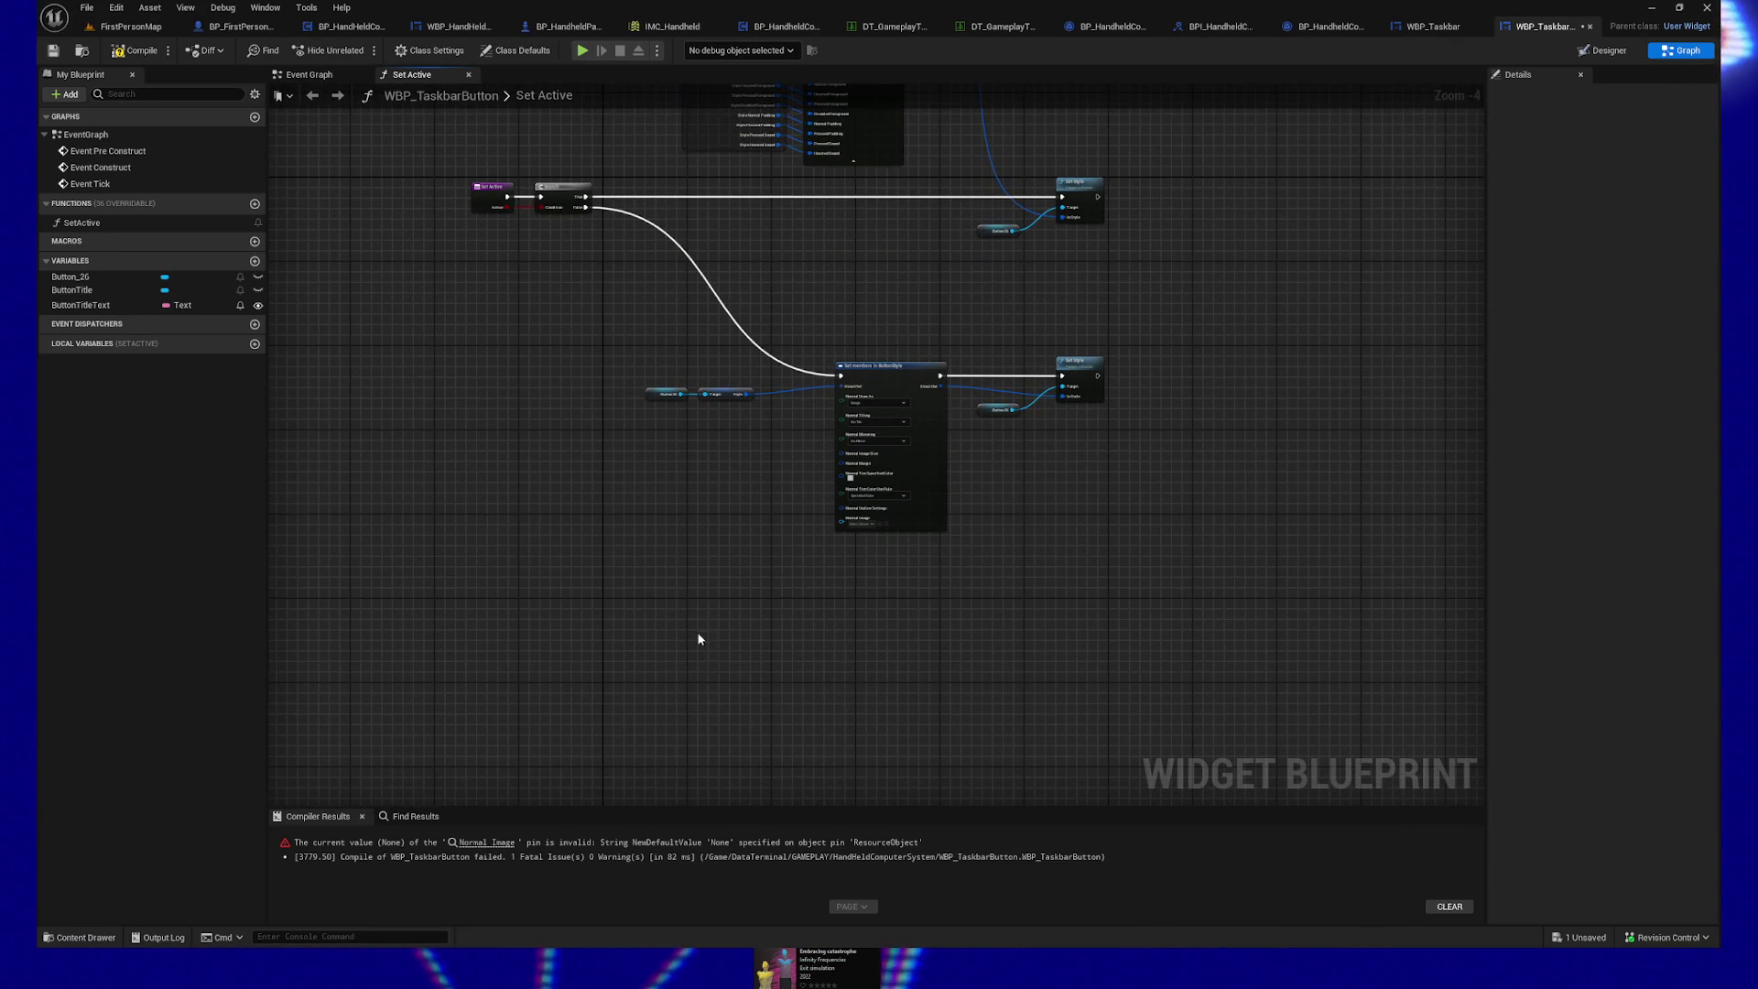
pyautogui.hotkey('ctrl', 'v')
# Step: Wire Branch False and the copied Make ButtonStyle into the lower Set Style, deleting the old nodes
pyautogui.moveTo(586, 207)
pyautogui.mouseDown()
pyautogui.moveTo(989, 376)
pyautogui.moveTo(1062, 375)
pyautogui.mouseUp()
pyautogui.moveTo(888, 638); pyautogui.dragTo(1061, 396)
pyautogui.moveTo(717, 339); pyautogui.dragTo(872, 415)
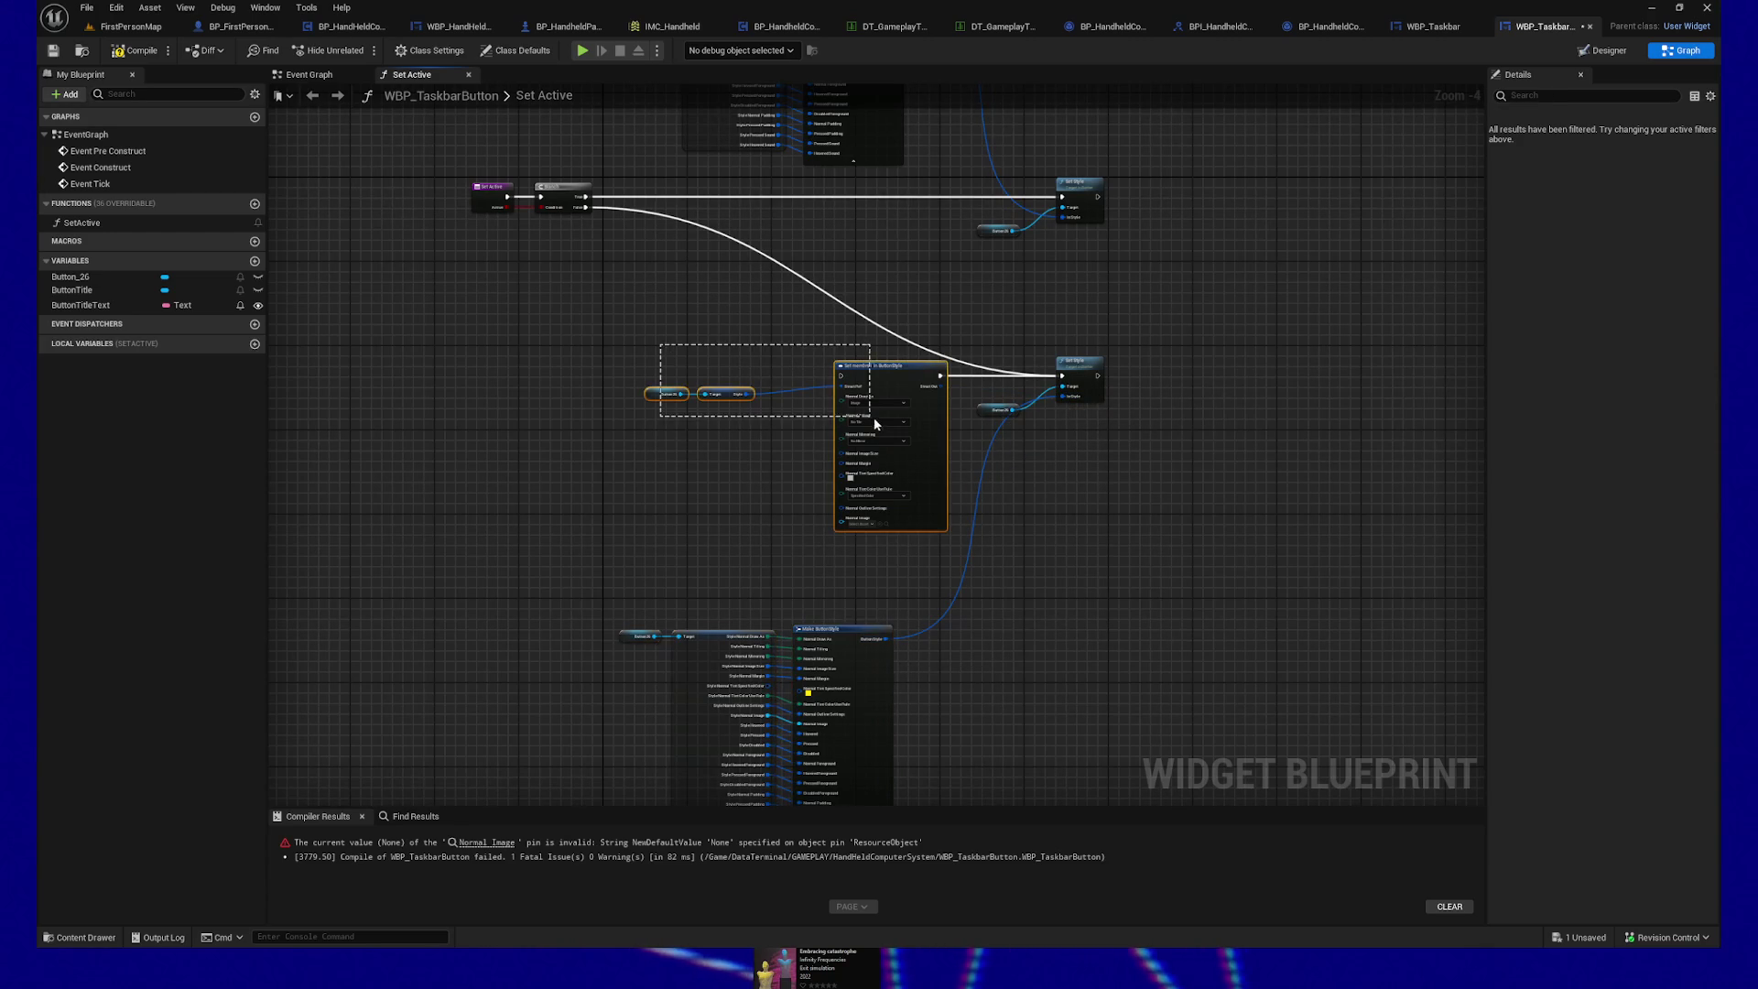
pyautogui.press('Delete')
# Step: Move Button 26 and the new style chain beside the lower Set Style
pyautogui.moveTo(584, 599); pyautogui.dragTo(906, 788)
pyautogui.moveTo(835, 624); pyautogui.dragTo(851, 392)
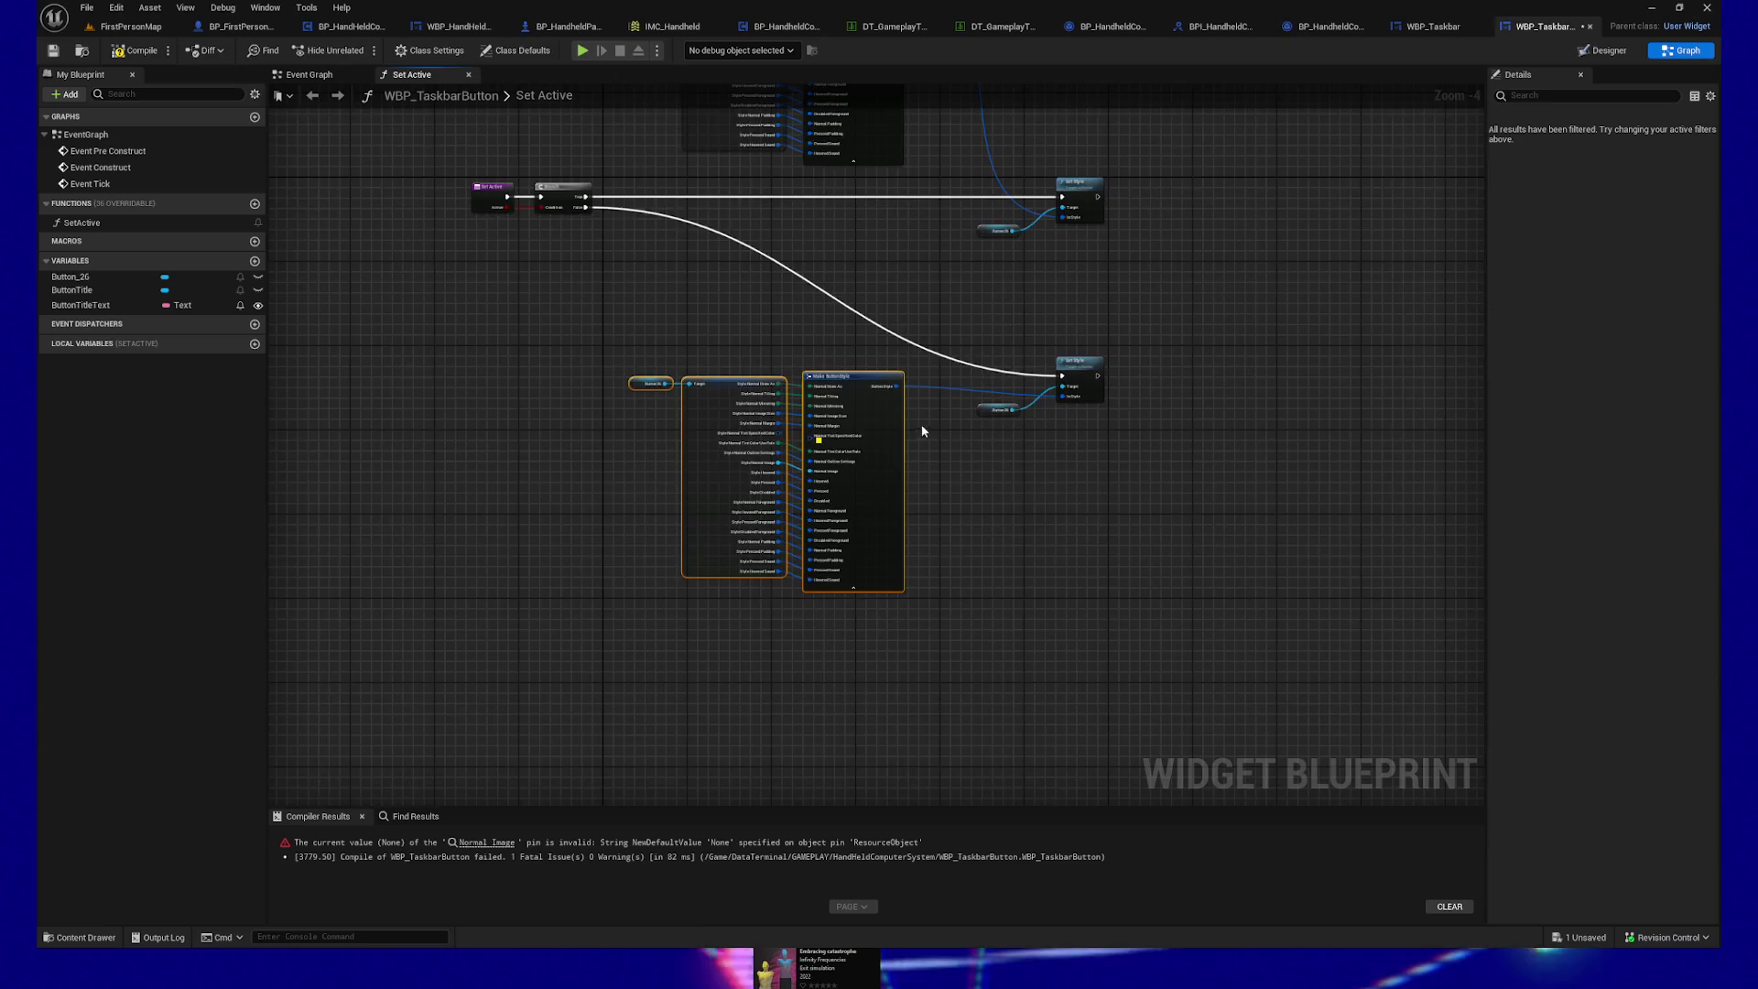
pyautogui.scroll(4, 914, 421)
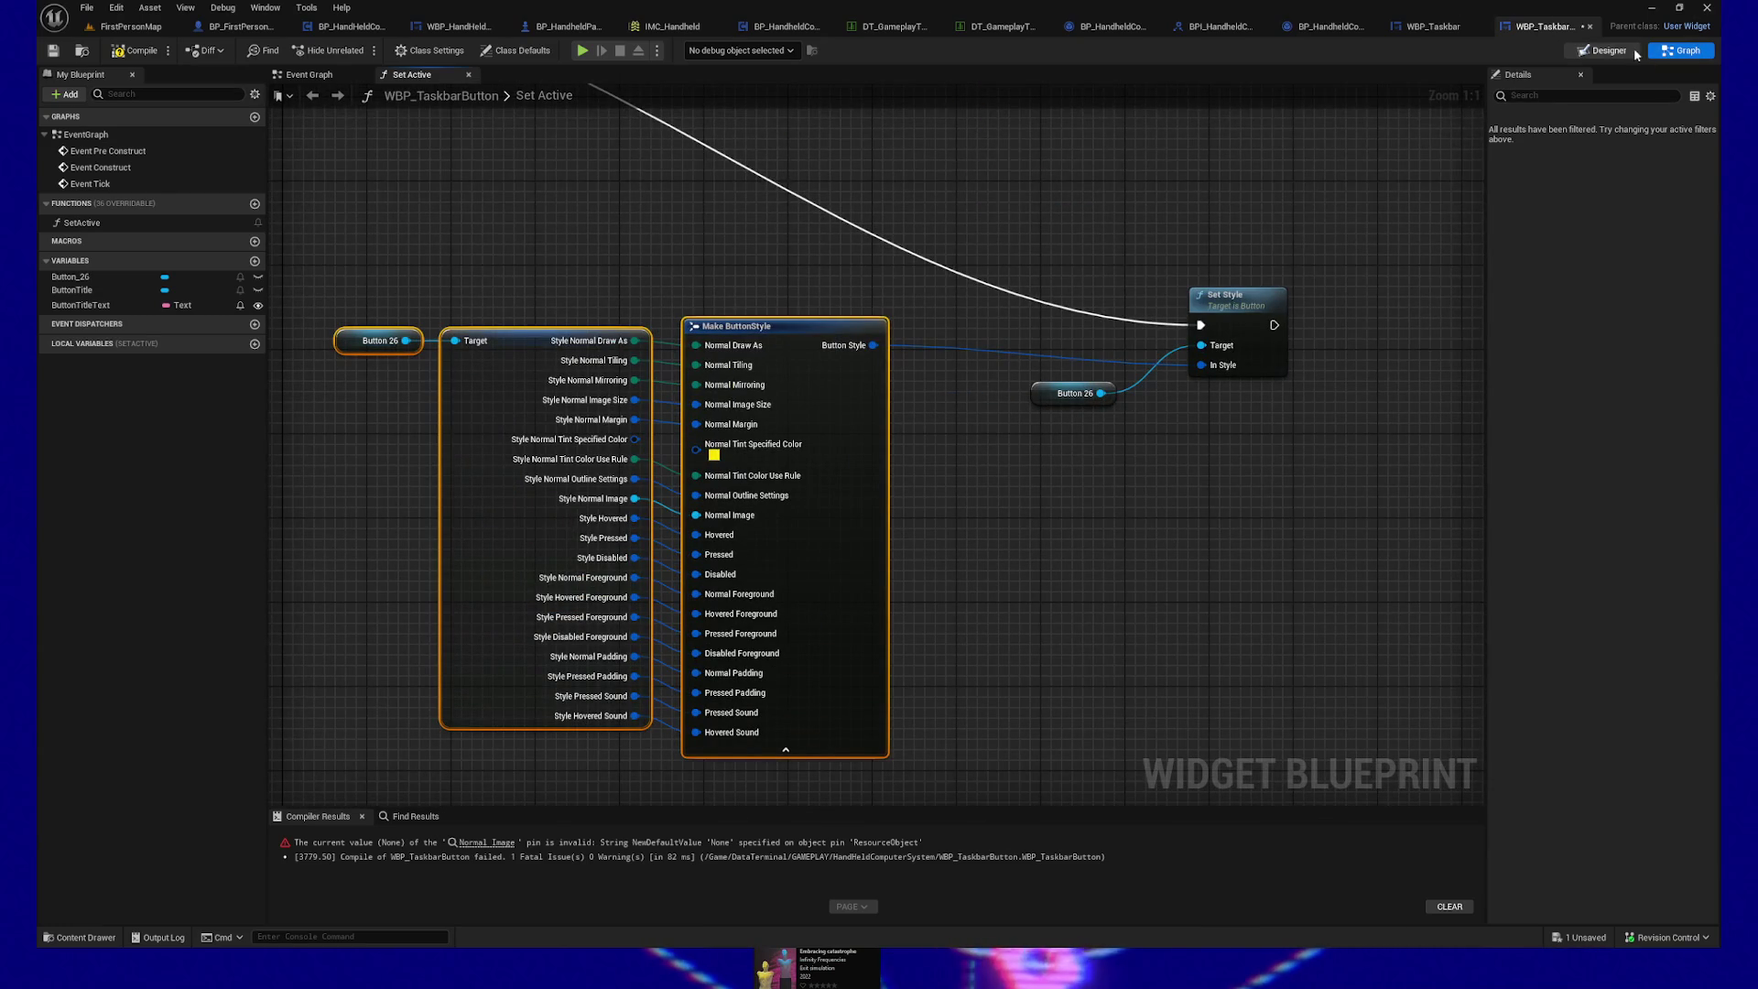
pyautogui.click(1601, 50)
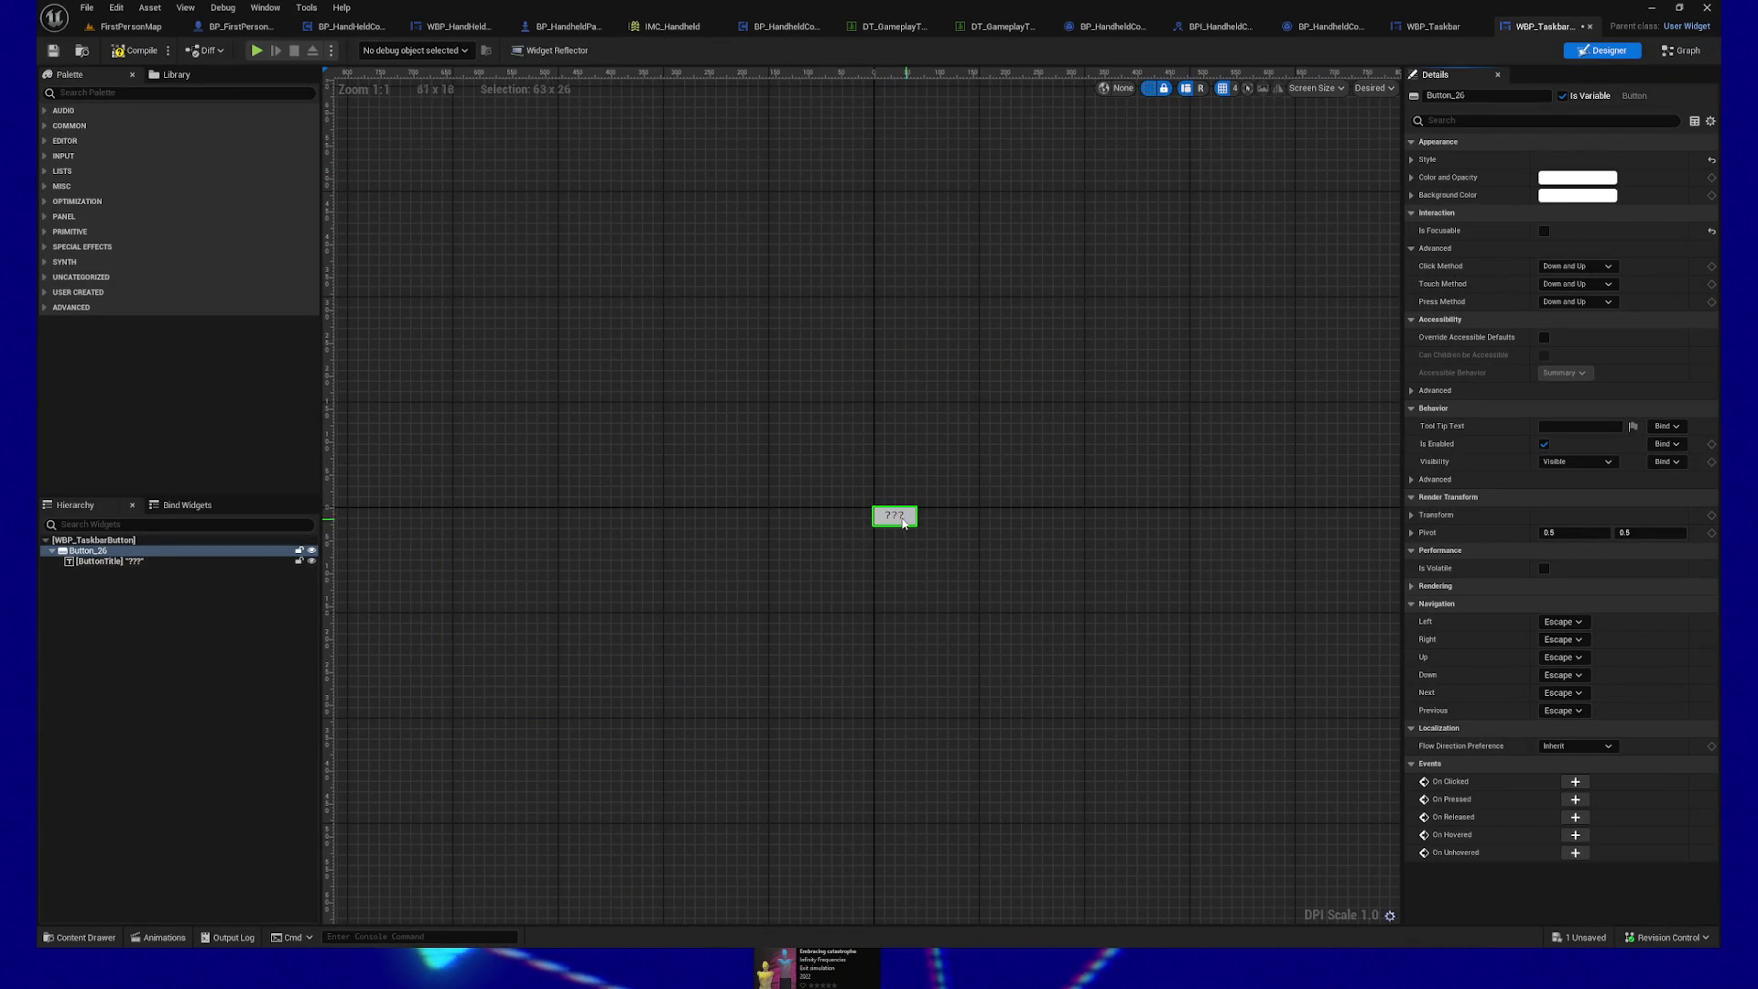
# Step: Copy the grey hex value of Button_26's Normal tint in the Designer
pyautogui.click(1411, 159)
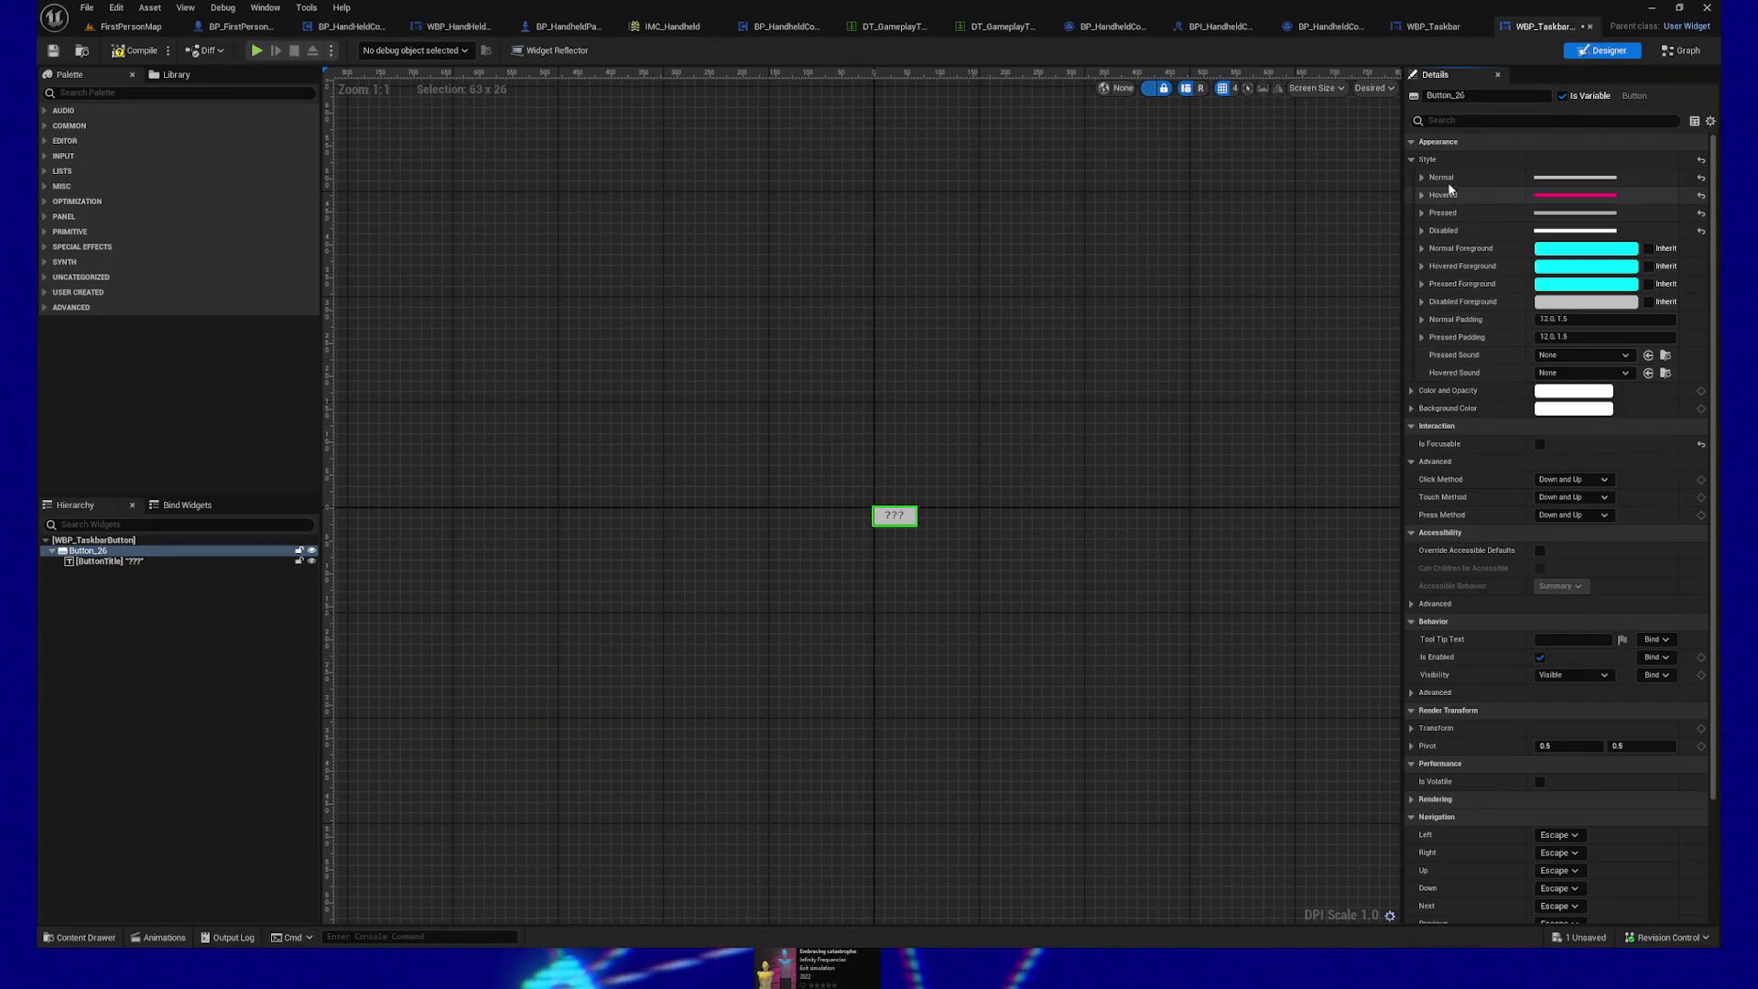
pyautogui.click(1422, 177)
pyautogui.click(1585, 251)
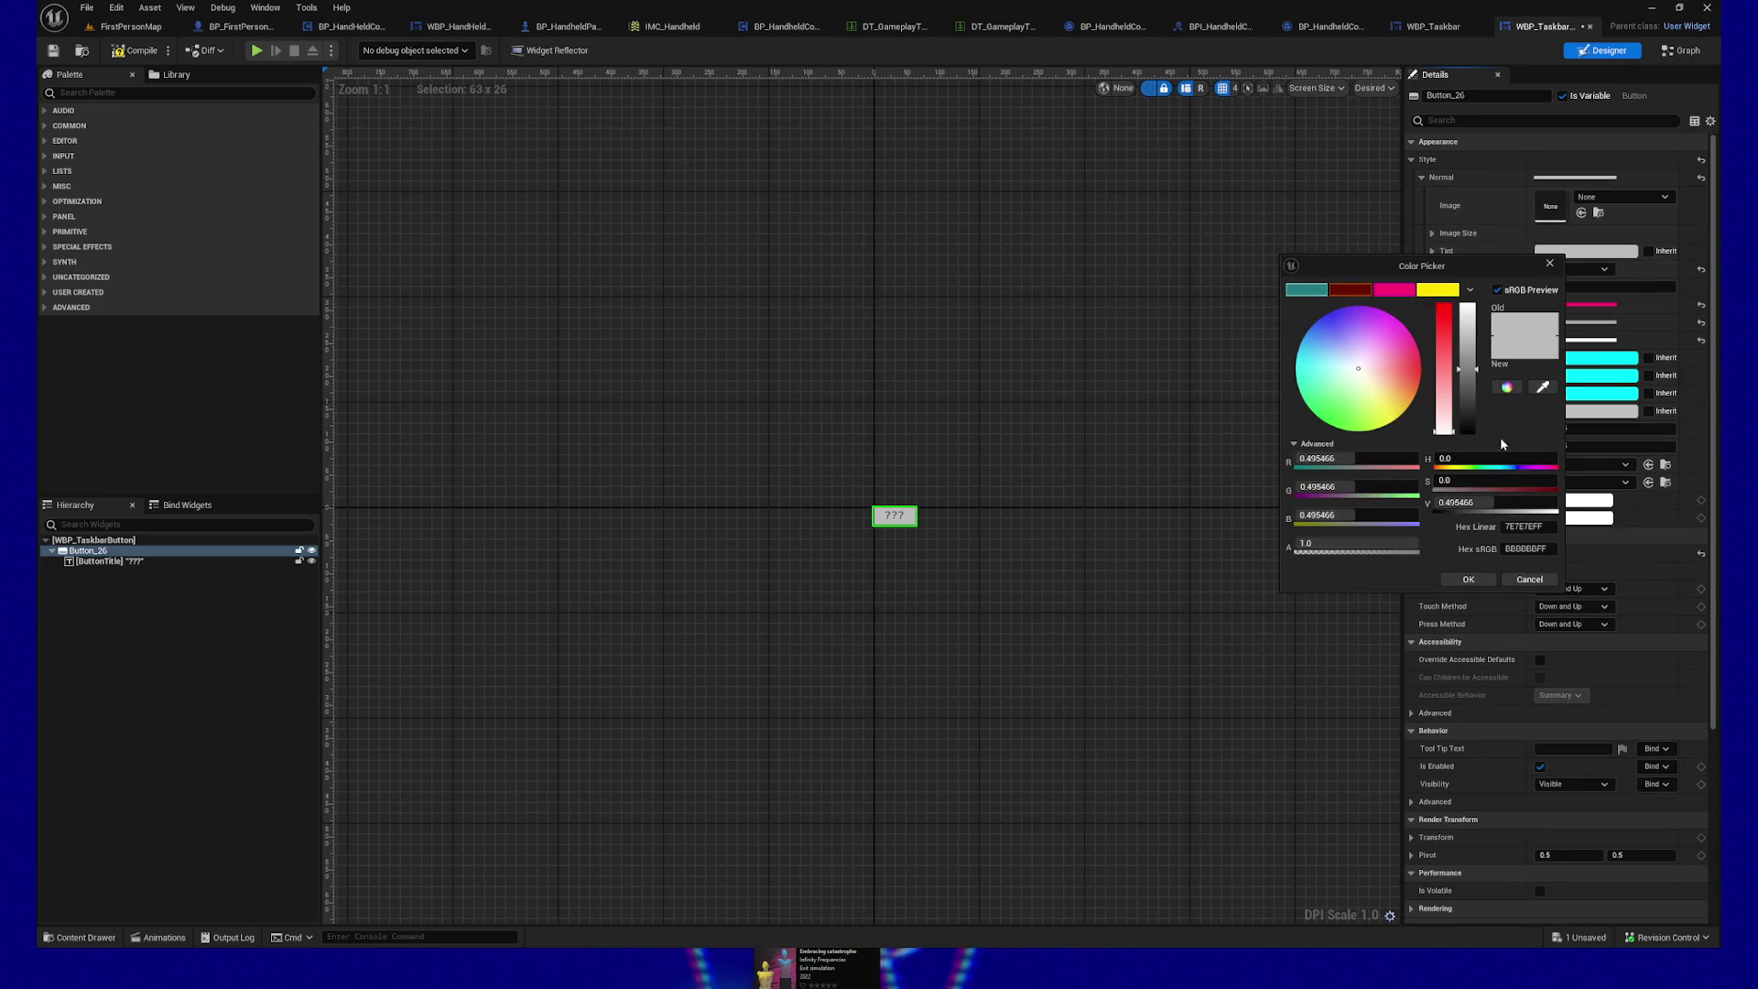
pyautogui.click(1533, 526)
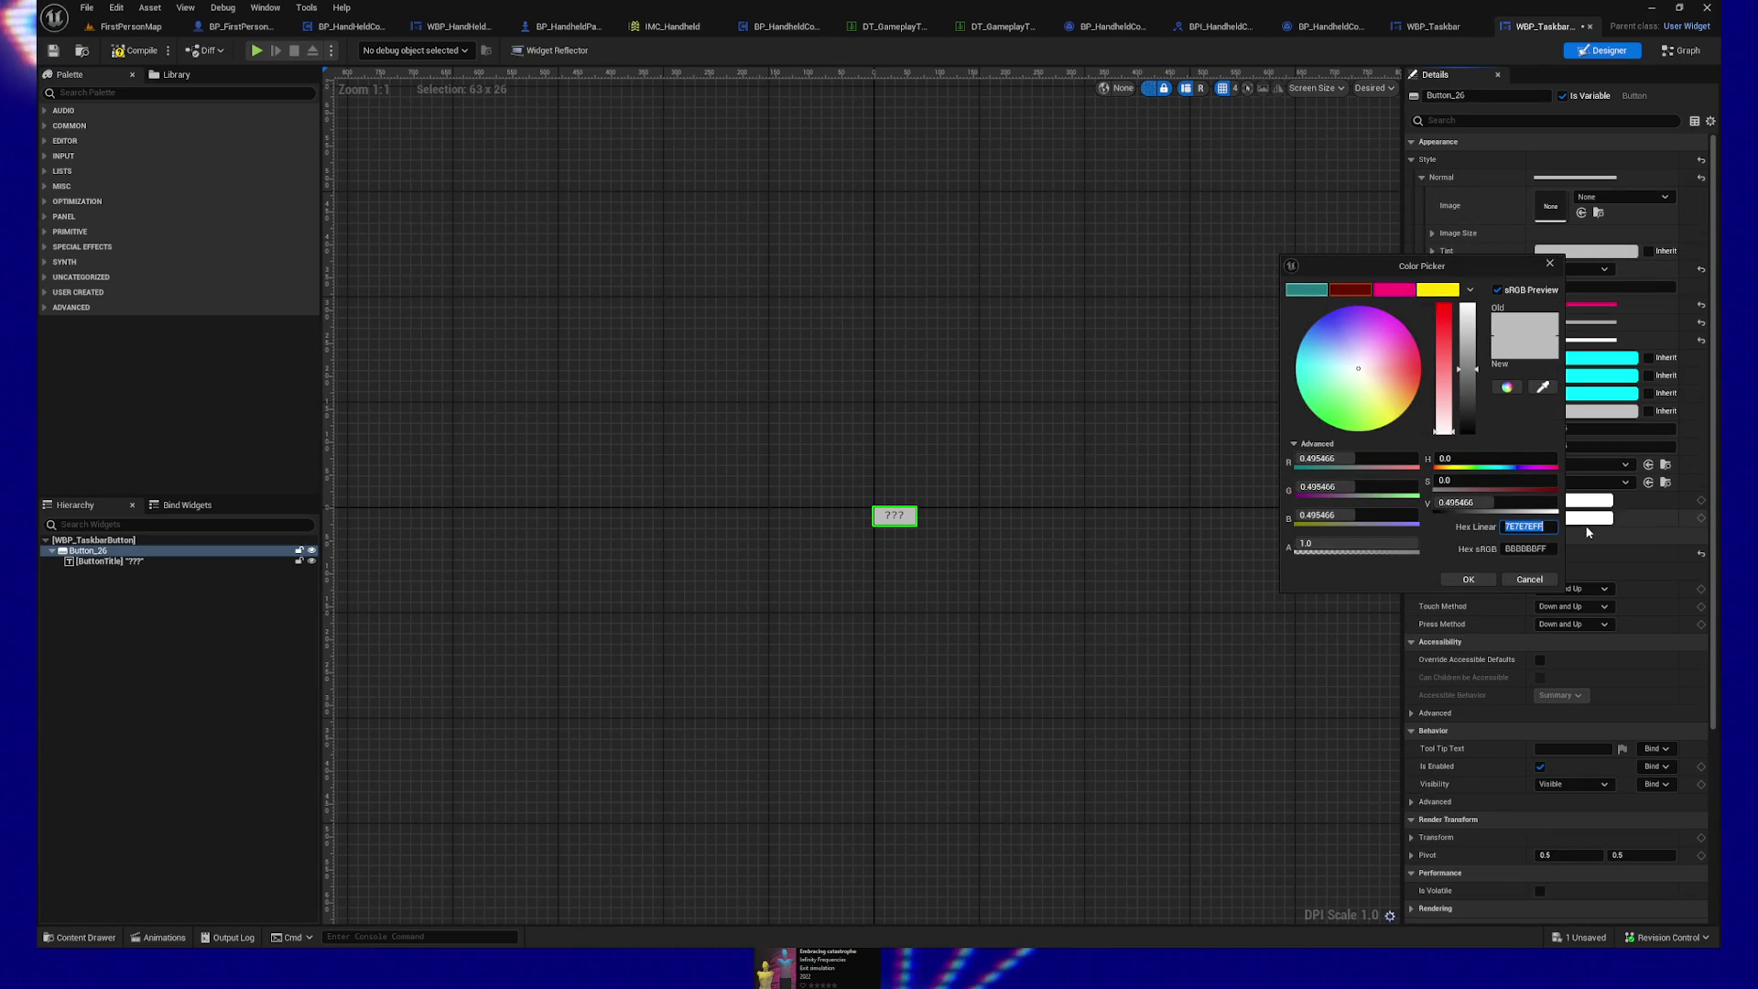
pyautogui.press('Escape')
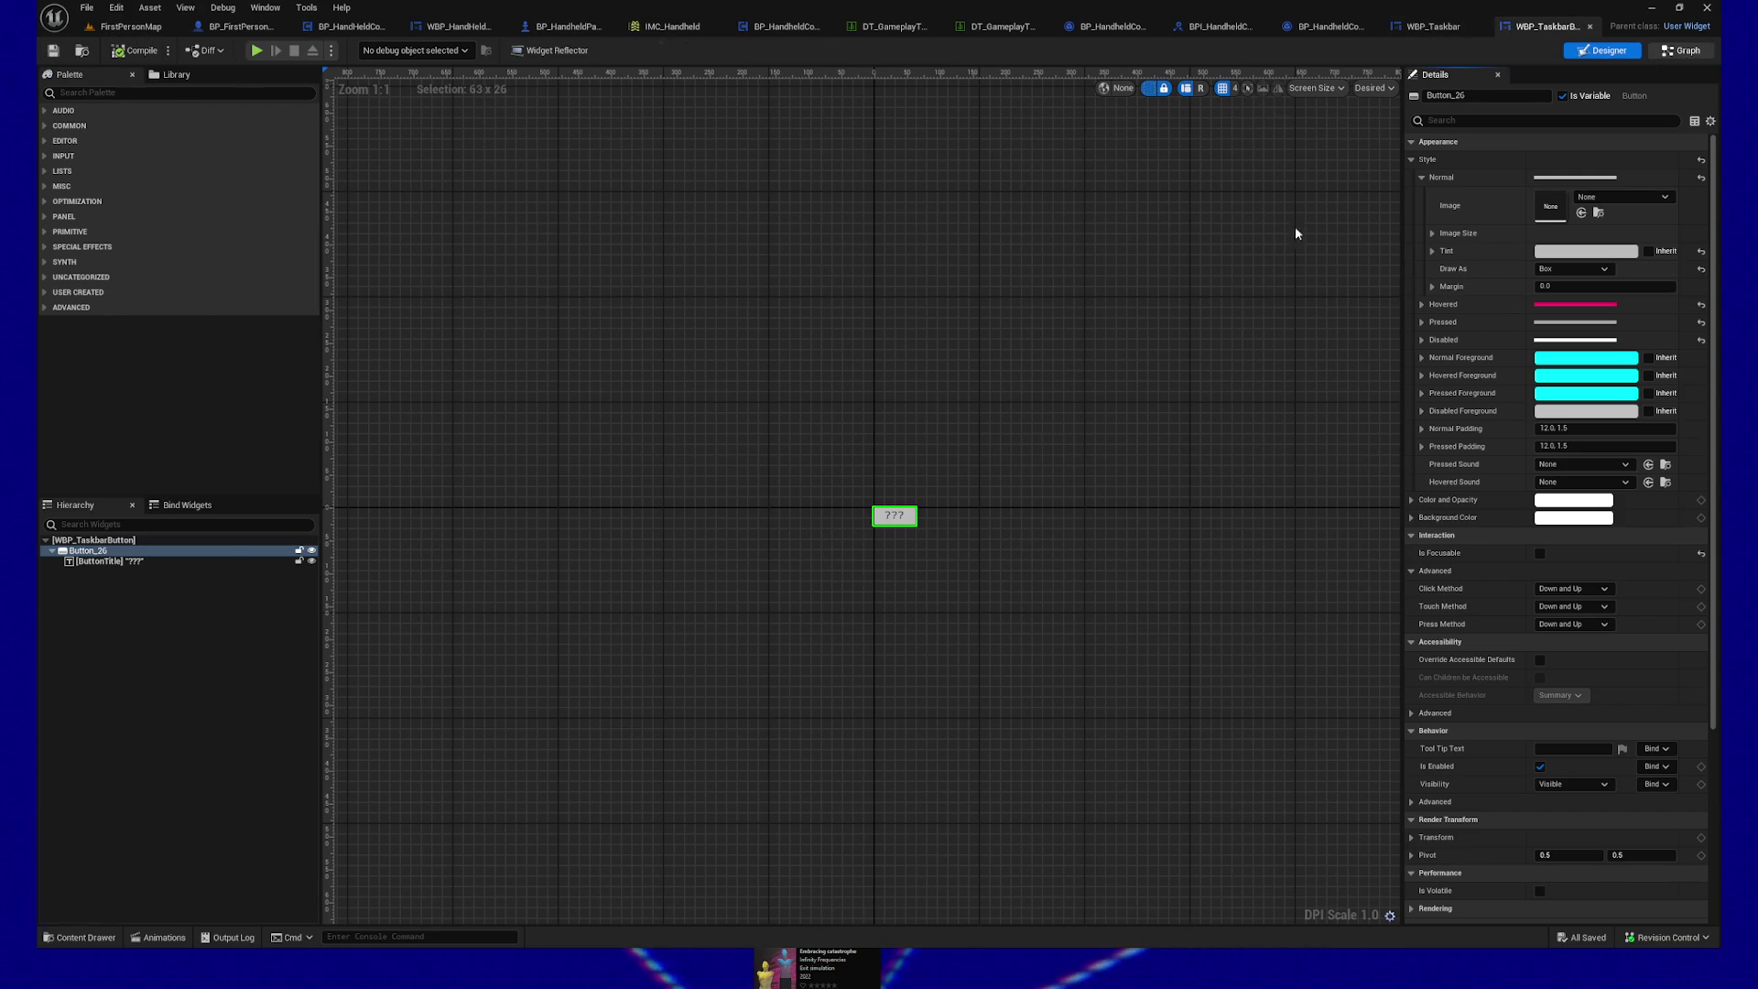
# Step: Set the lower Make ButtonStyle's Normal Tint to grey 7E7E7EFF and save the blueprint
pyautogui.click(1681, 51)
pyautogui.click(714, 455)
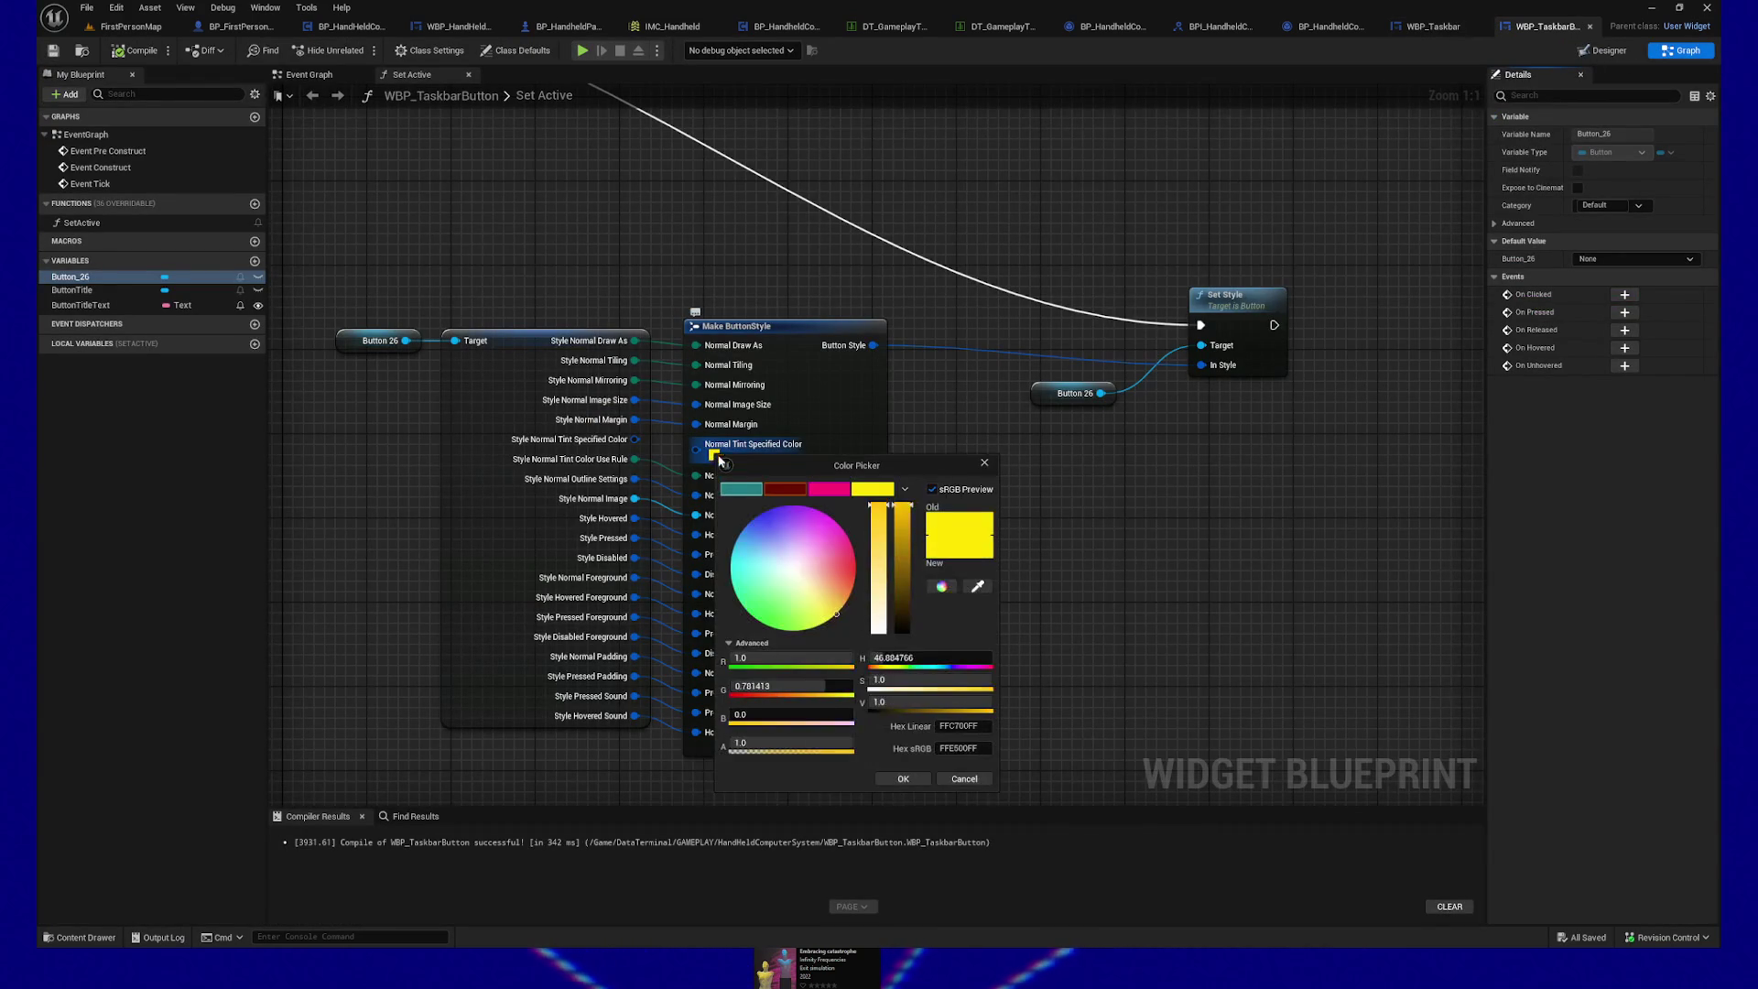
pyautogui.click(903, 778)
pyautogui.click(53, 50)
pyautogui.moveTo(458, 183); pyautogui.dragTo(1002, 404)
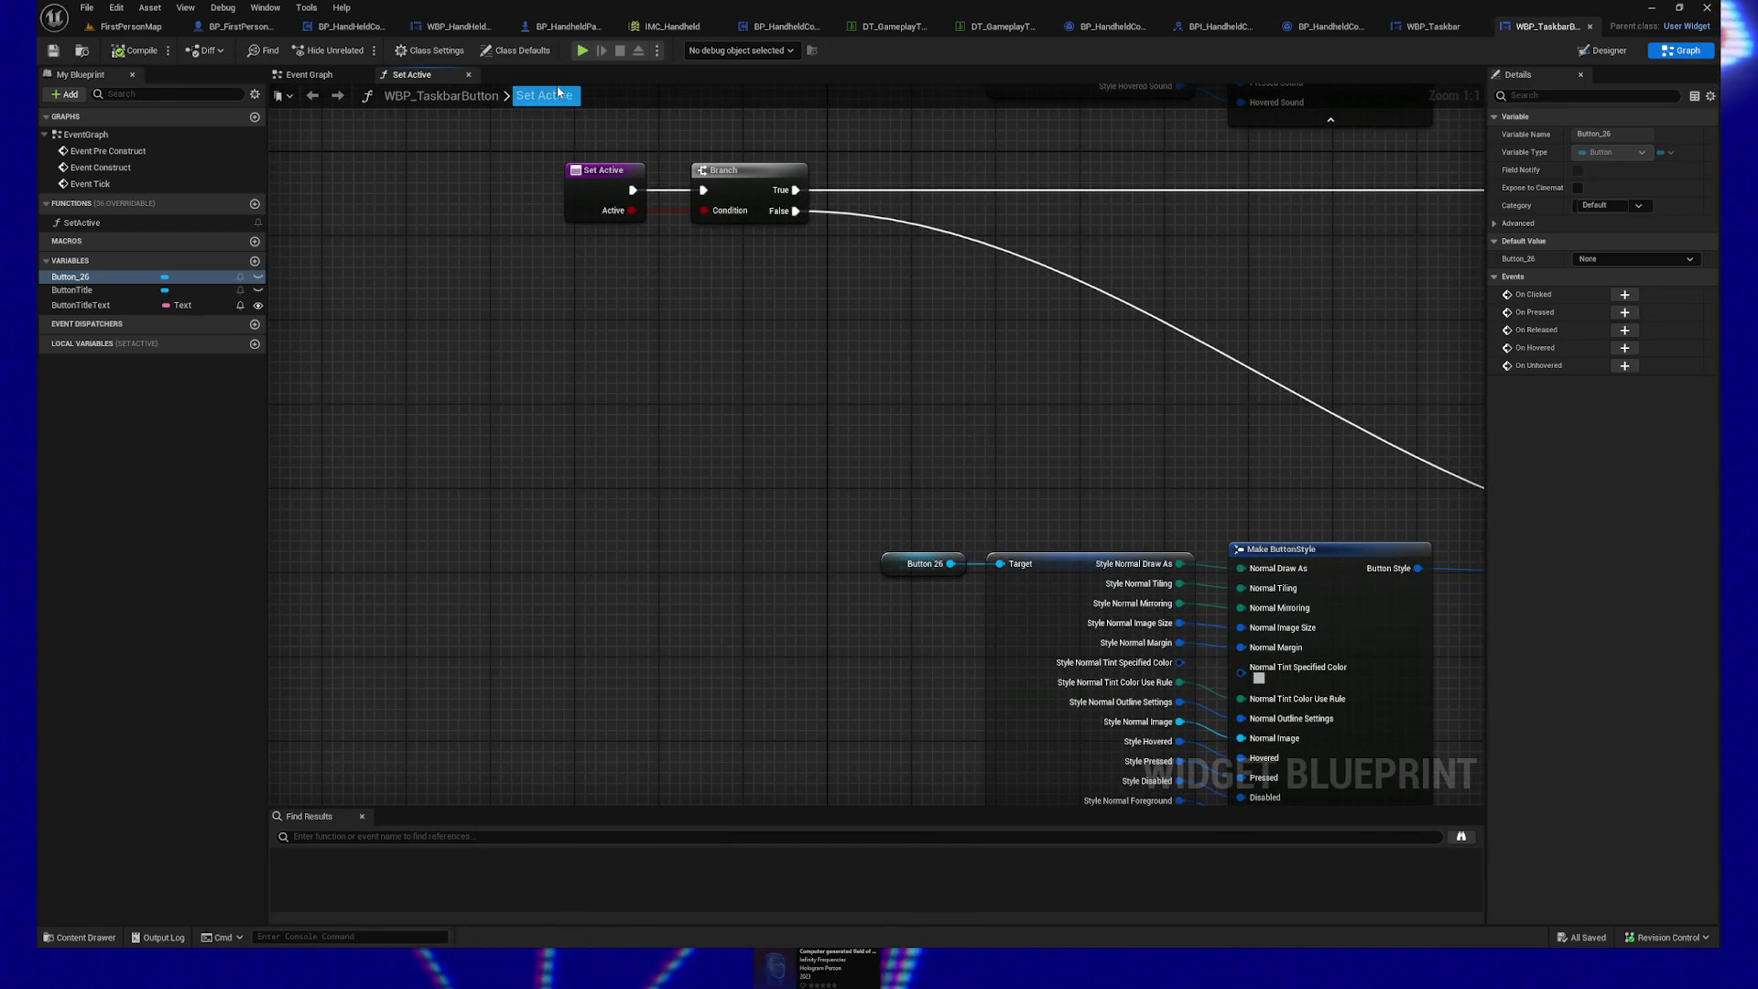
pyautogui.click(1451, 32)
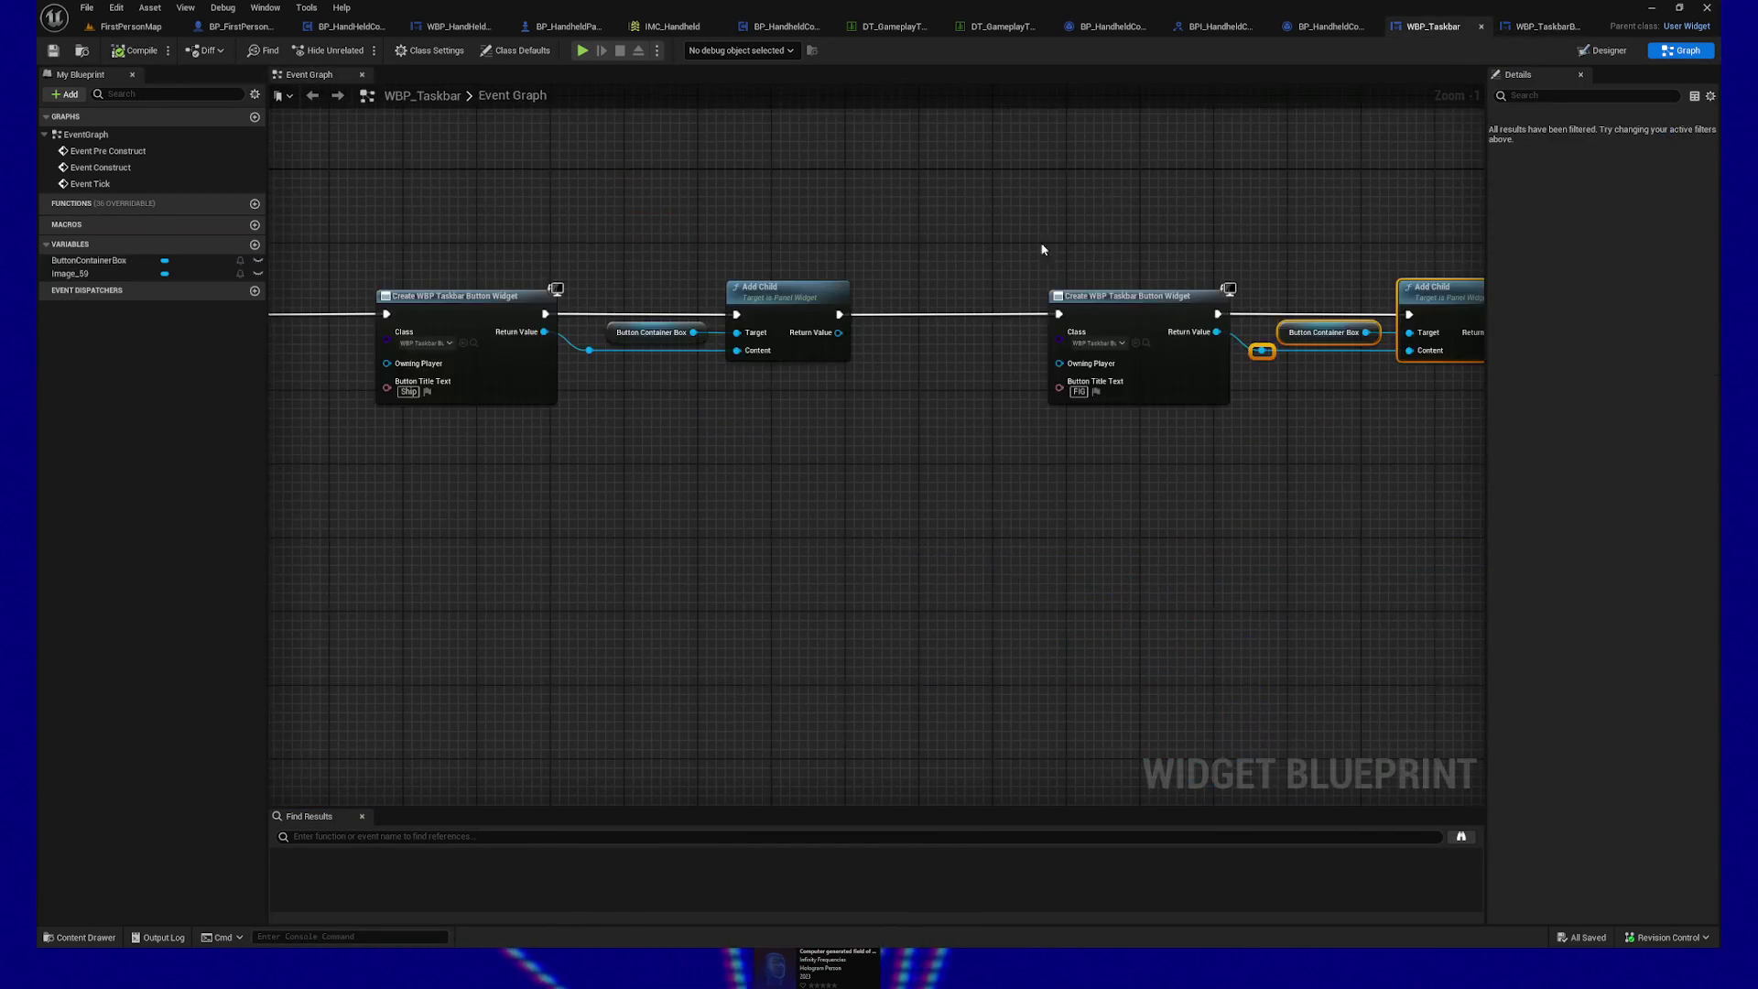
# Step: Add a Set Active call with Active ticked on the Home button widget's return value
pyautogui.moveTo(742, 470)
pyautogui.mouseDown()
pyautogui.moveTo(537, 502)
pyautogui.moveTo(443, 544)
pyautogui.moveTo(914, 537)
pyautogui.moveTo(534, 576)
pyautogui.moveTo(926, 561)
pyautogui.moveTo(658, 588)
pyautogui.moveTo(563, 487)
pyautogui.moveTo(430, 427)
pyautogui.moveTo(551, 541)
pyautogui.mouseUp()
pyautogui.hotkey('ctrl', 'z')
pyautogui.moveTo(420, 397)
pyautogui.mouseDown()
pyautogui.moveTo(596, 521)
pyautogui.moveTo(563, 510)
pyautogui.mouseUp()
pyautogui.write('set active')
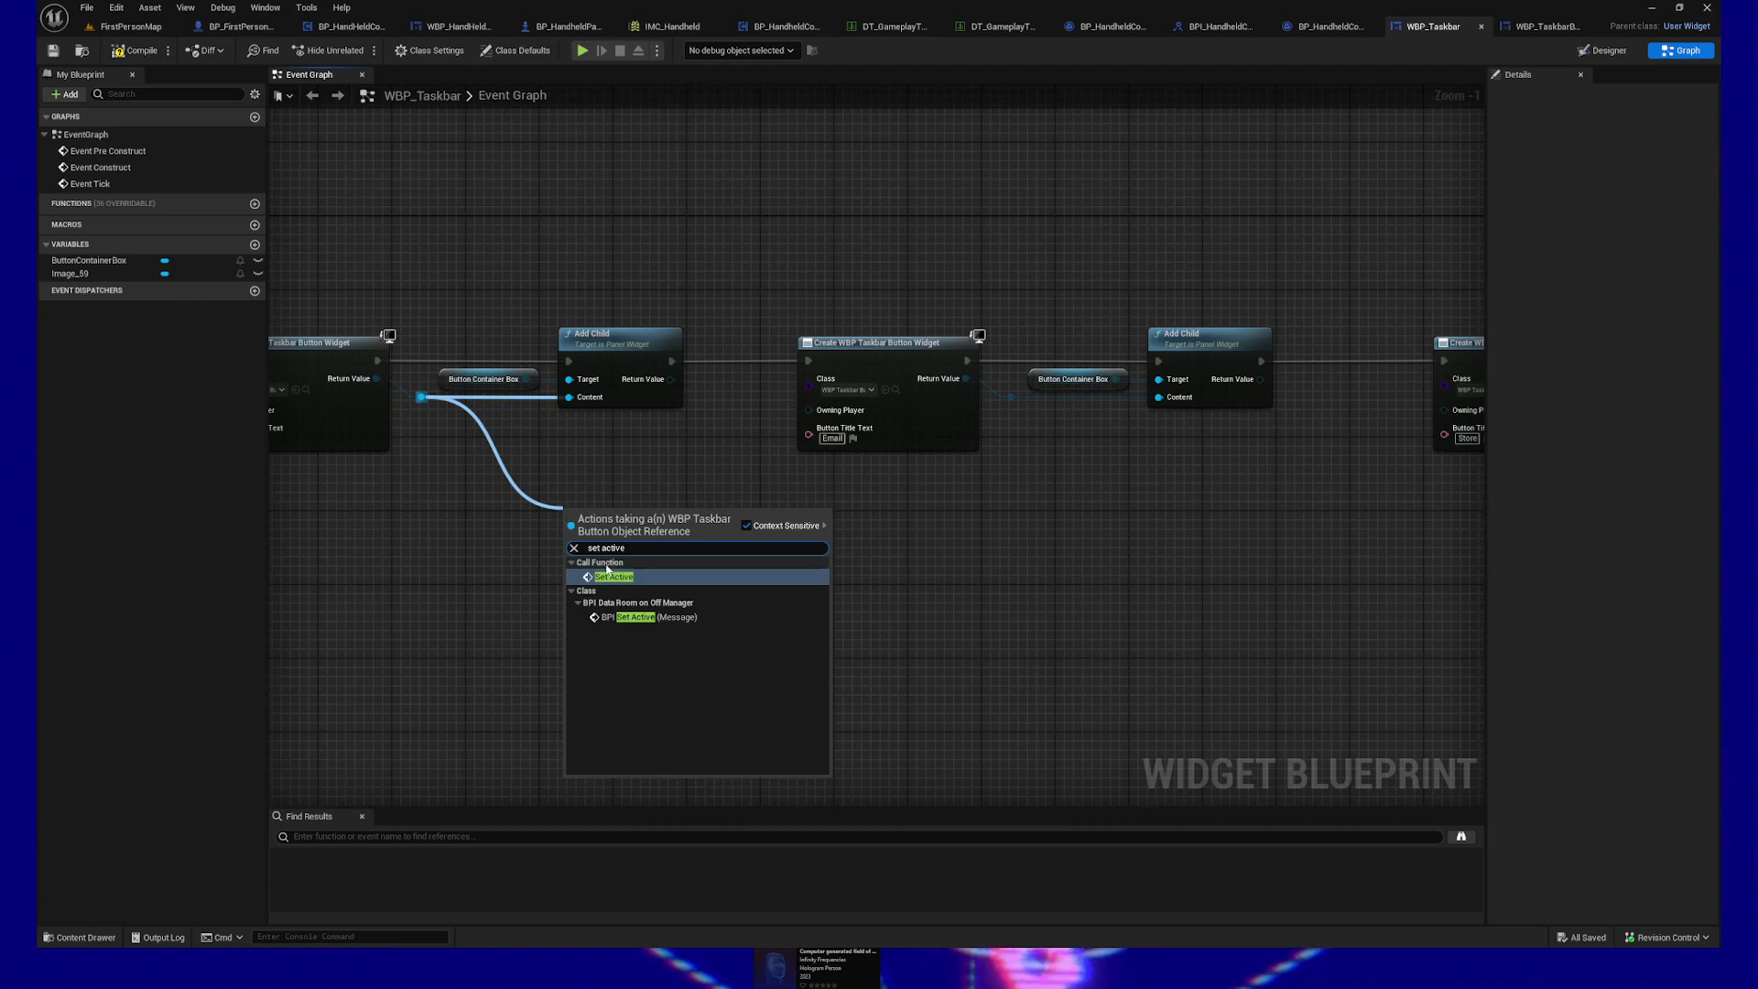
pyautogui.press('Return')
# Step: Run Set Active between Add Child and the next button creation, then compile and save
pyautogui.moveTo(622, 522); pyautogui.dragTo(658, 516)
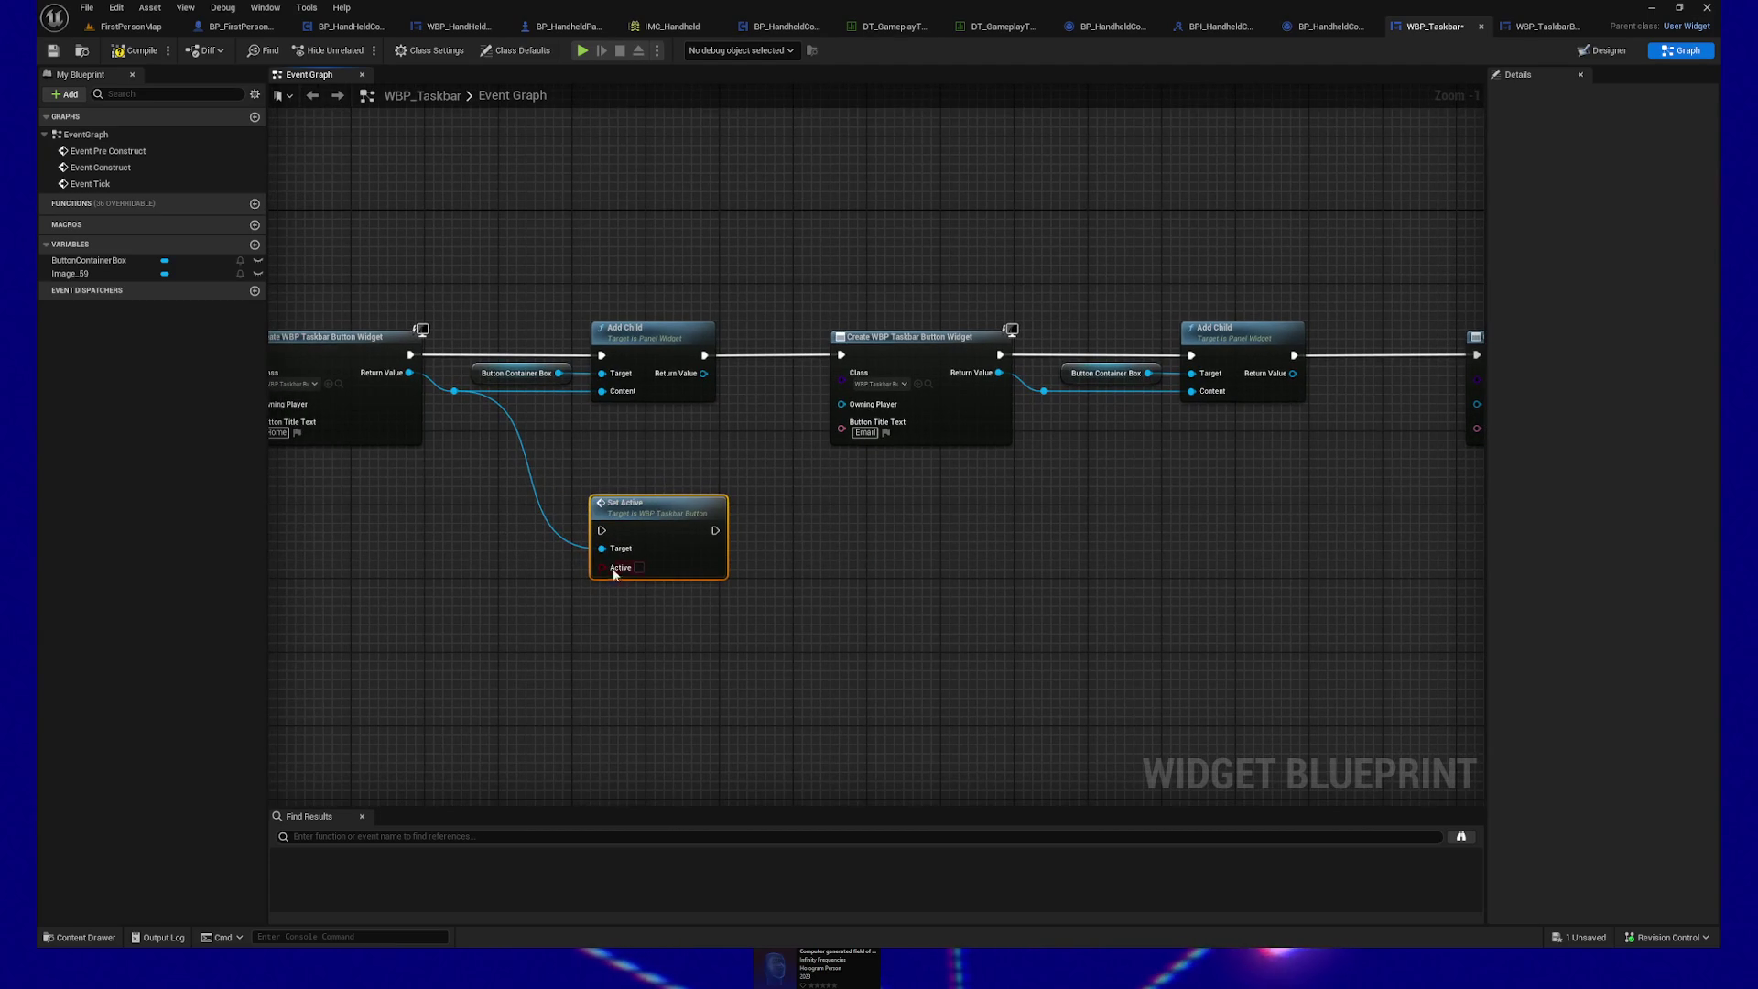
pyautogui.moveTo(703, 356); pyautogui.dragTo(601, 530)
pyautogui.moveTo(714, 532); pyautogui.dragTo(840, 355)
pyautogui.click(133, 53)
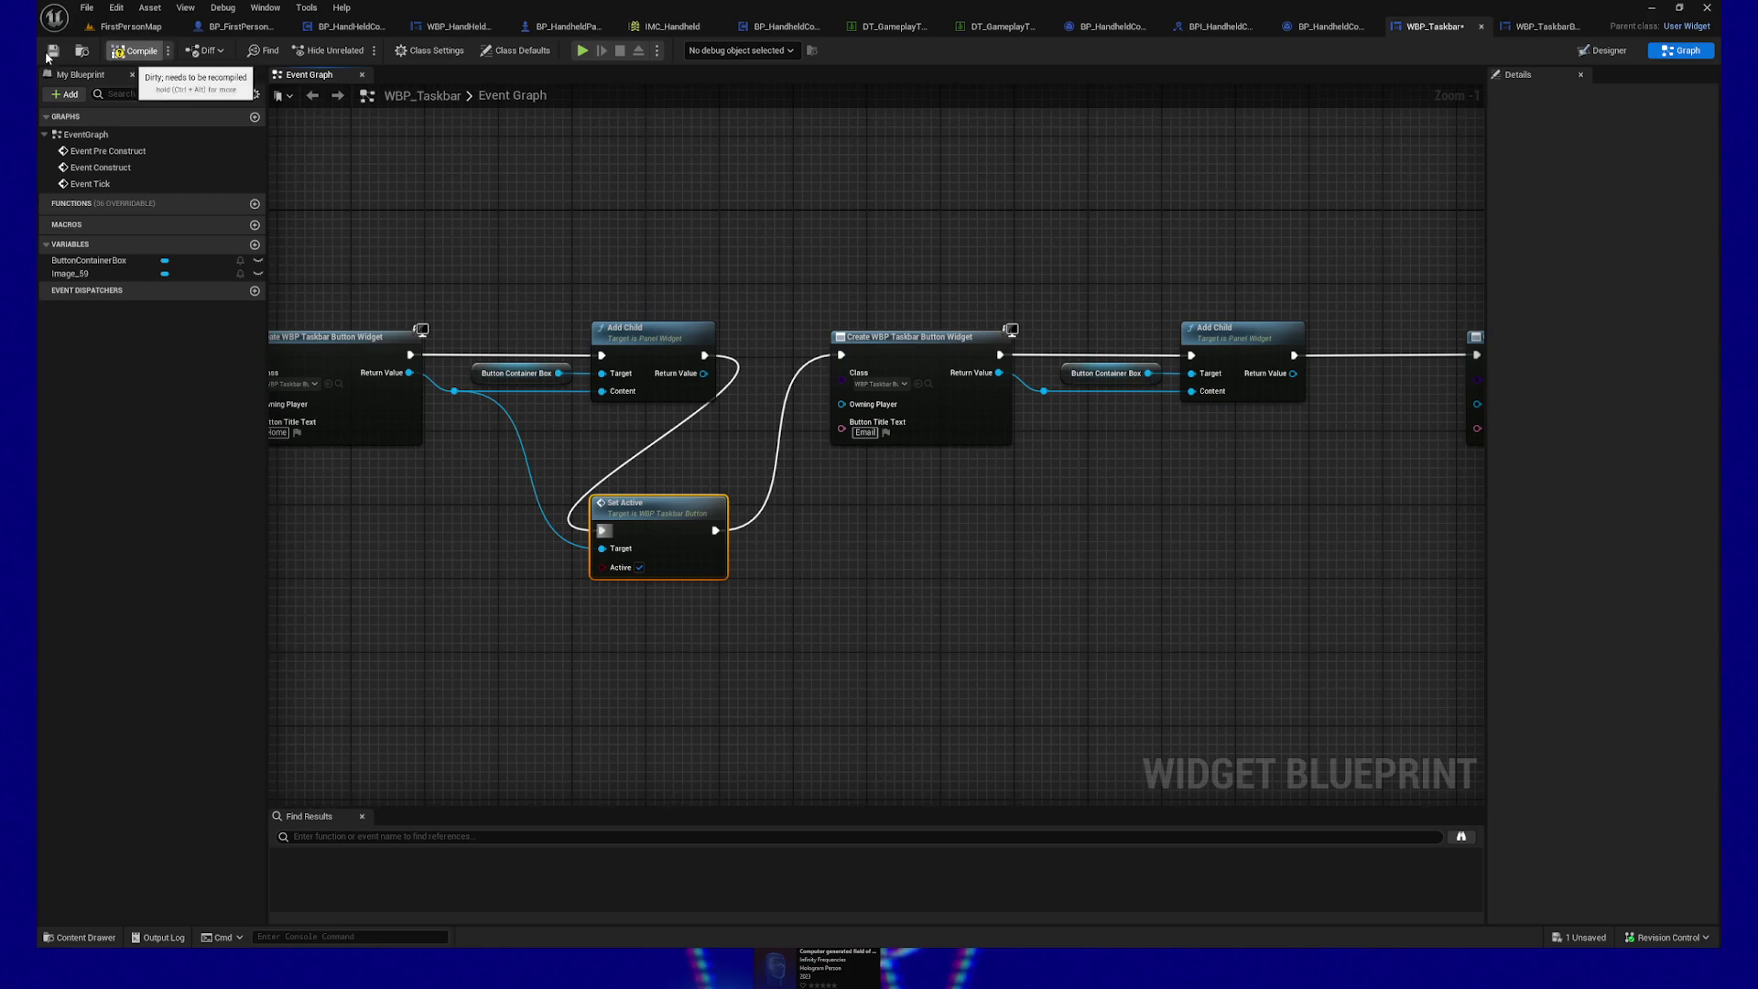
pyautogui.click(51, 52)
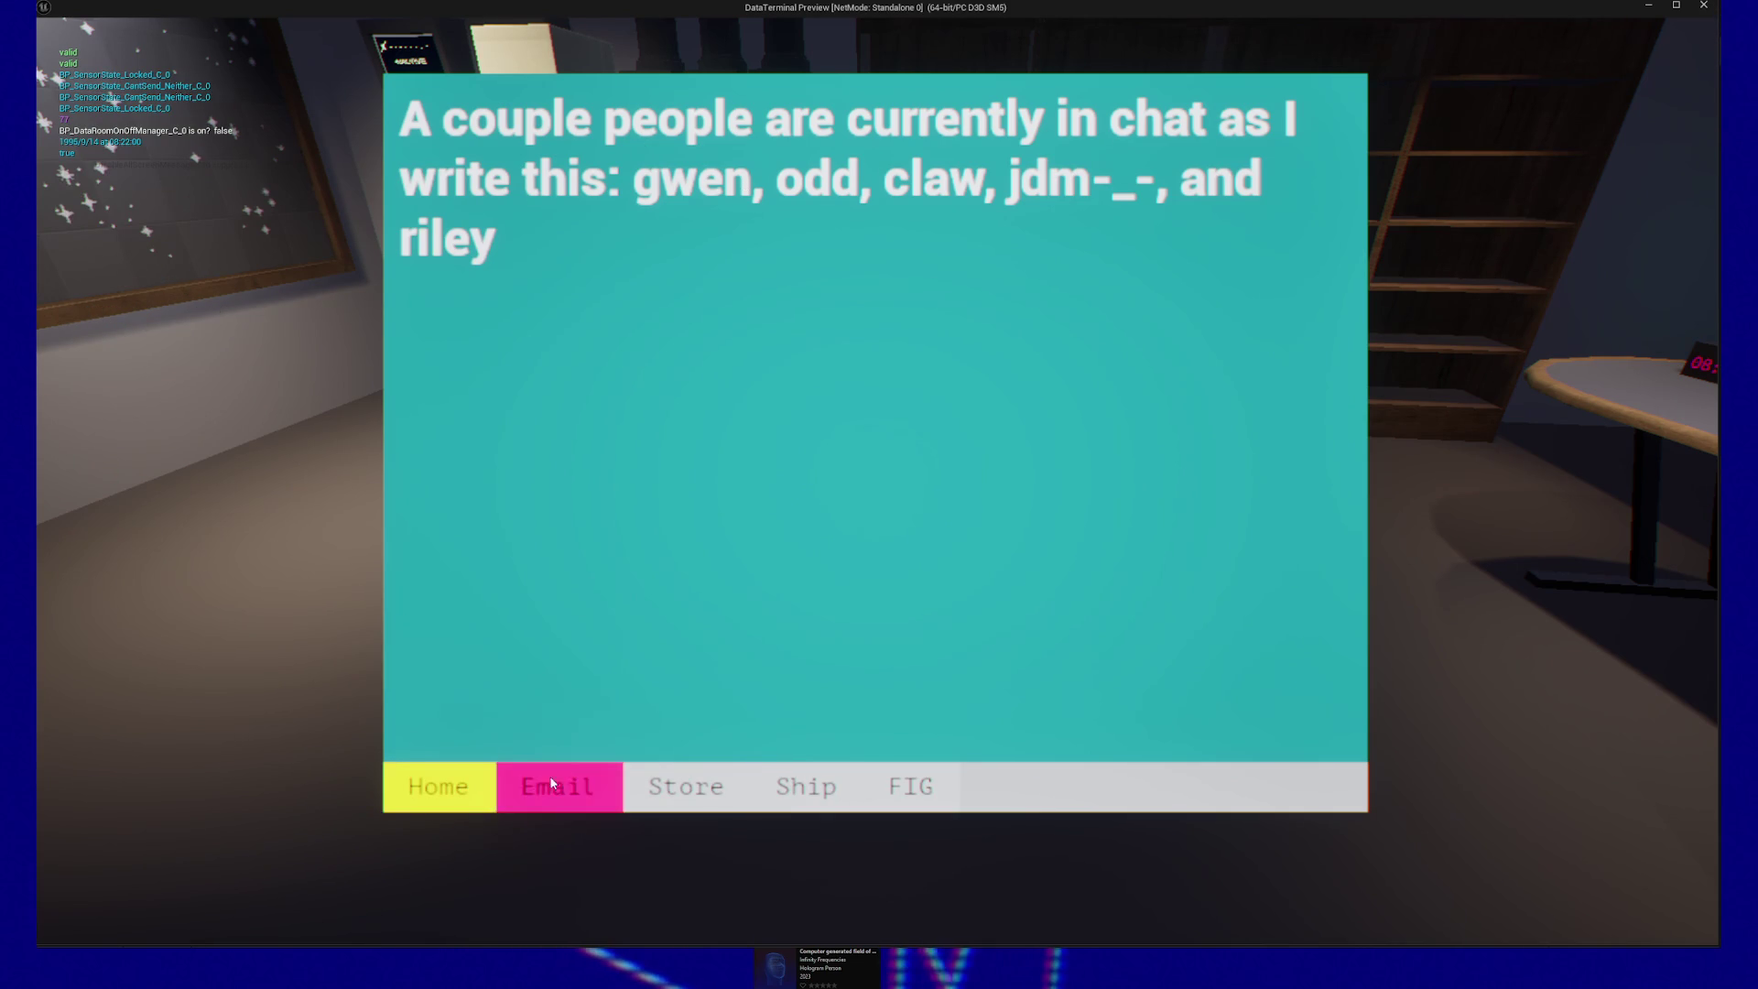
pyautogui.click(492, 777)
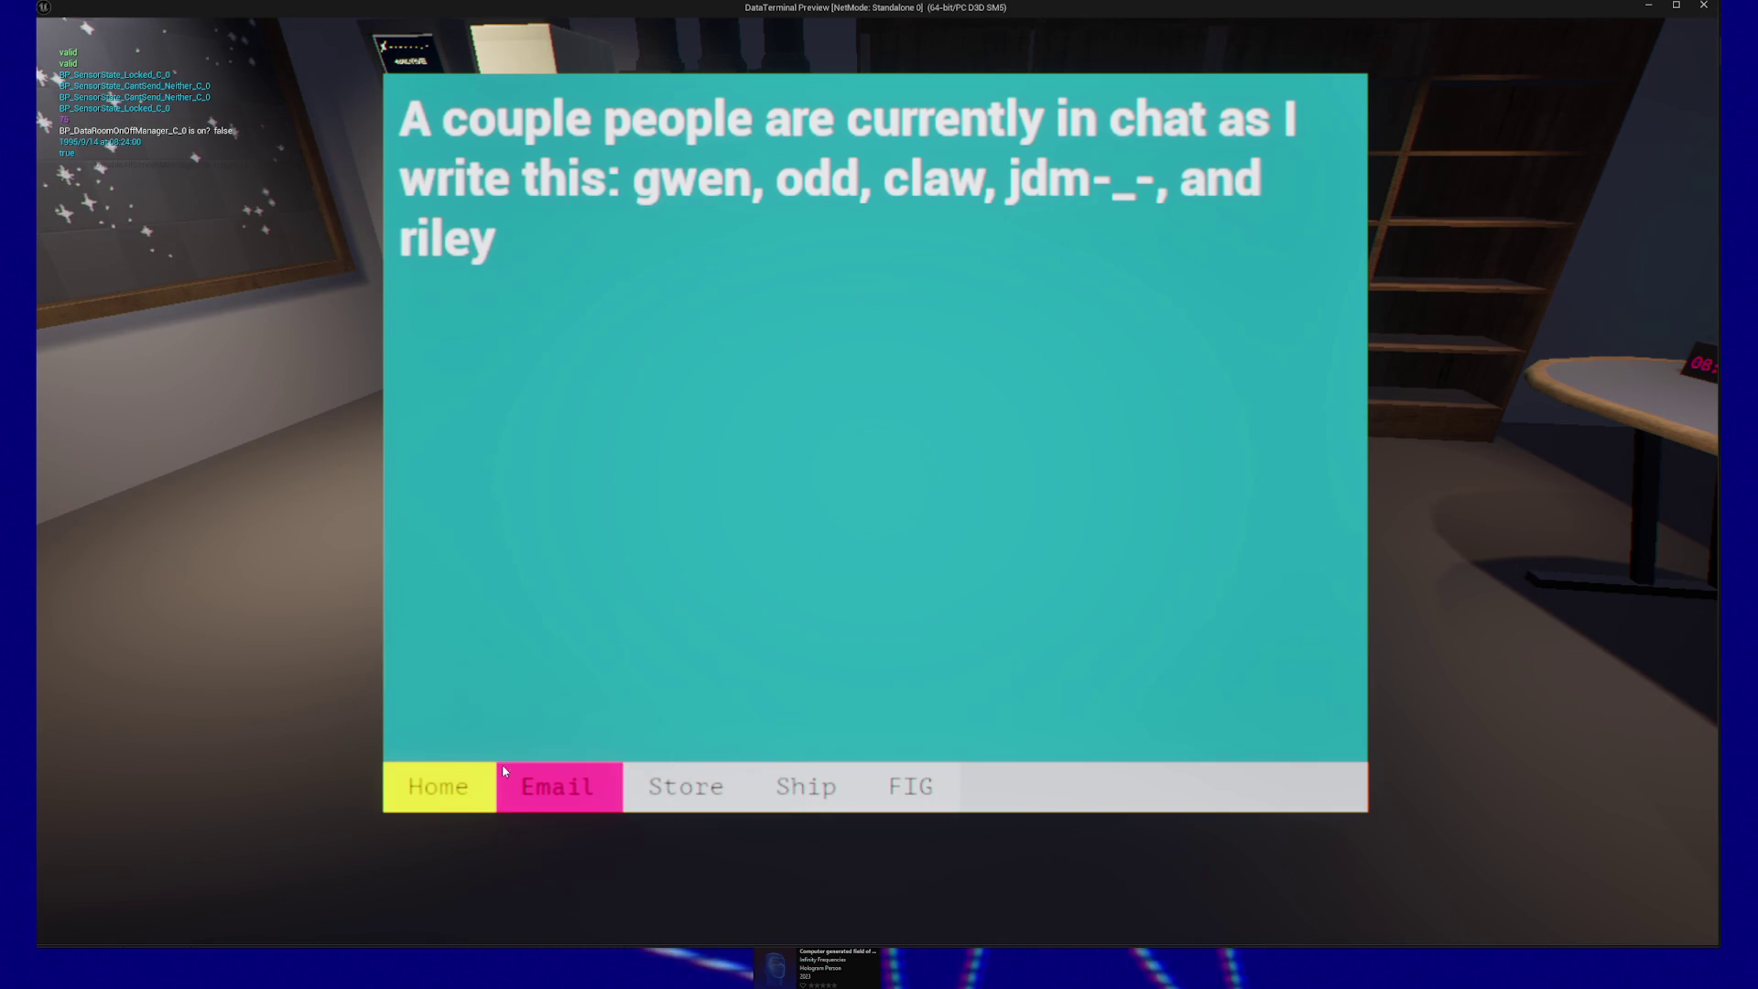
pyautogui.click(427, 787)
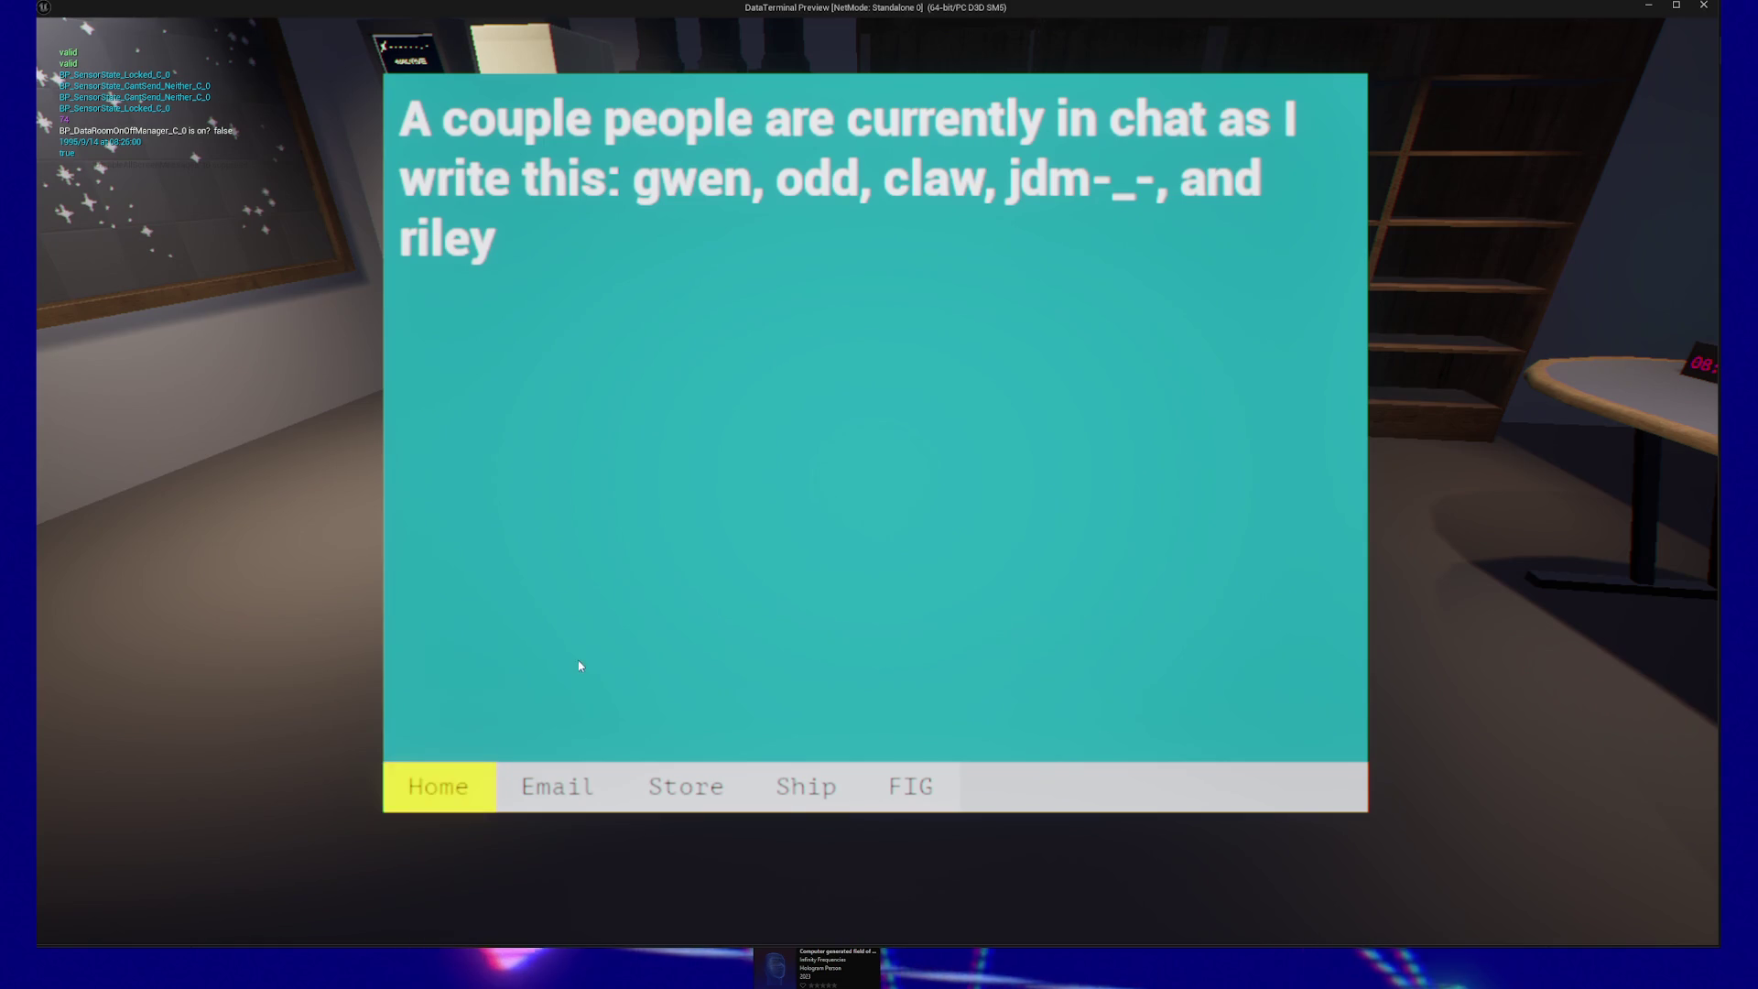
pyautogui.click(425, 793)
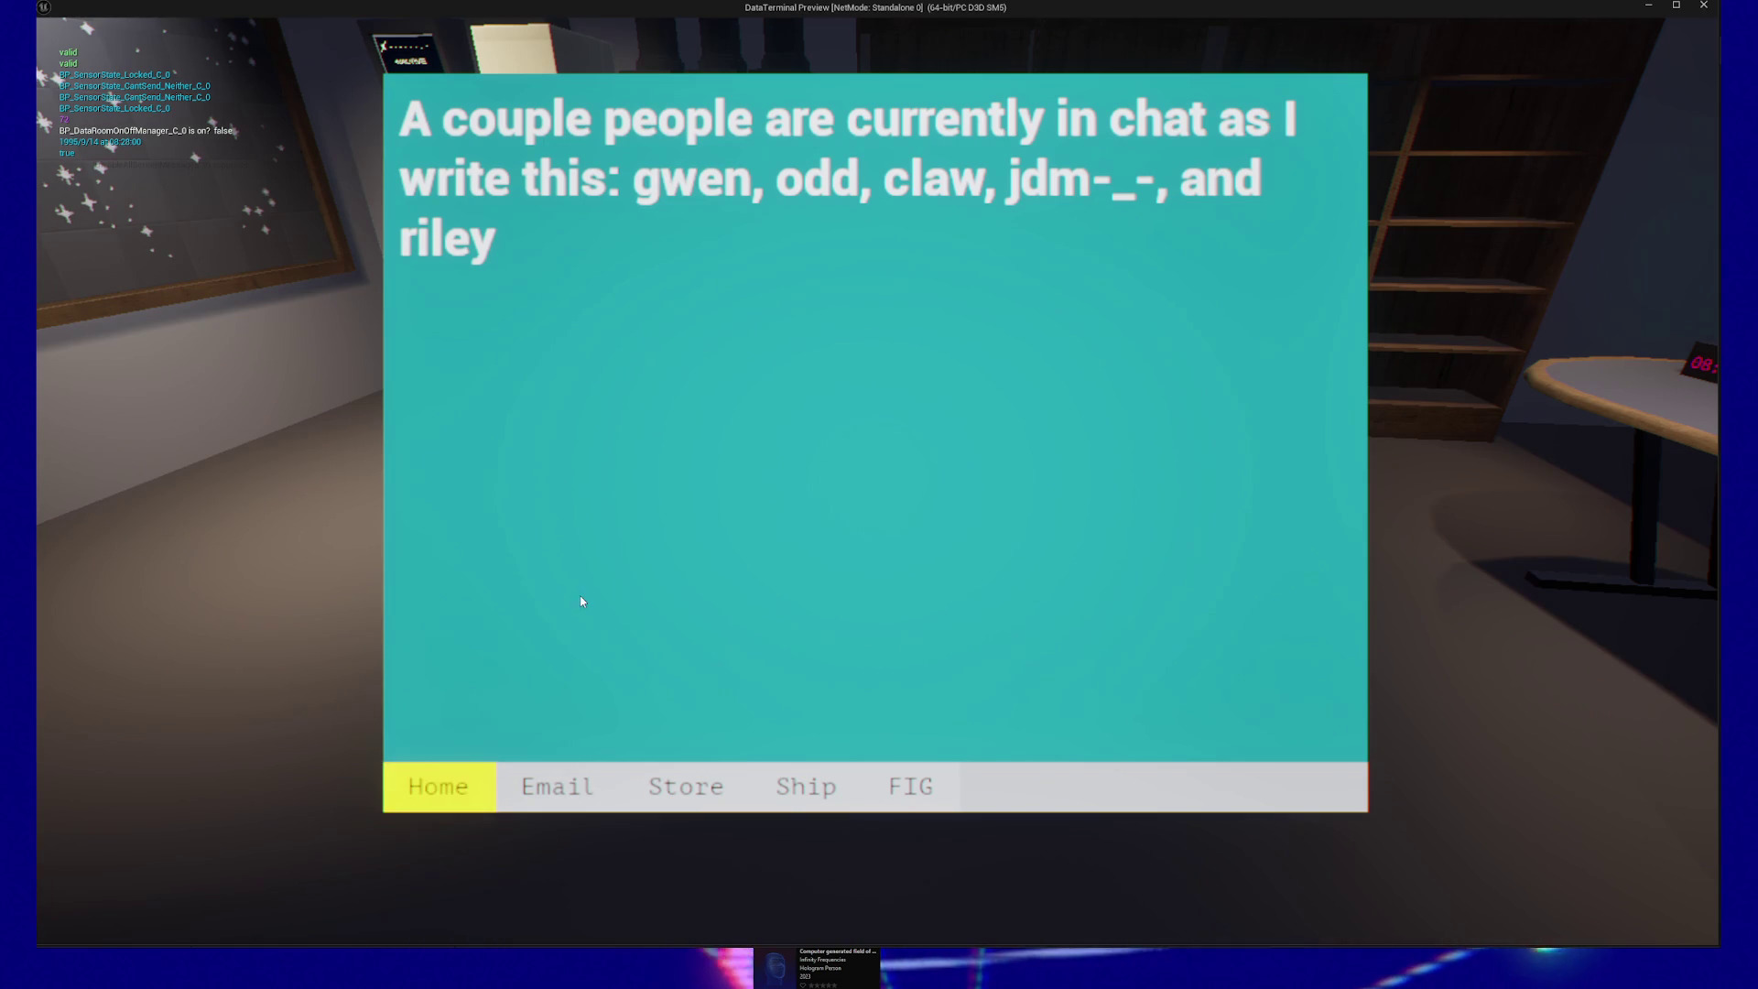
pyautogui.press('Escape')
pyautogui.press('Escape')
pyautogui.click(844, 731)
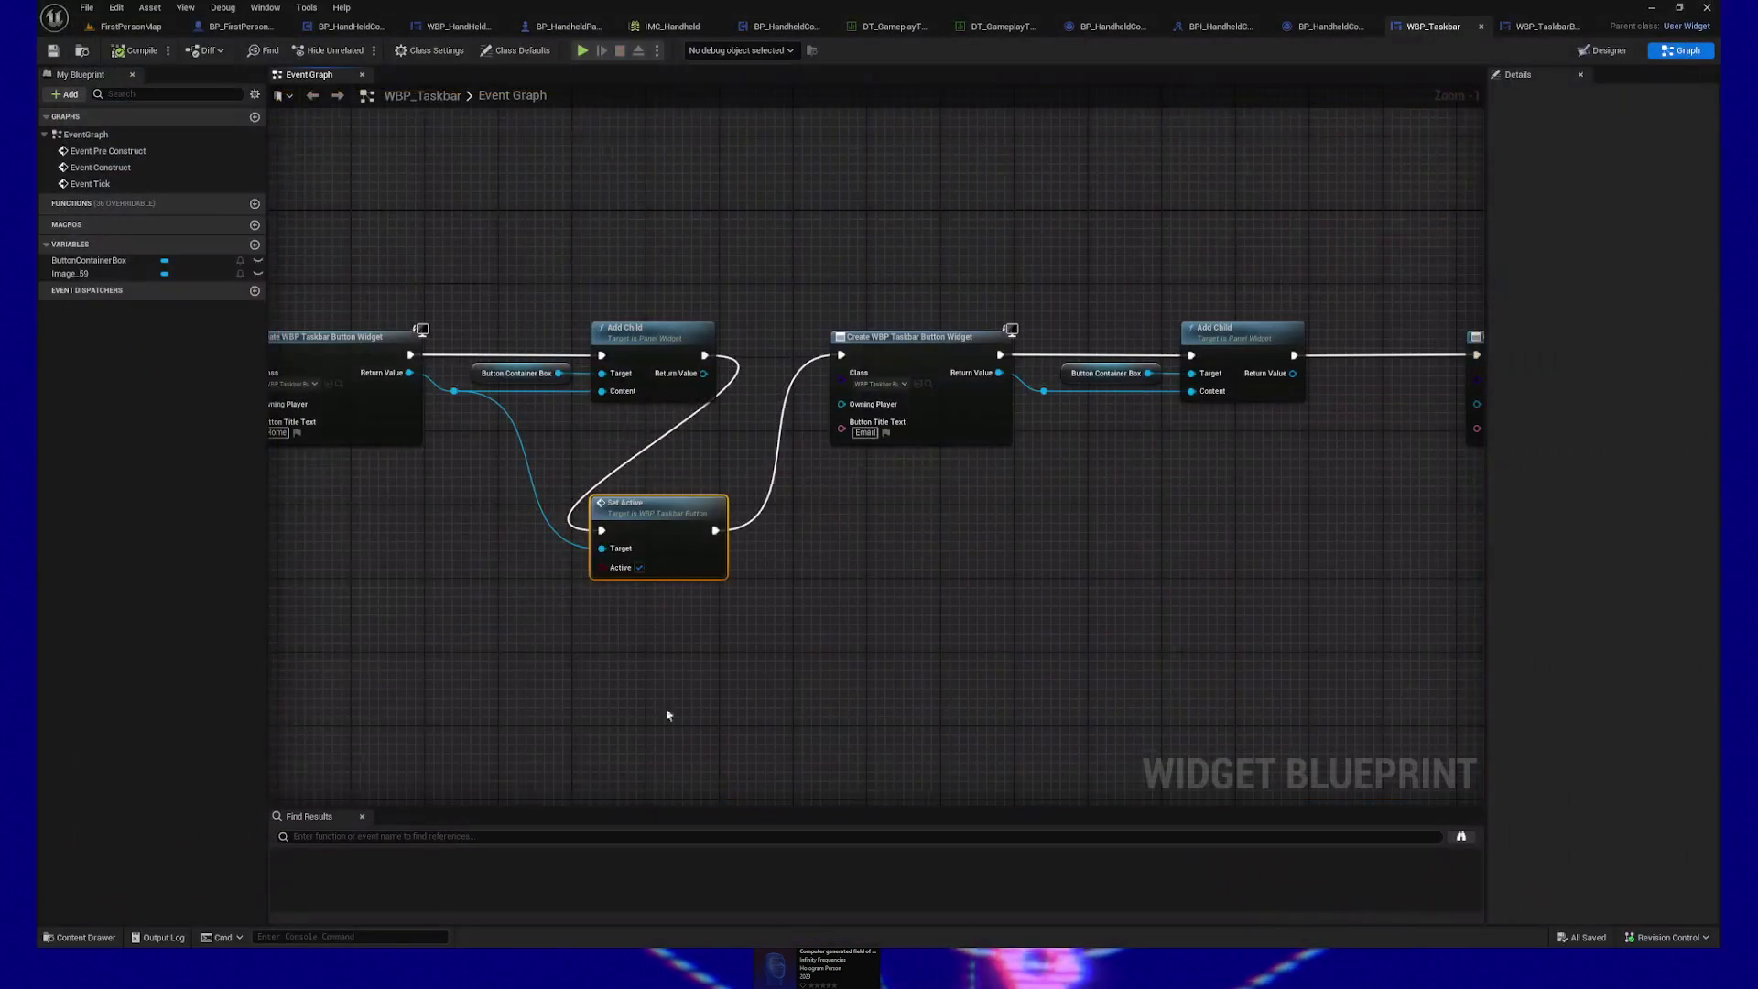